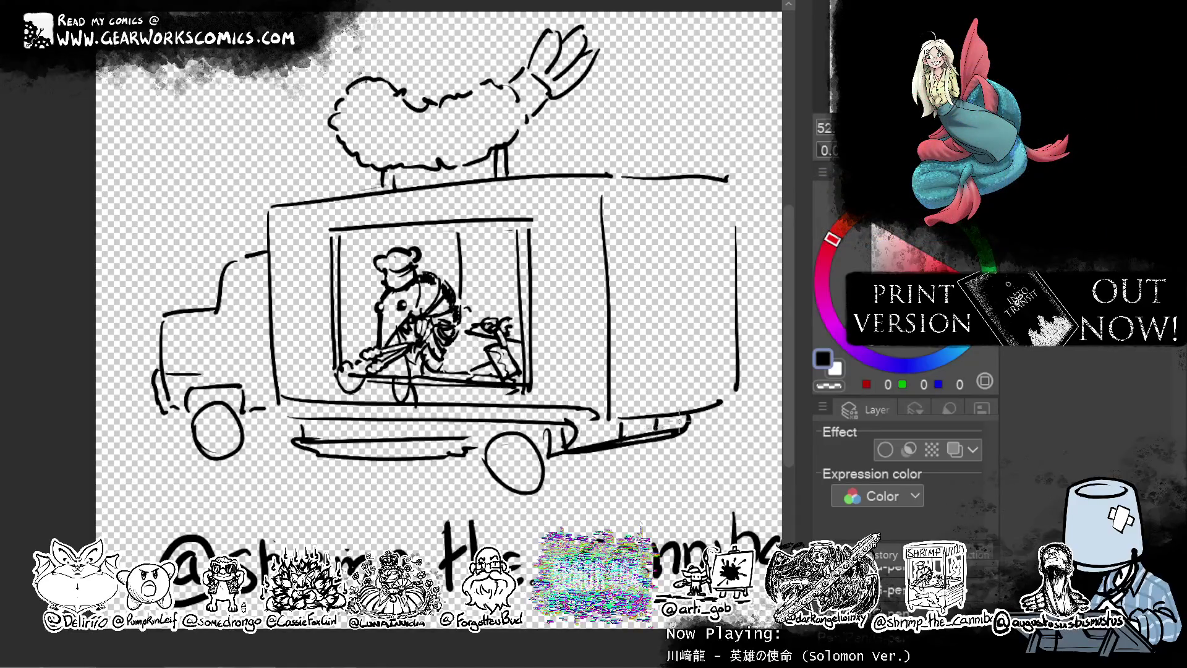
Redraw the rear wheel as a larger, thicker ellipse, erasing stray strokes inside it.
mouse_move(494, 429)
mouse_down()
mouse_move(547, 473)
mouse_move(522, 427)
mouse_up()
key(c)
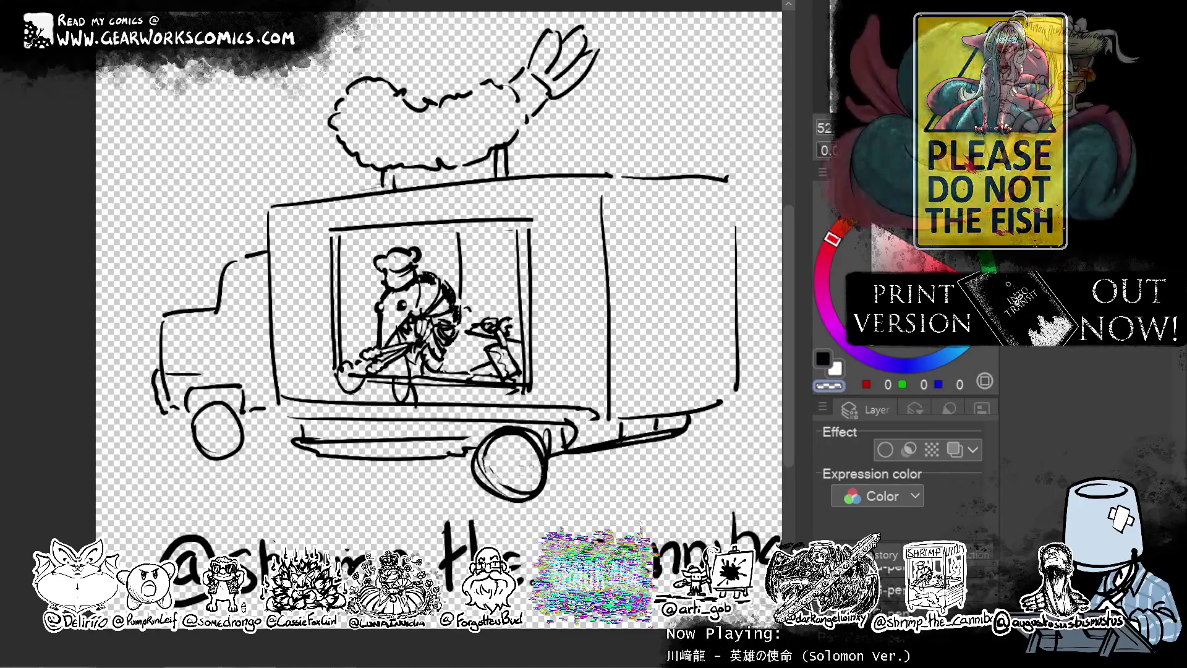
drag(485, 451, 497, 492)
key(c)
drag(507, 428, 553, 494)
drag(479, 455, 513, 434)
drag(517, 495, 513, 488)
mouse_move(531, 445)
mouse_down()
mouse_move(495, 485)
mouse_move(498, 476)
mouse_up()
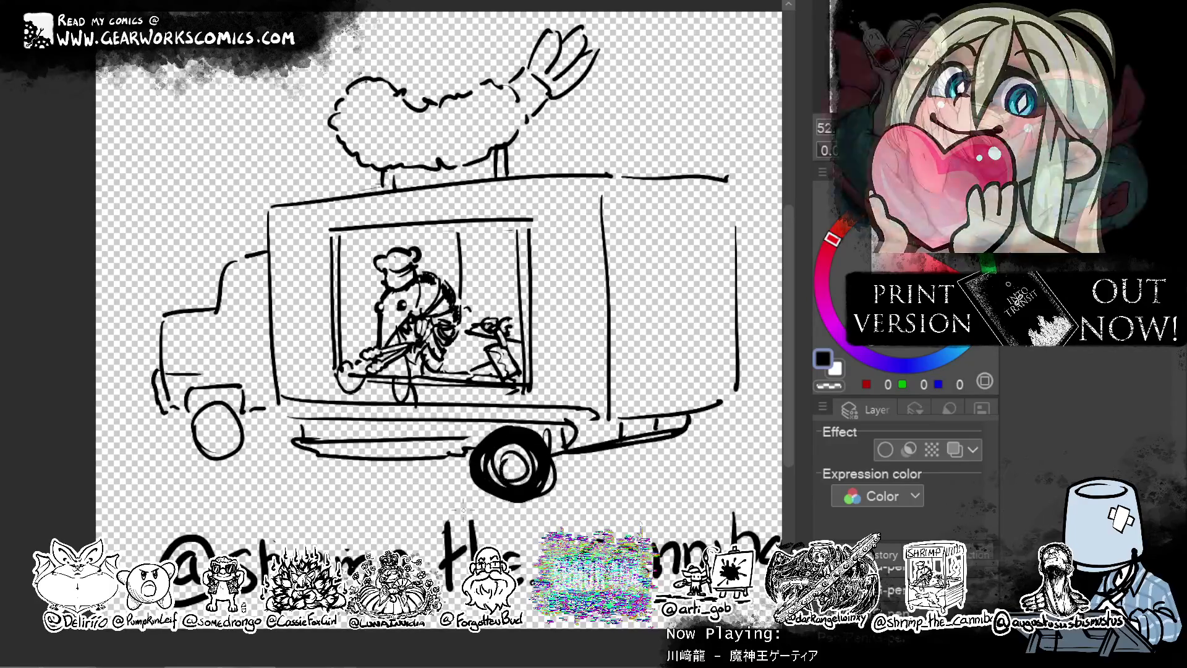
mouse_move(563, 456)
mouse_down()
mouse_move(547, 500)
mouse_move(536, 496)
mouse_up()
key(c)
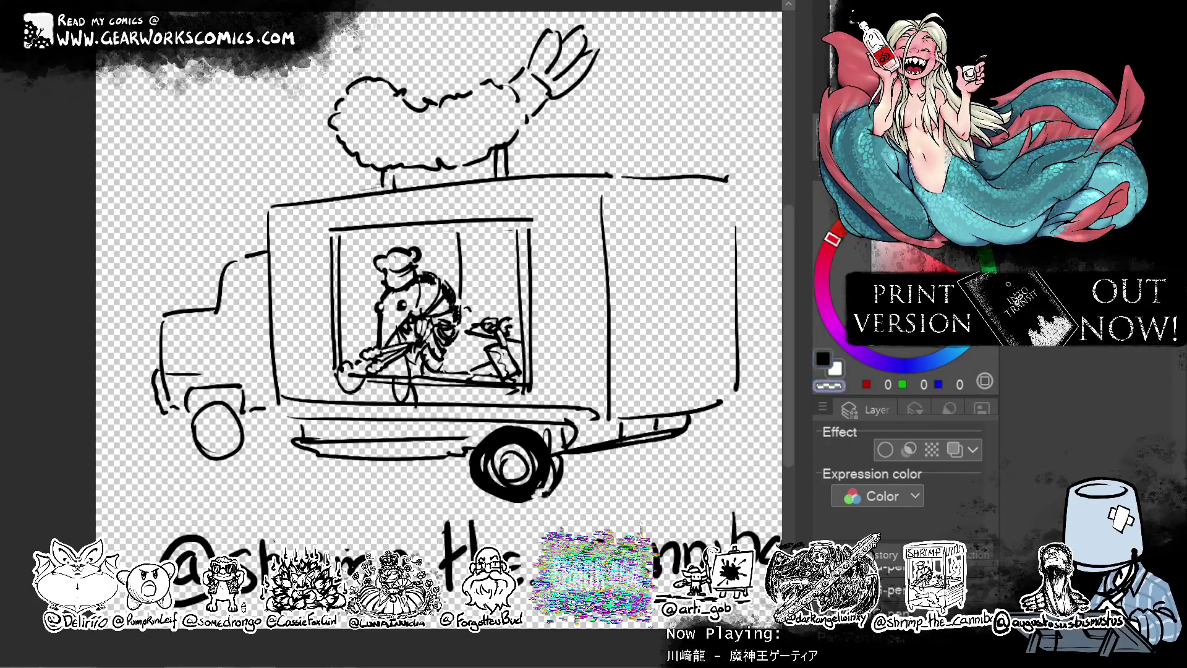
key(c)
drag(559, 456, 530, 501)
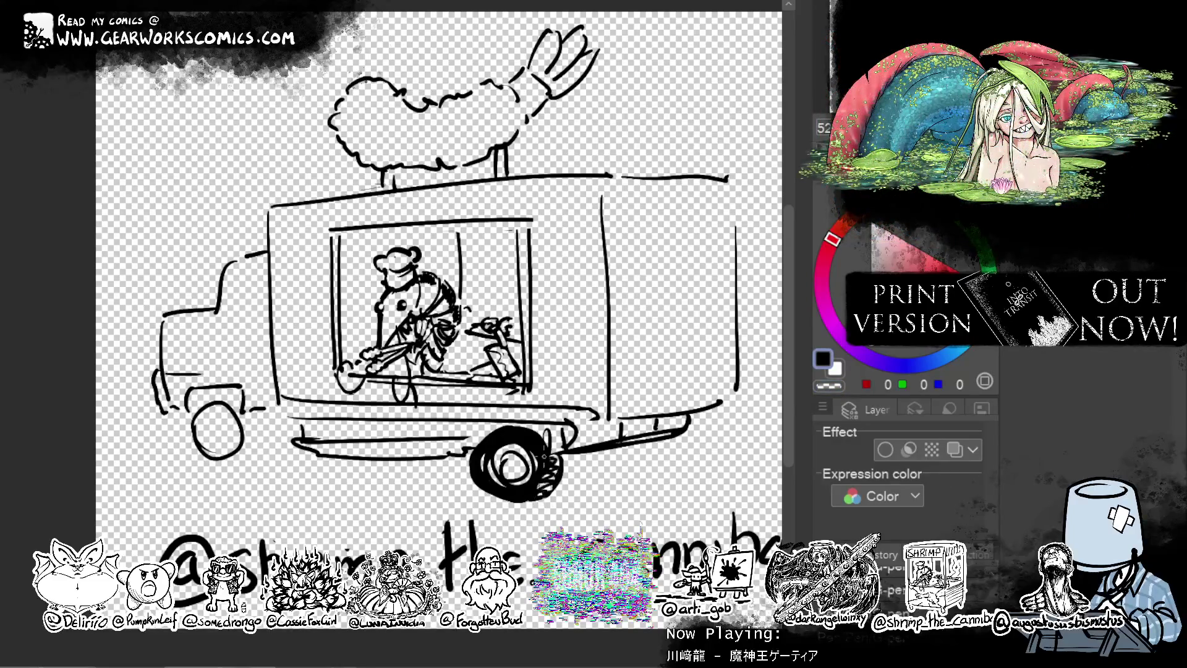
Thicken the front wheel outline, erasing stray strokes and adding marks underneath.
mouse_move(219, 408)
mouse_down()
mouse_move(204, 457)
mouse_move(213, 451)
mouse_up()
drag(247, 414, 237, 455)
mouse_move(198, 409)
mouse_down()
mouse_move(233, 401)
mouse_move(259, 458)
mouse_up()
drag(254, 413, 246, 449)
key(c)
drag(253, 406, 254, 444)
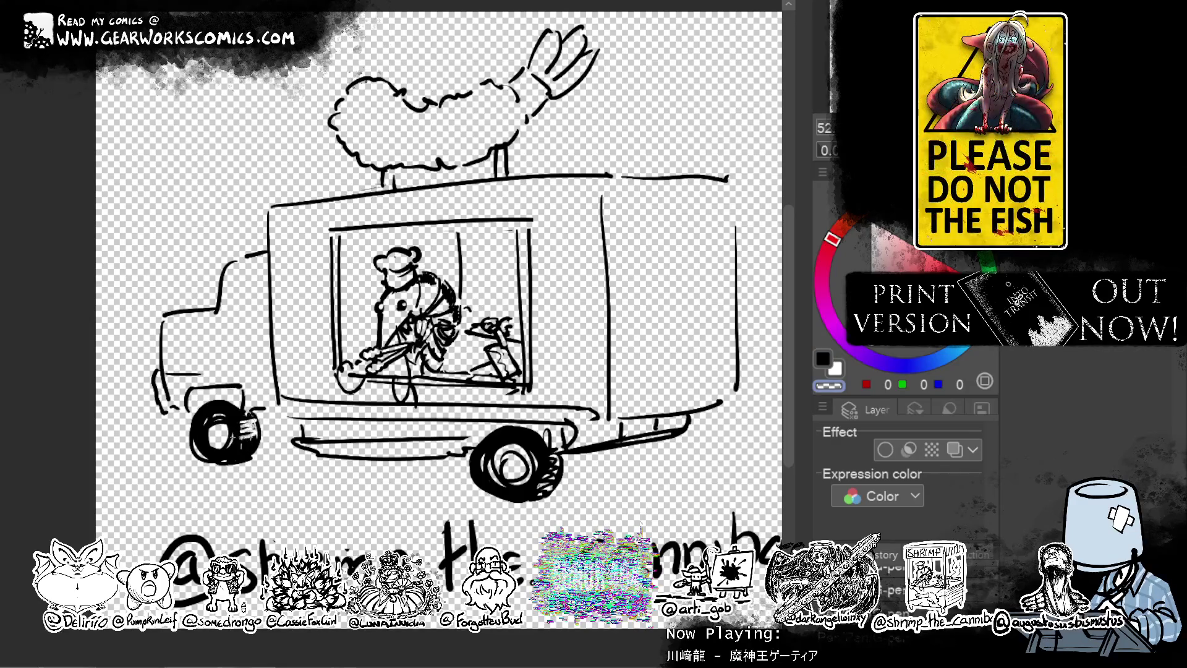
key(c)
mouse_move(207, 459)
mouse_down()
mouse_move(264, 465)
mouse_move(238, 467)
mouse_up()
key(c)
key(c)
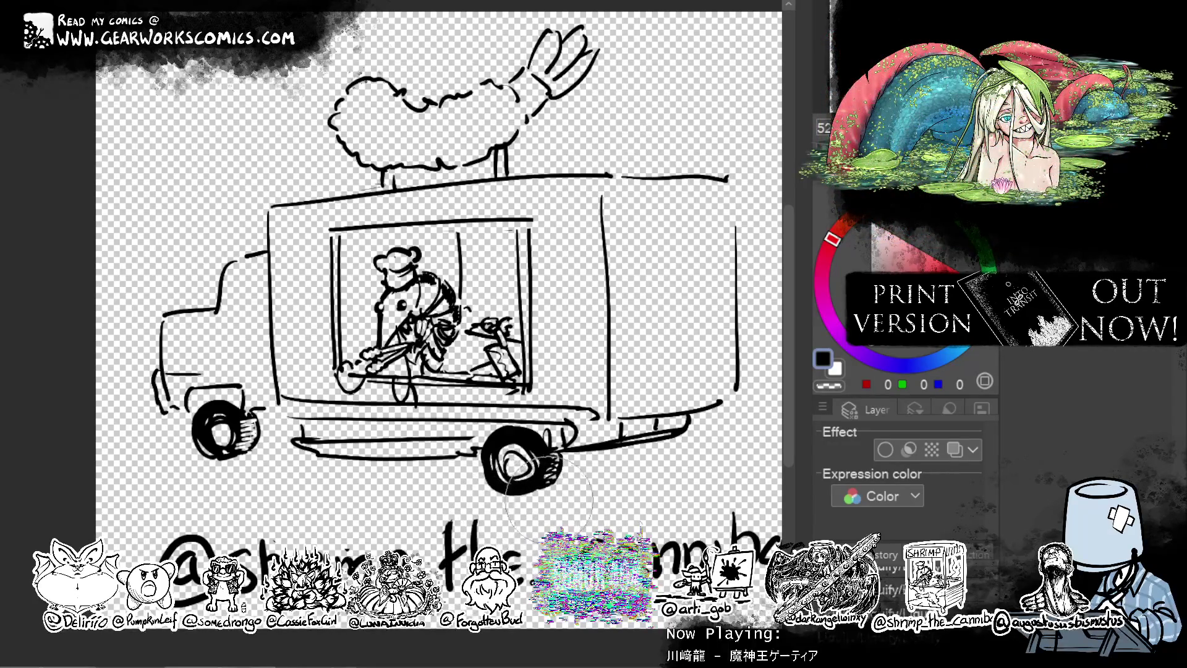
Scribble heavy black shading into both wheels and darken the windshield.
mouse_move(495, 448)
mouse_down()
mouse_move(571, 495)
mouse_move(485, 486)
mouse_up()
mouse_move(226, 426)
mouse_down()
mouse_move(241, 432)
mouse_move(185, 457)
mouse_move(200, 457)
mouse_up()
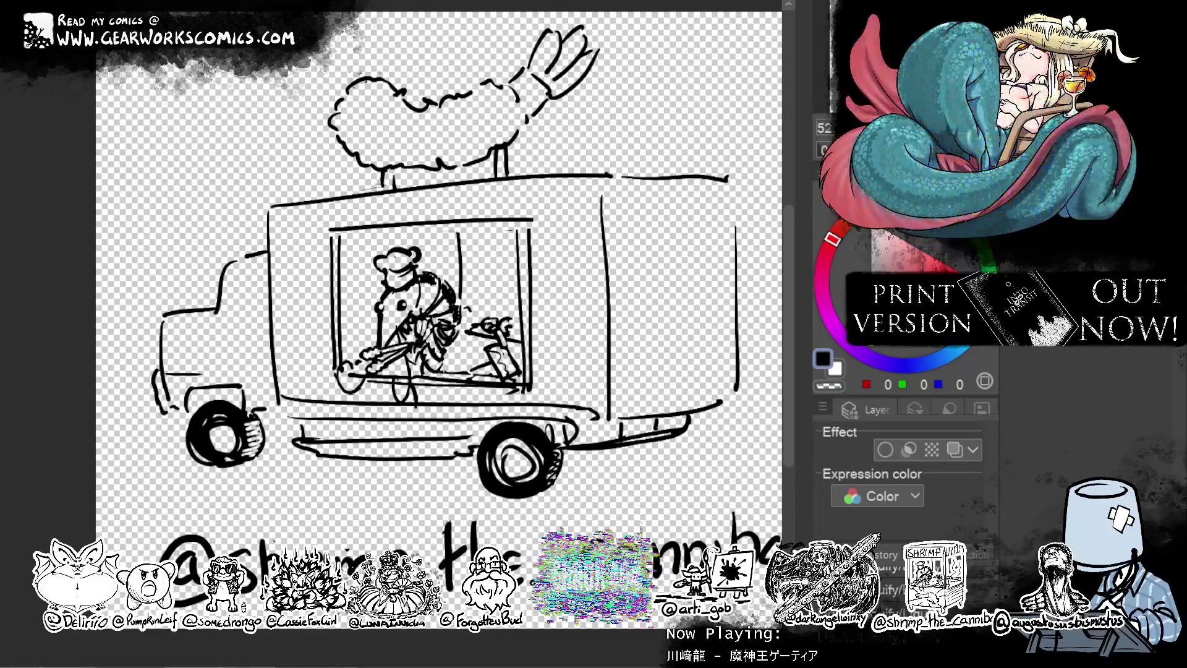
mouse_move(552, 467)
mouse_down()
mouse_move(592, 488)
mouse_move(649, 464)
mouse_move(613, 452)
mouse_up()
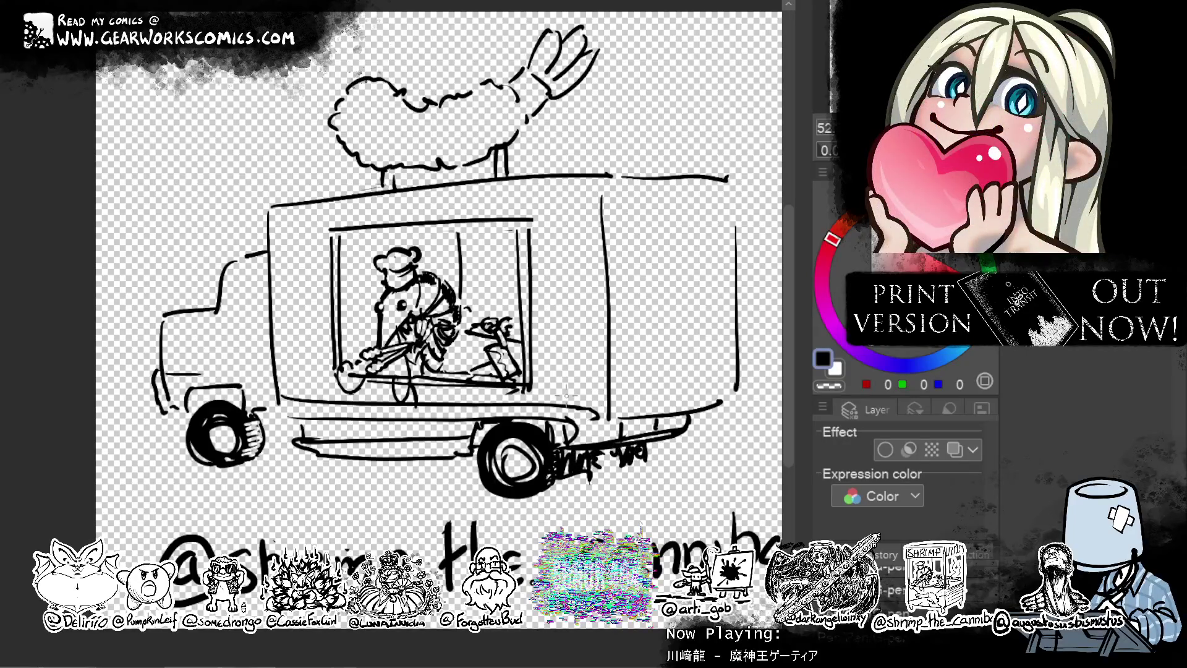
mouse_move(265, 412)
mouse_down()
mouse_move(301, 437)
mouse_move(280, 442)
mouse_up()
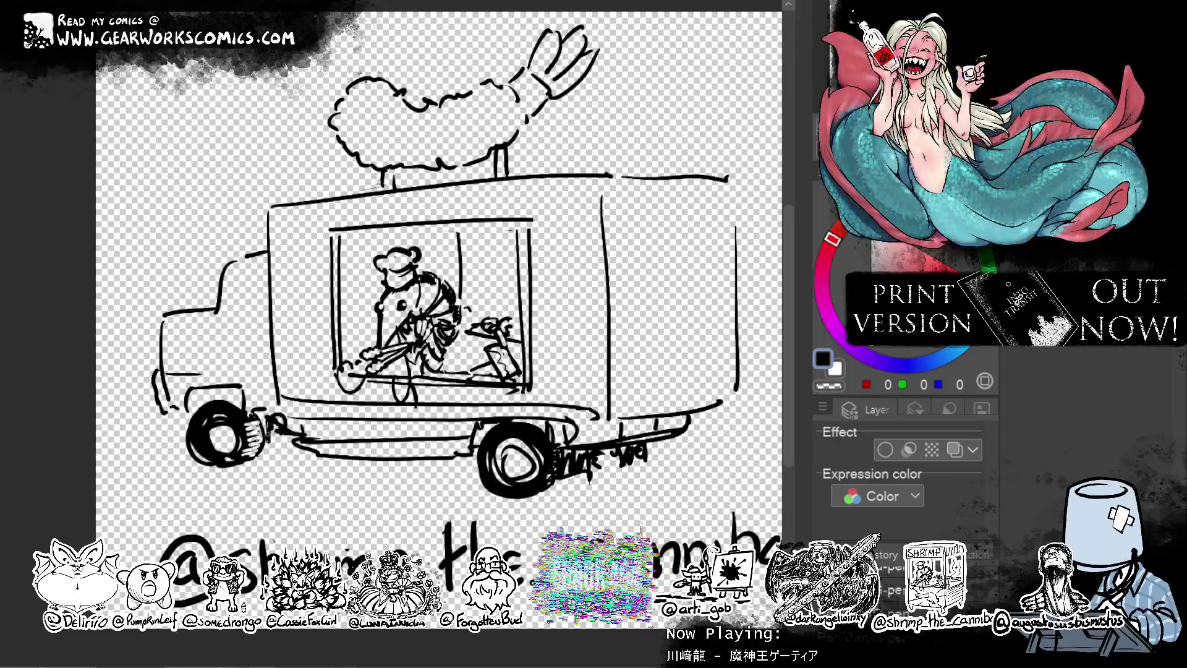
drag(229, 340, 270, 314)
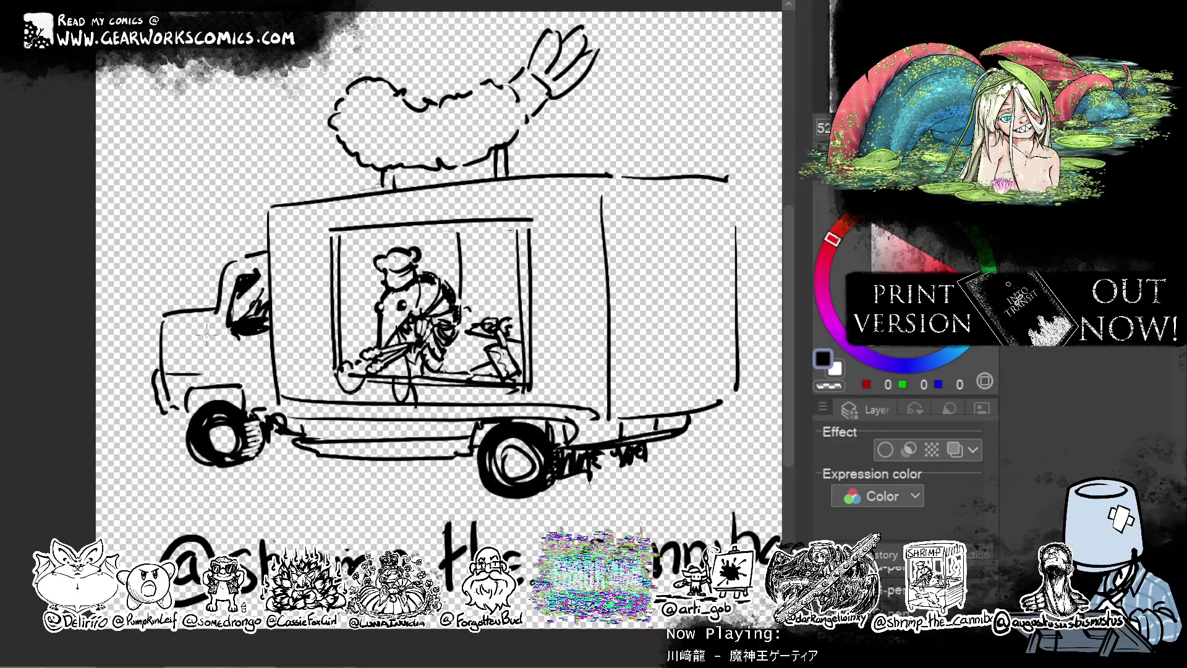
Touch up the strokes at the truck's front with erase-and-redraw.
mouse_move(169, 327)
mouse_down()
mouse_move(165, 352)
mouse_move(201, 368)
mouse_up()
key(c)
key(c)
key(c)
key(c)
drag(156, 328, 191, 331)
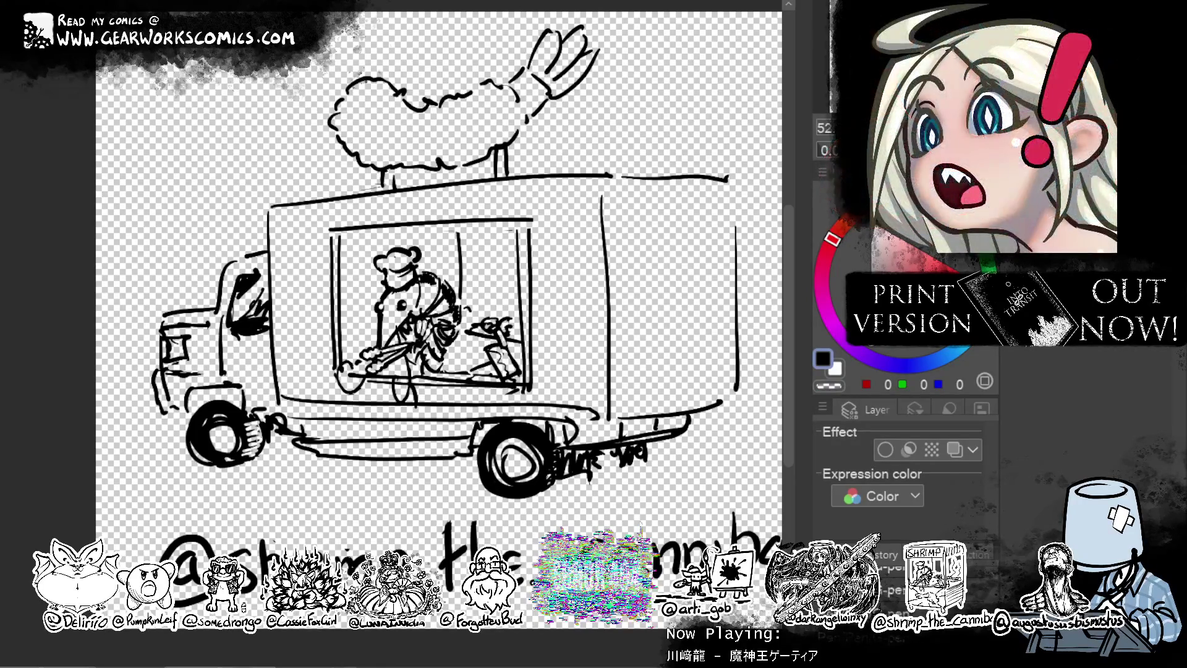
drag(640, 352, 609, 352)
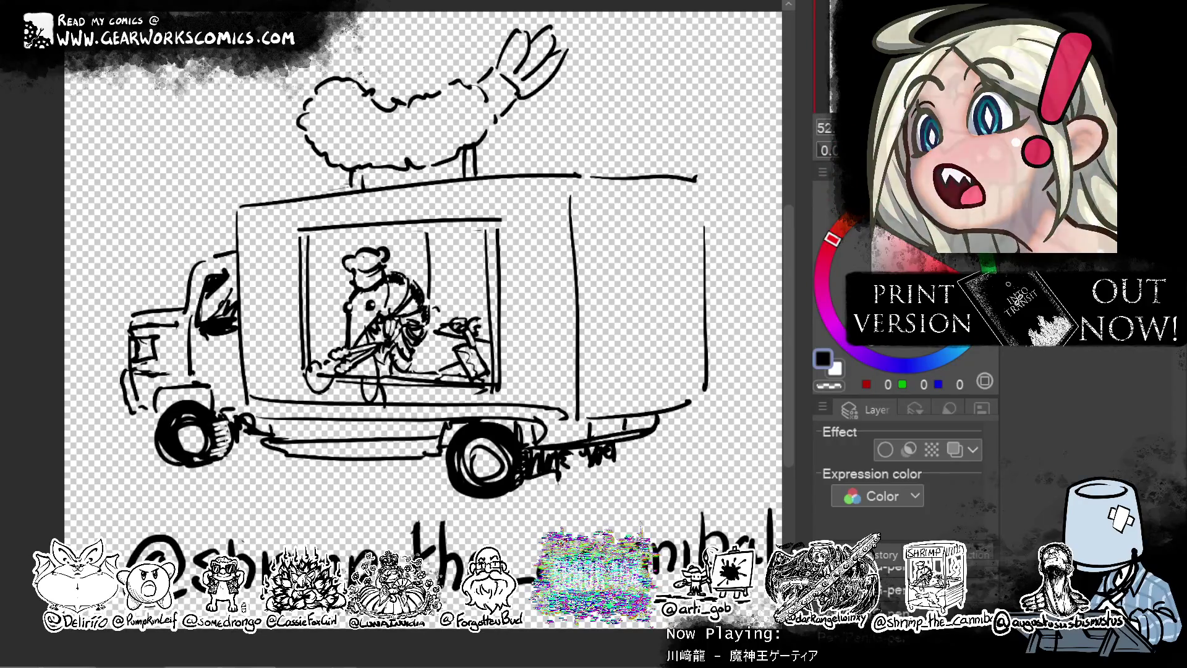
drag(707, 387, 690, 398)
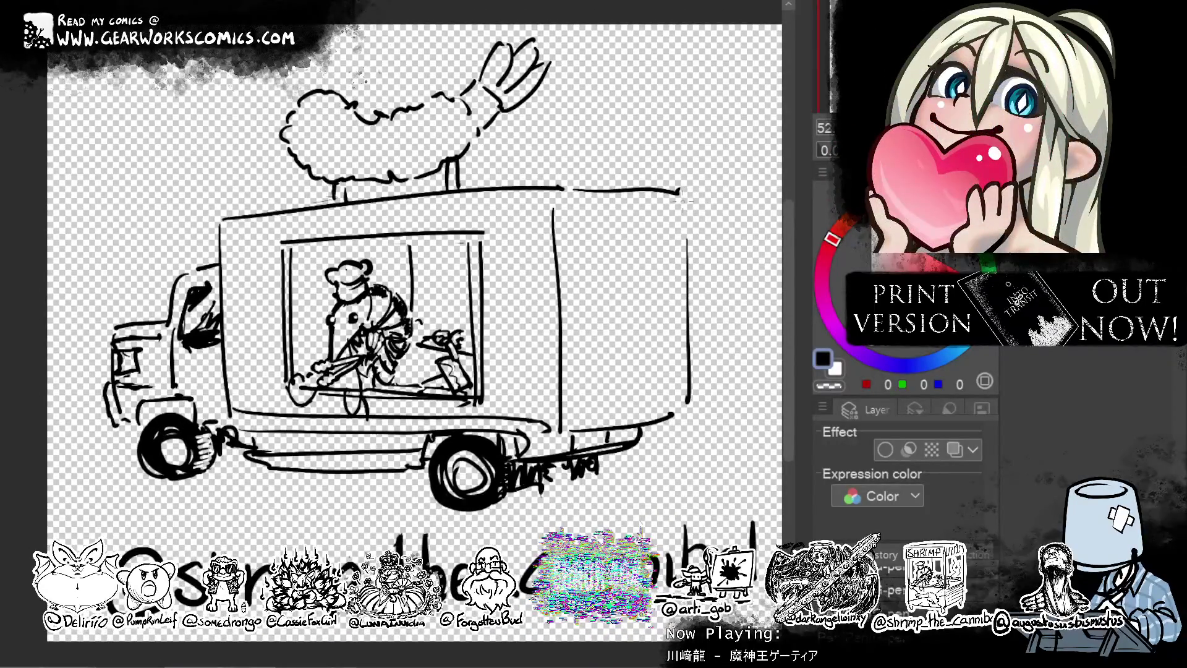
Redraw the truck box's front, top, bottom and right edges and corners.
drag(556, 189, 555, 317)
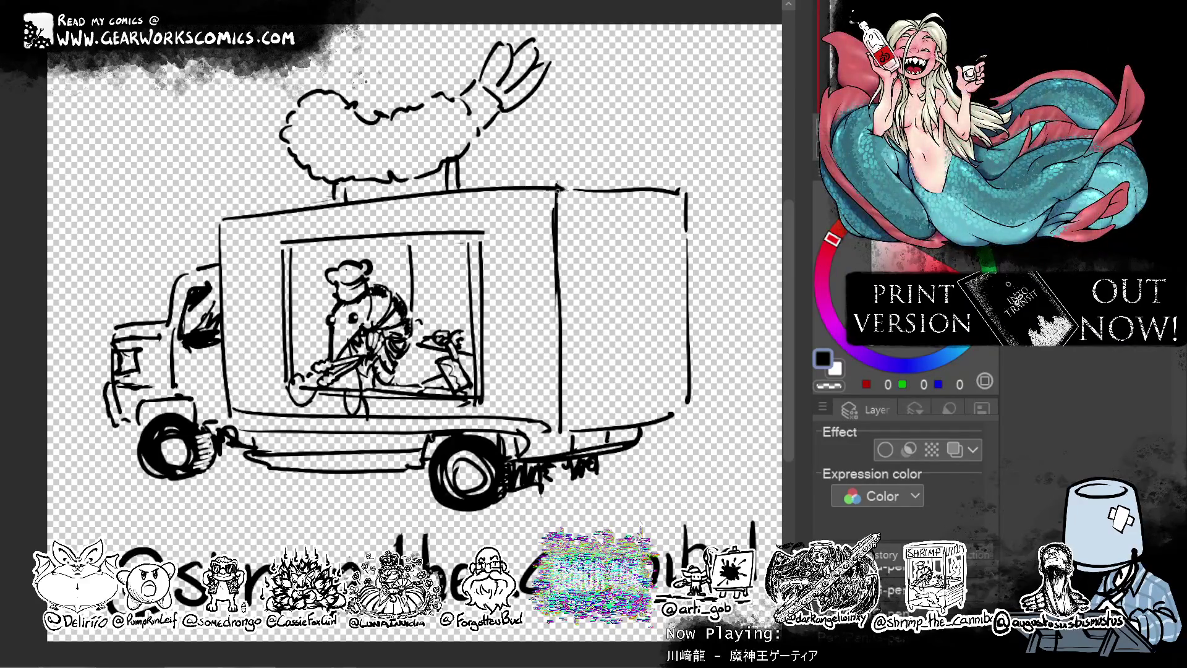
drag(225, 208, 221, 262)
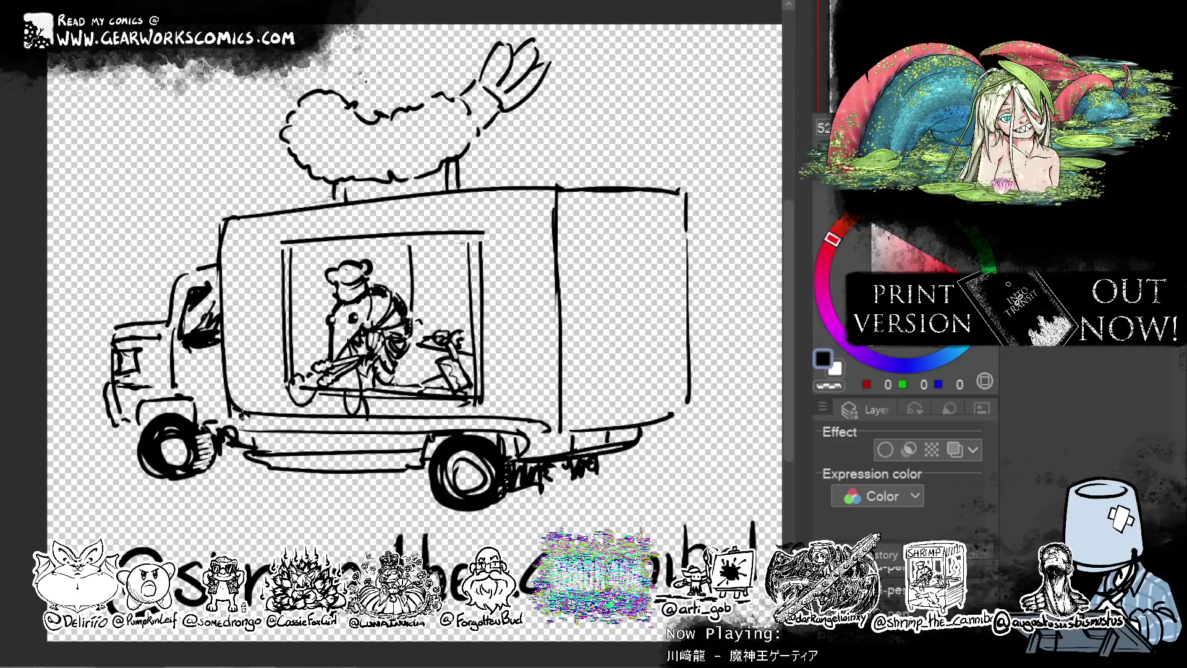
drag(233, 408, 550, 429)
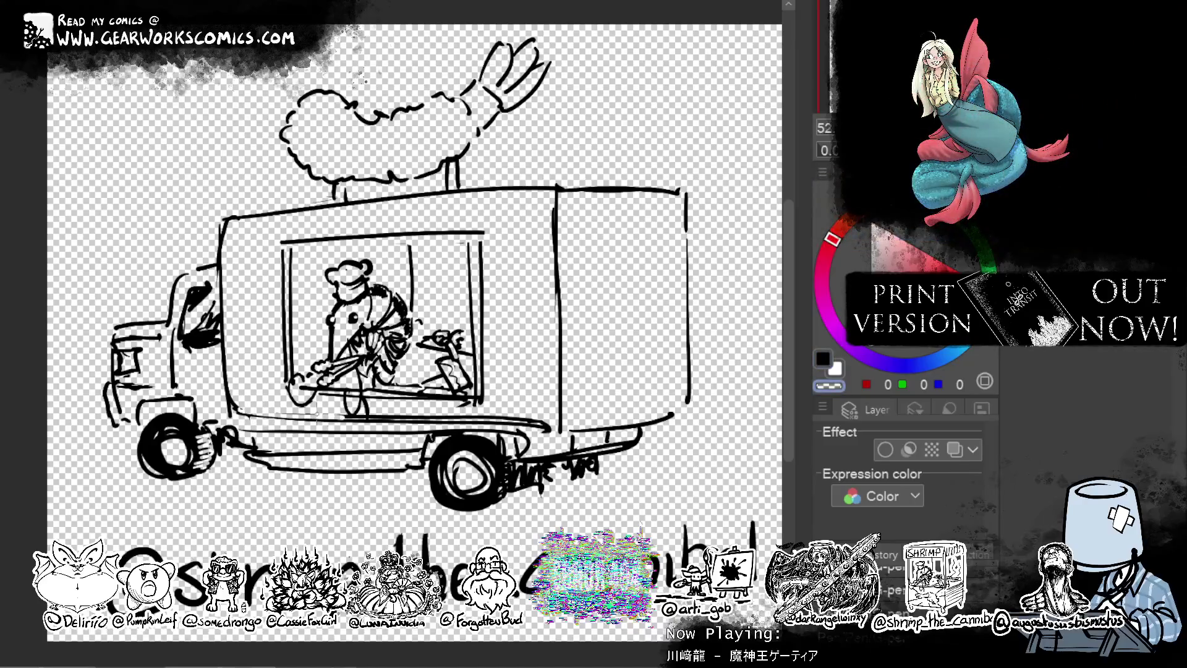
key(c)
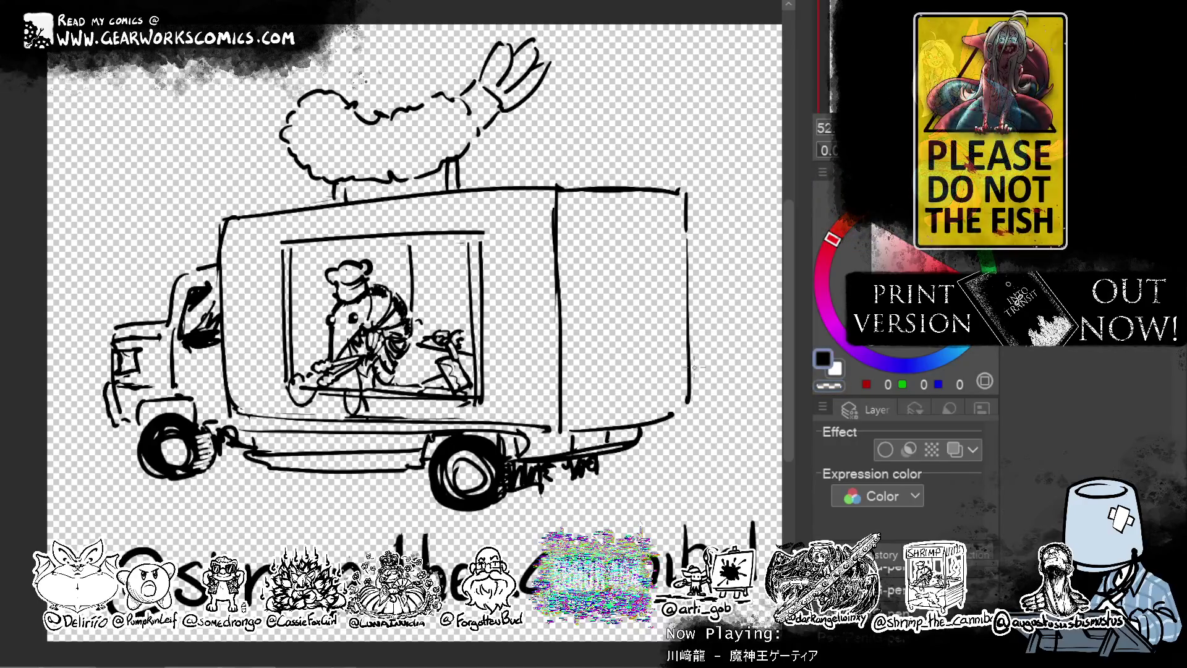
drag(252, 214, 571, 183)
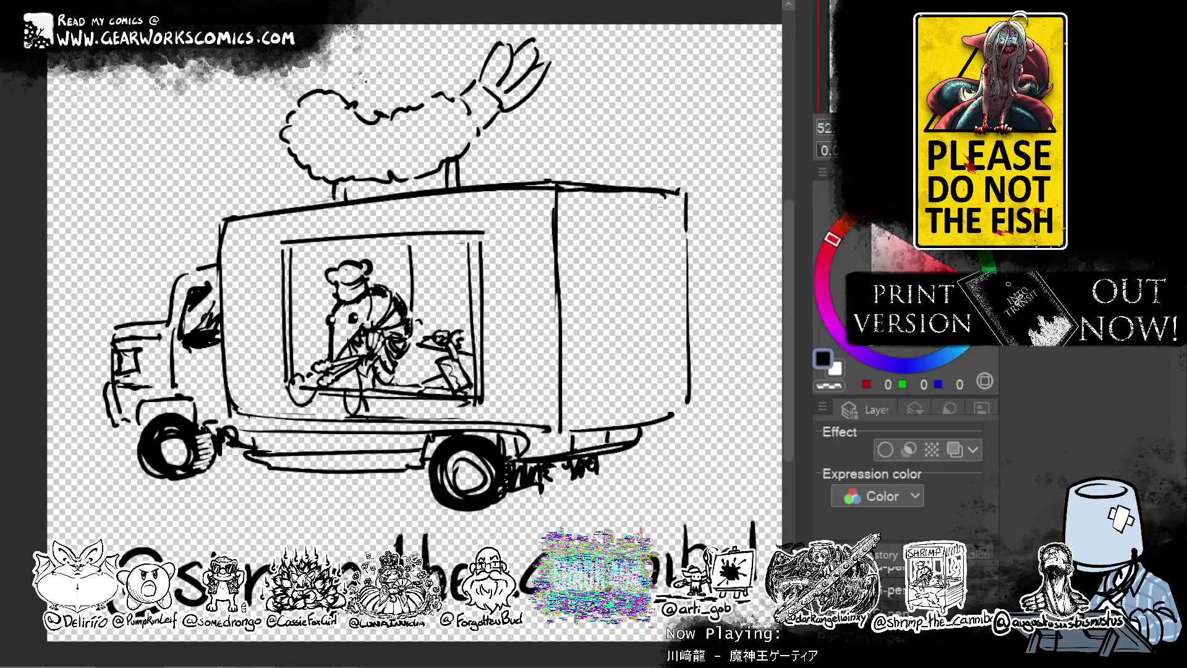
drag(686, 229, 680, 429)
key(ctrl+z)
drag(687, 387, 575, 446)
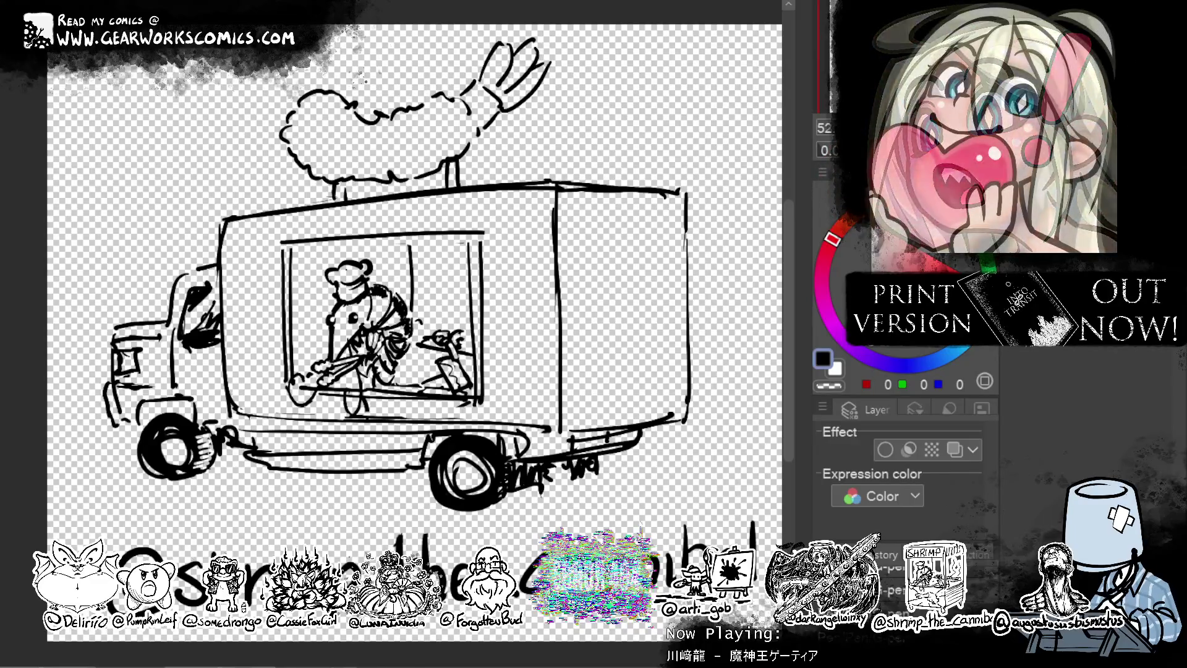
Lasso the cab and move it slightly down and right, then deselect.
mouse_move(225, 323)
mouse_down()
mouse_move(238, 420)
mouse_move(105, 470)
mouse_move(198, 210)
mouse_up()
drag(247, 501, 256, 519)
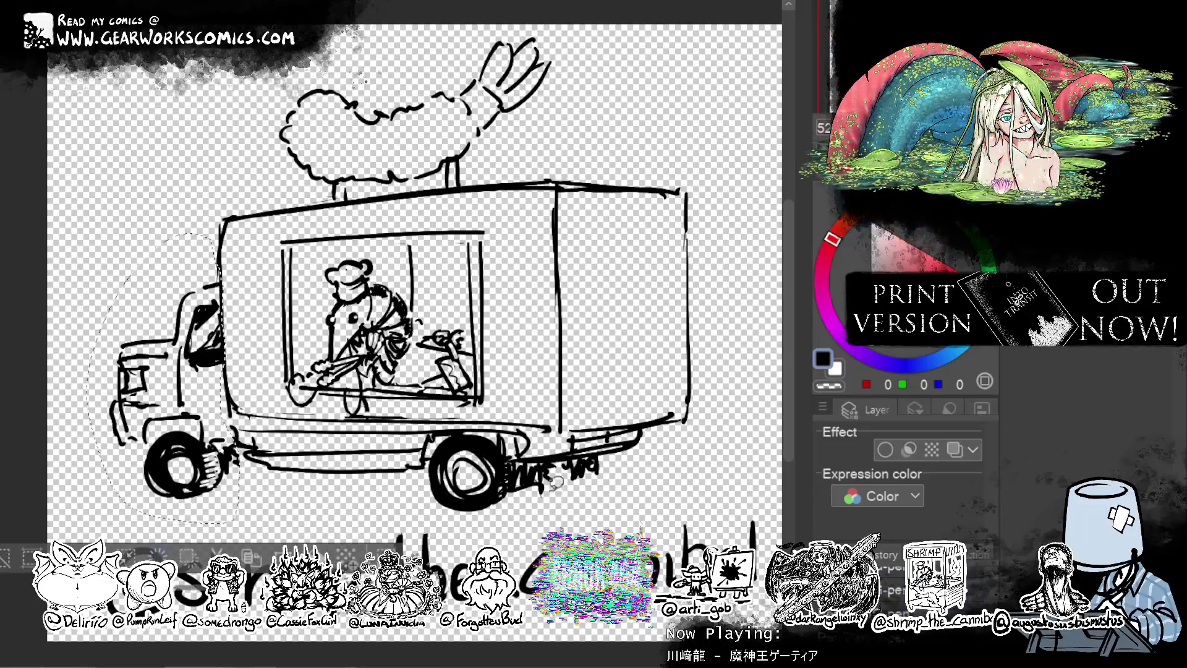
key(ctrl+d)
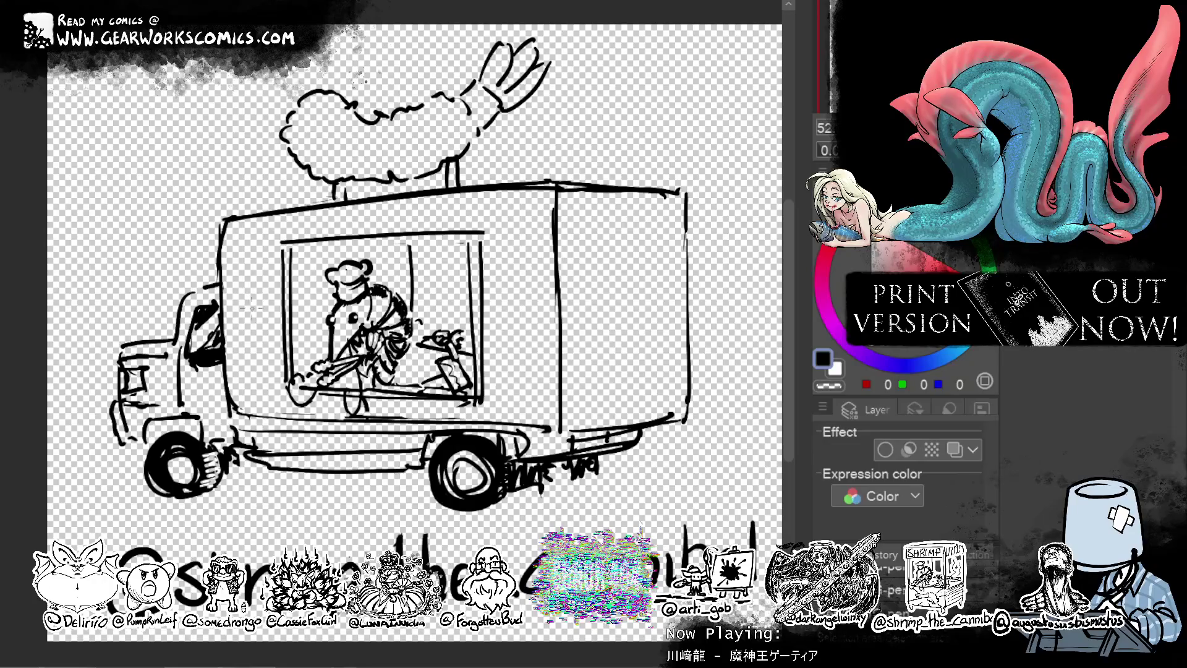
Draw wavy steam shapes on the left and right of the serving window.
drag(232, 324, 272, 407)
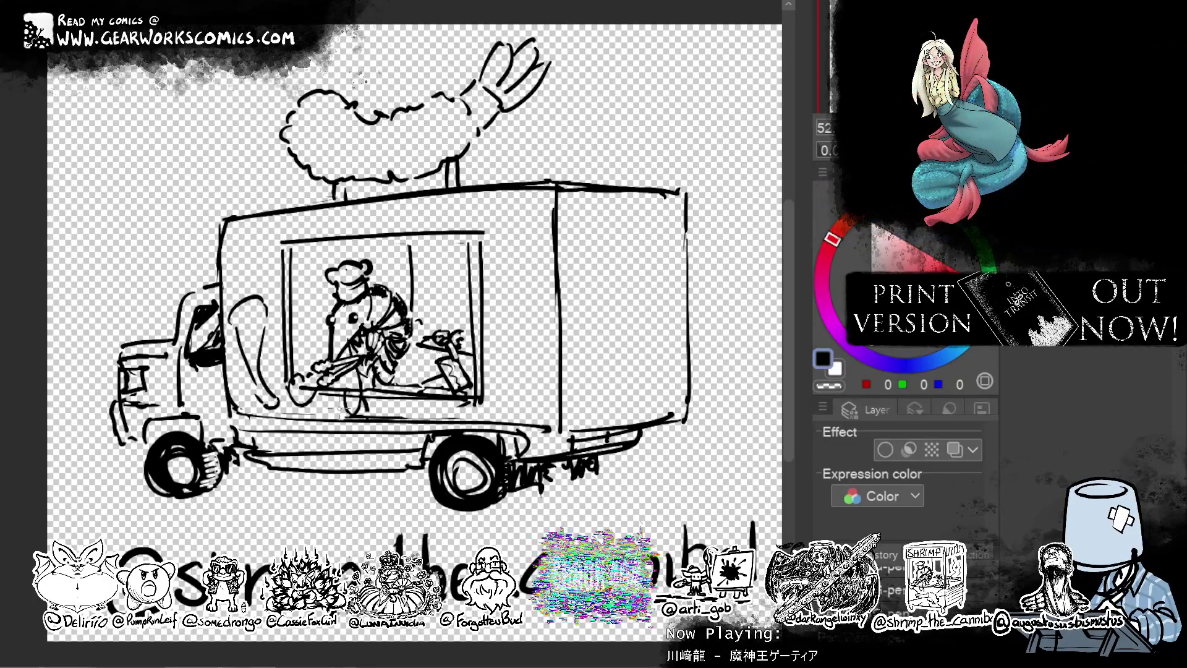
key(ctrl+z)
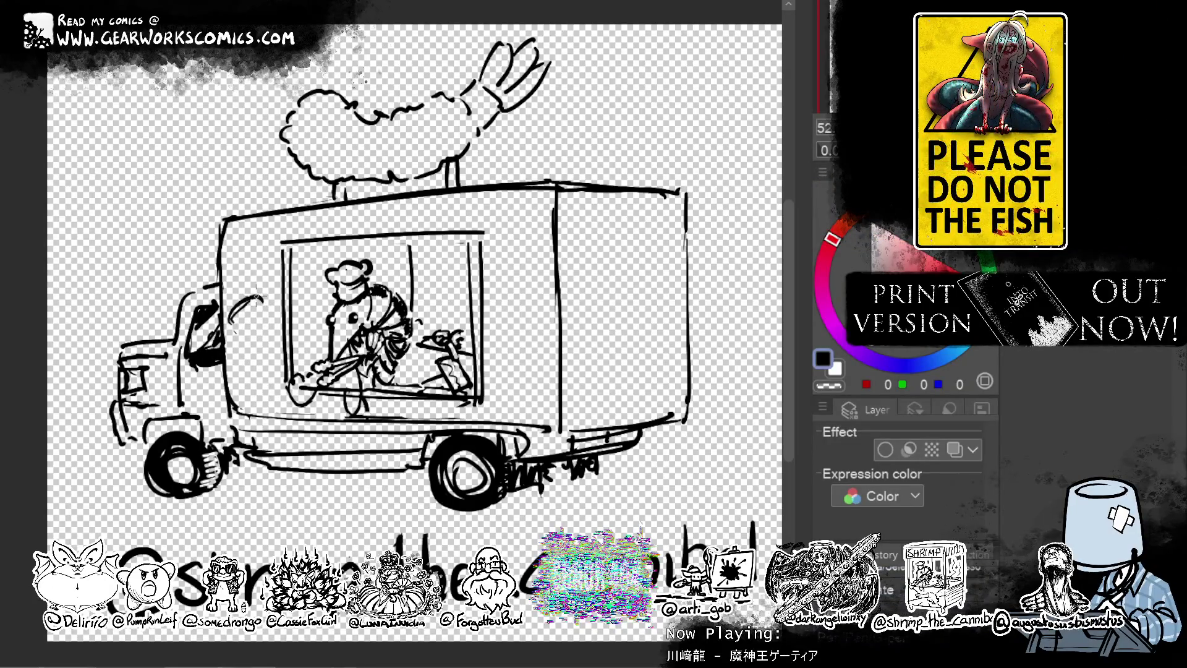
key(ctrl+z)
mouse_move(228, 309)
mouse_down()
mouse_move(266, 401)
mouse_move(275, 388)
mouse_move(291, 407)
mouse_up()
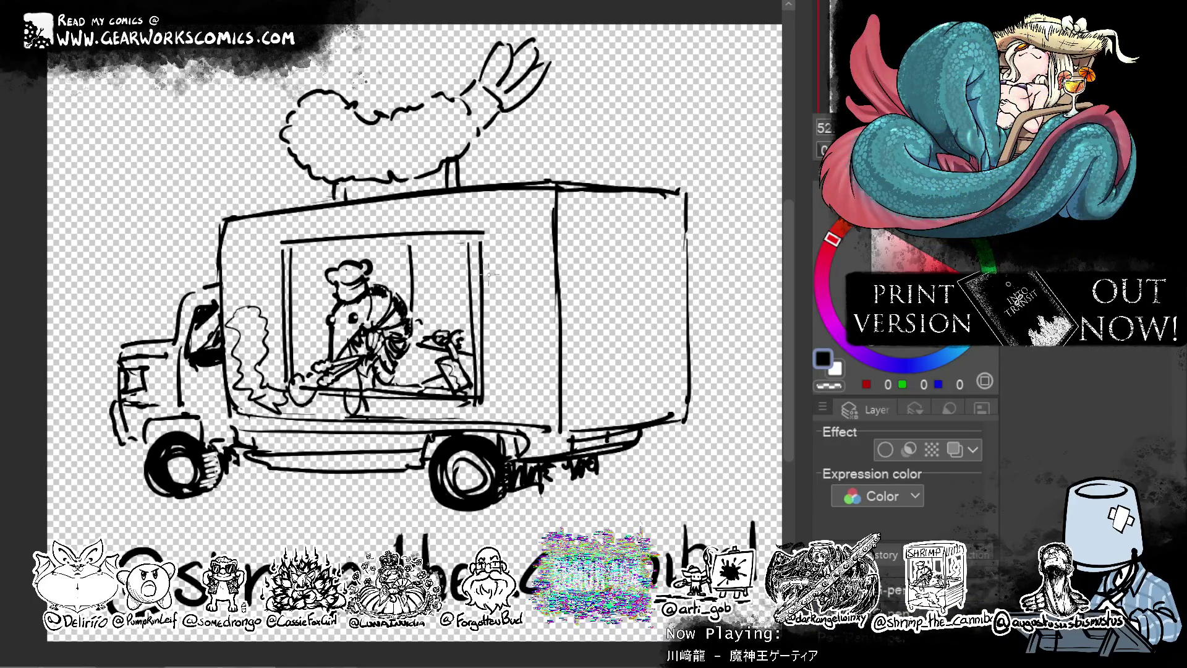
mouse_move(493, 303)
mouse_down()
mouse_move(533, 322)
mouse_move(544, 355)
mouse_up()
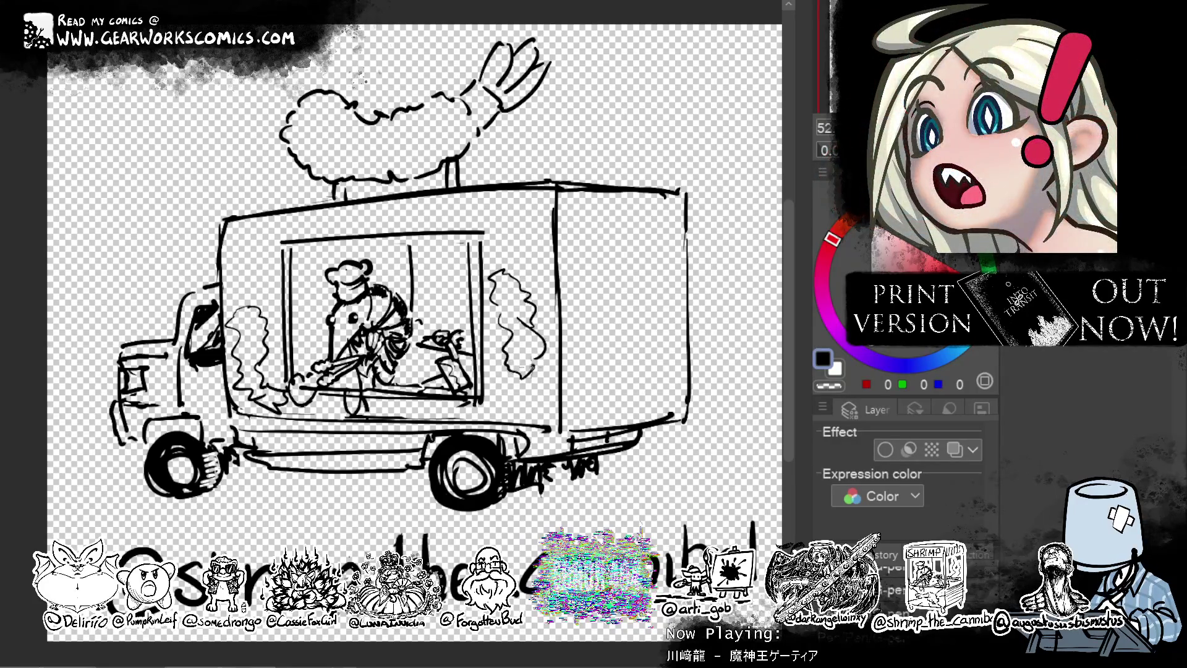
drag(395, 309, 330, 284)
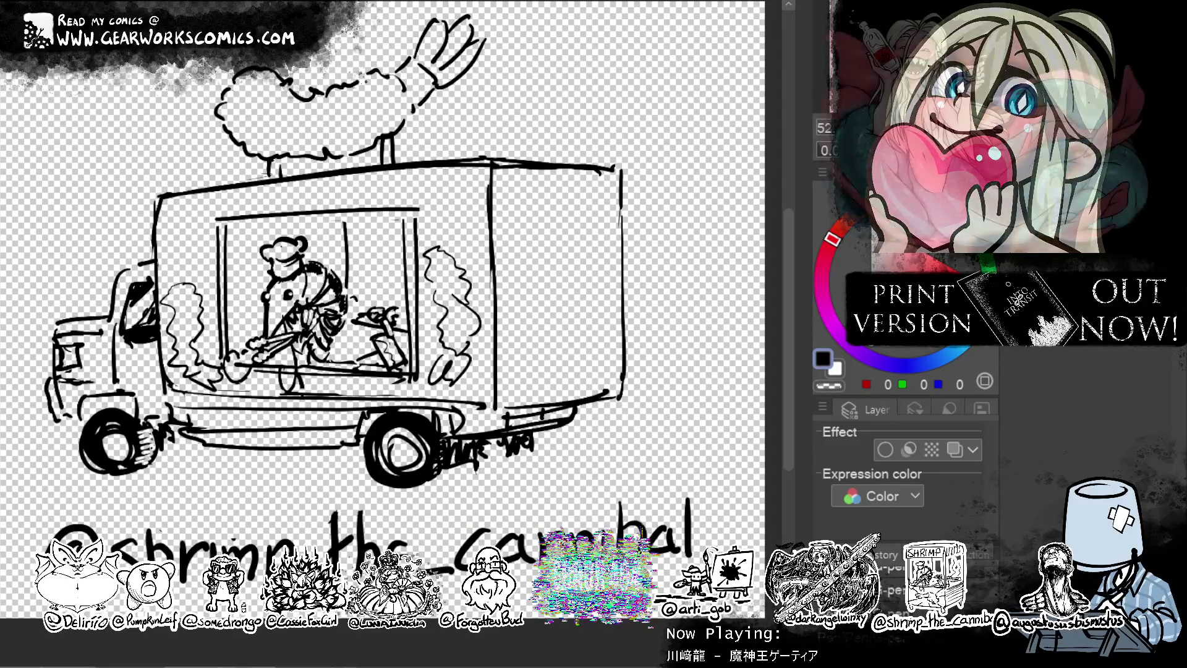
Hatch the truck box's right panel with horizontal black lines and fill its small side box.
key(x)
mouse_move(556, 377)
mouse_down()
mouse_move(468, 403)
mouse_move(594, 223)
mouse_move(557, 204)
mouse_move(506, 297)
mouse_up()
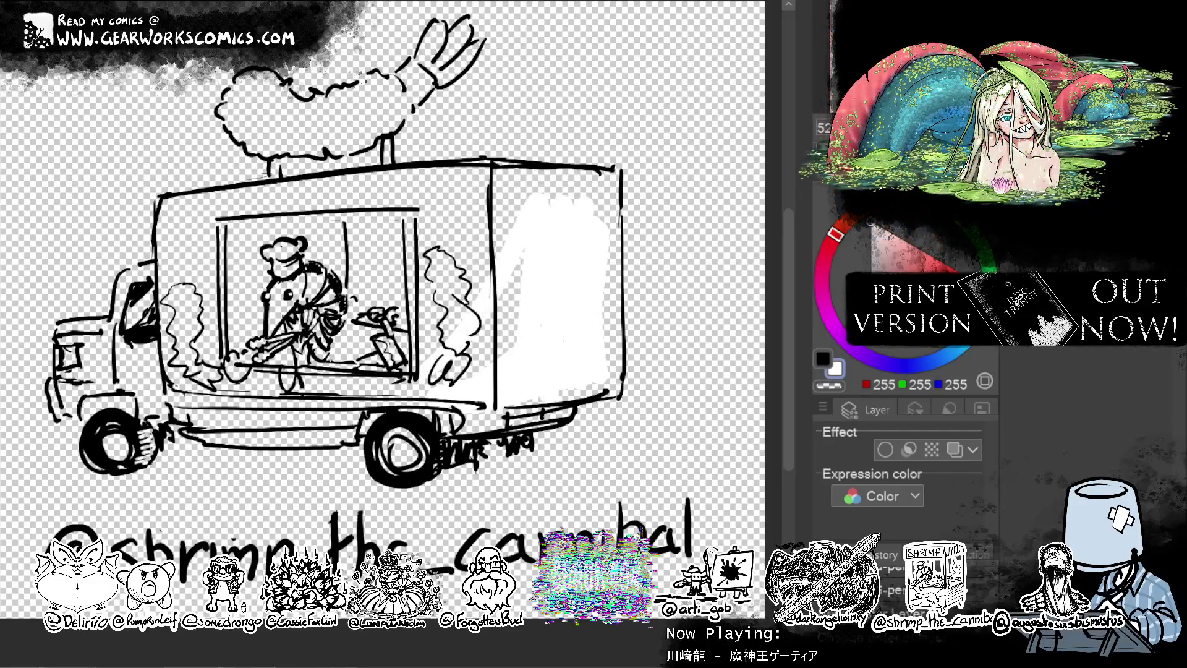
key(x)
mouse_move(508, 185)
mouse_down()
mouse_move(500, 407)
mouse_move(620, 188)
mouse_move(623, 369)
mouse_up()
drag(618, 198, 513, 244)
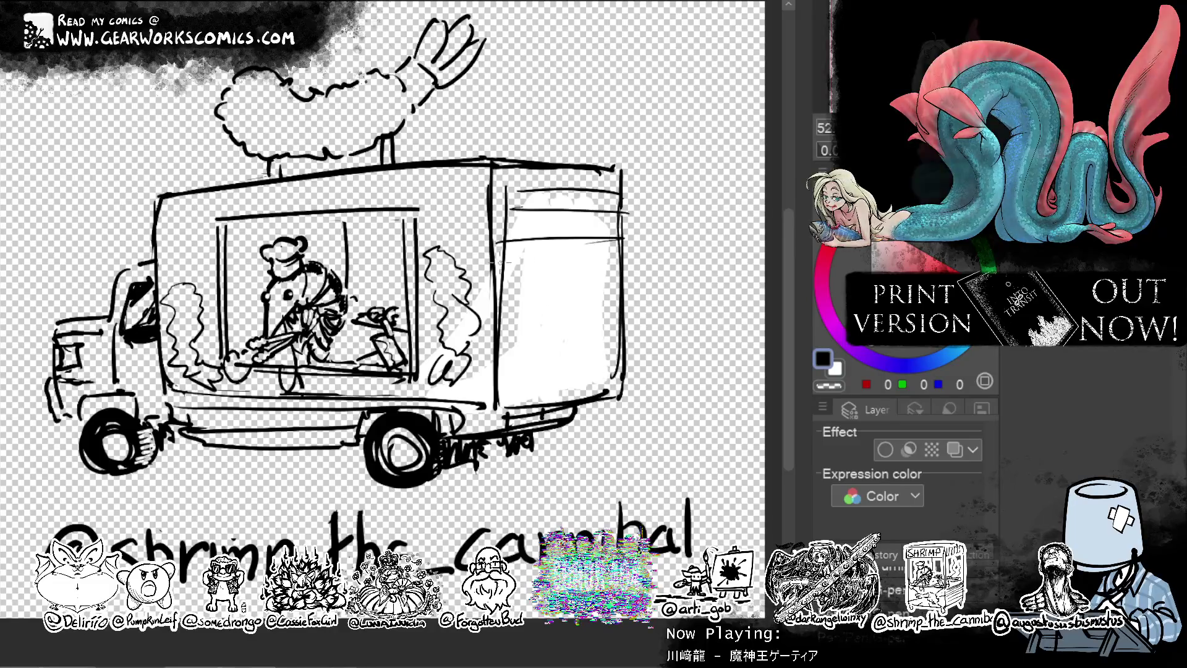
drag(612, 254, 507, 284)
drag(612, 293, 513, 306)
mouse_move(605, 315)
mouse_down()
mouse_move(587, 341)
mouse_move(617, 339)
mouse_up()
mouse_move(606, 357)
mouse_down()
mouse_move(502, 367)
mouse_move(574, 379)
mouse_up()
drag(501, 405, 643, 381)
Paint white over the inner panel, lower body, cab and shrimp body, then enable the layer border effect.
key(x)
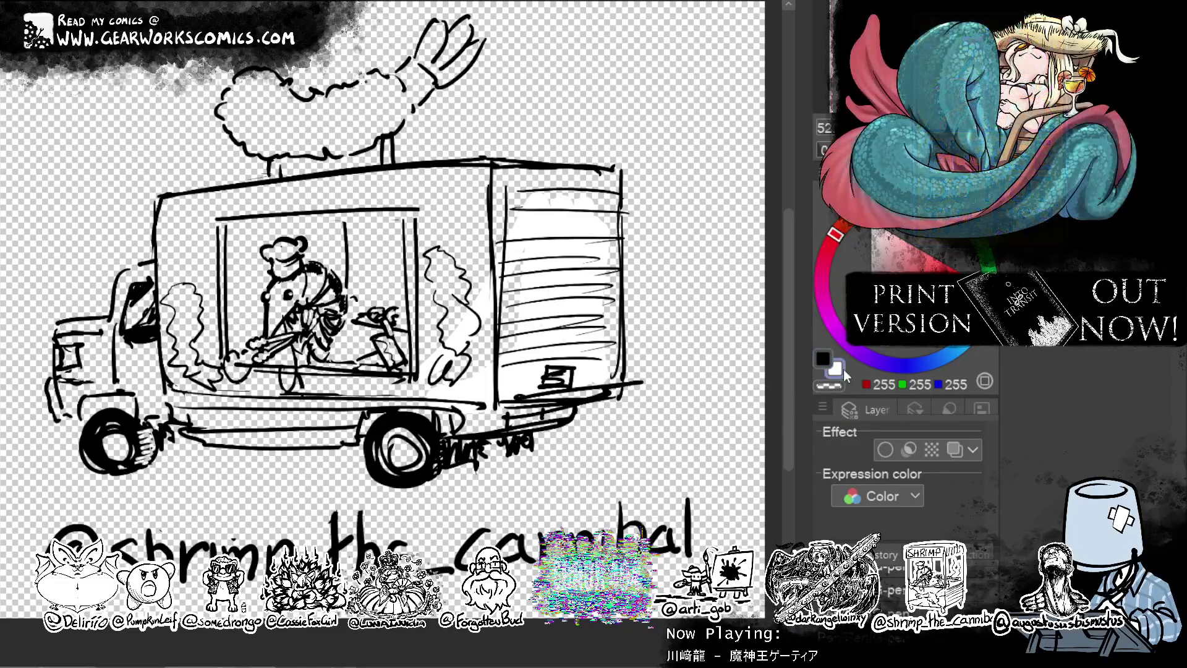
mouse_move(533, 362)
mouse_down()
mouse_move(445, 291)
mouse_move(519, 189)
mouse_move(204, 210)
mouse_move(379, 239)
mouse_move(260, 346)
mouse_move(495, 426)
mouse_up()
mouse_move(353, 408)
mouse_down()
mouse_move(204, 420)
mouse_move(148, 290)
mouse_move(101, 356)
mouse_up()
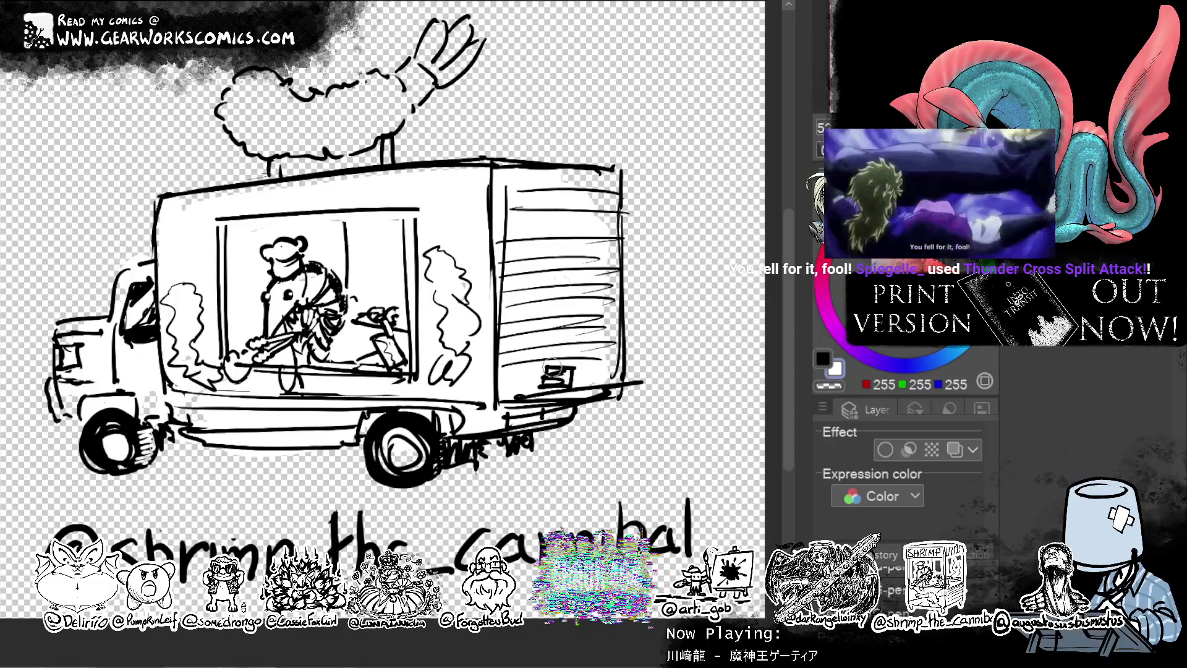
mouse_move(441, 74)
mouse_down()
mouse_move(281, 136)
mouse_move(241, 99)
mouse_move(297, 89)
mouse_up()
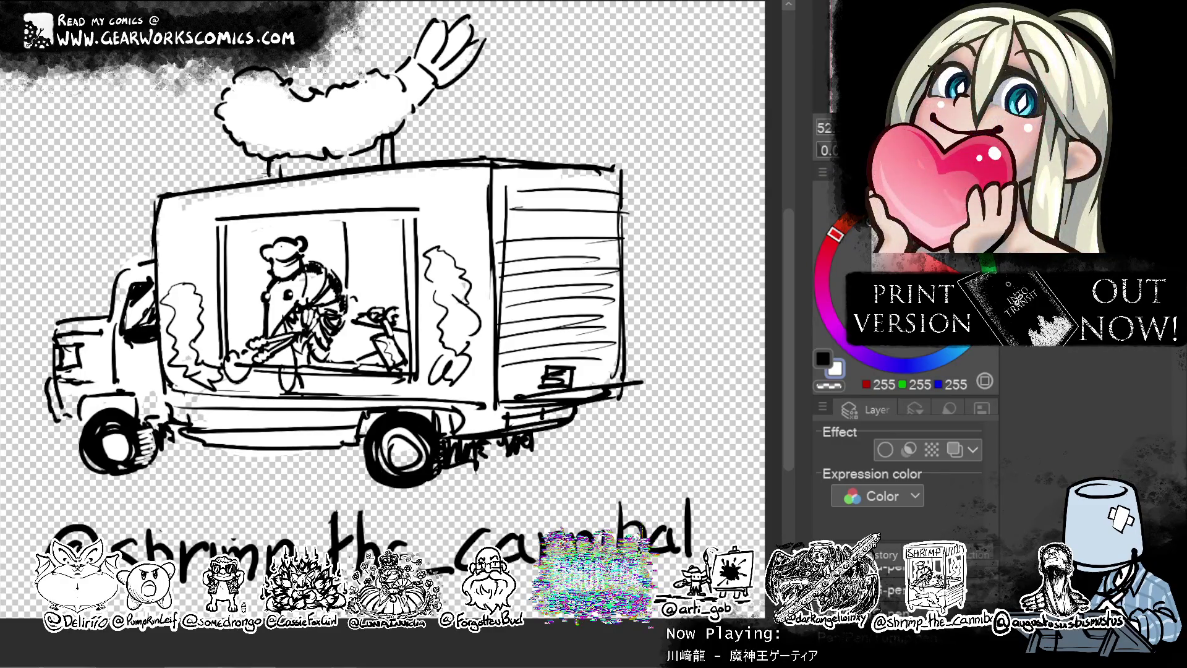
click(885, 450)
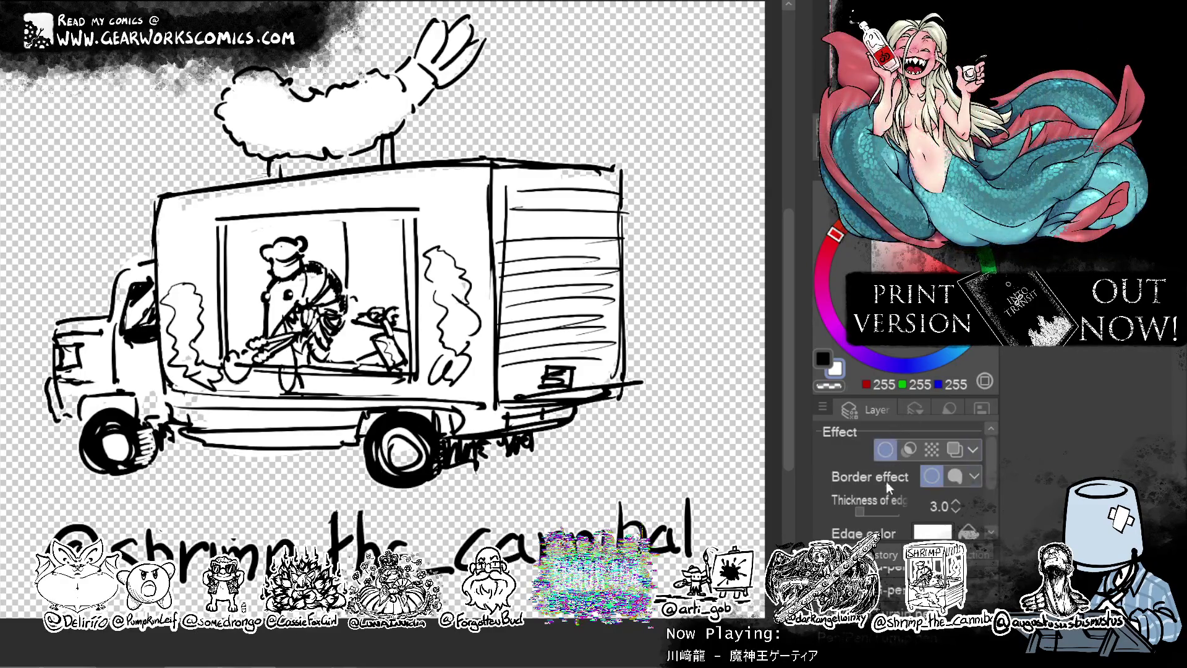
Raise the border edge thickness to 38.5 and save the truck sketch.
drag(870, 512, 883, 511)
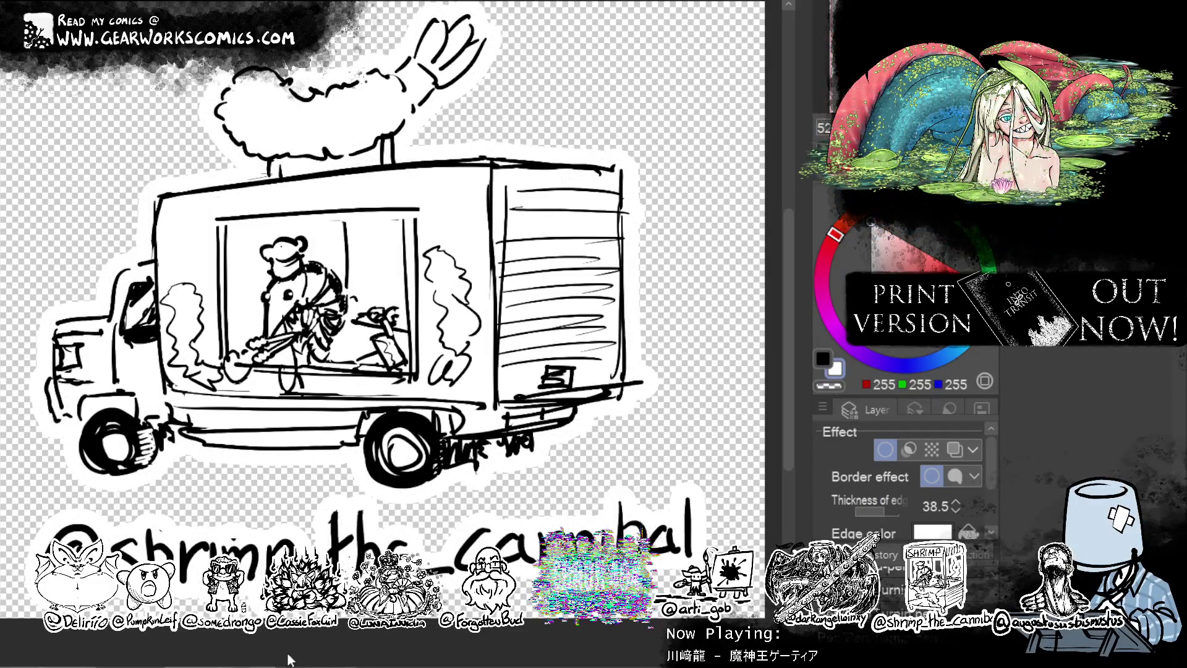
key(ctrl+s)
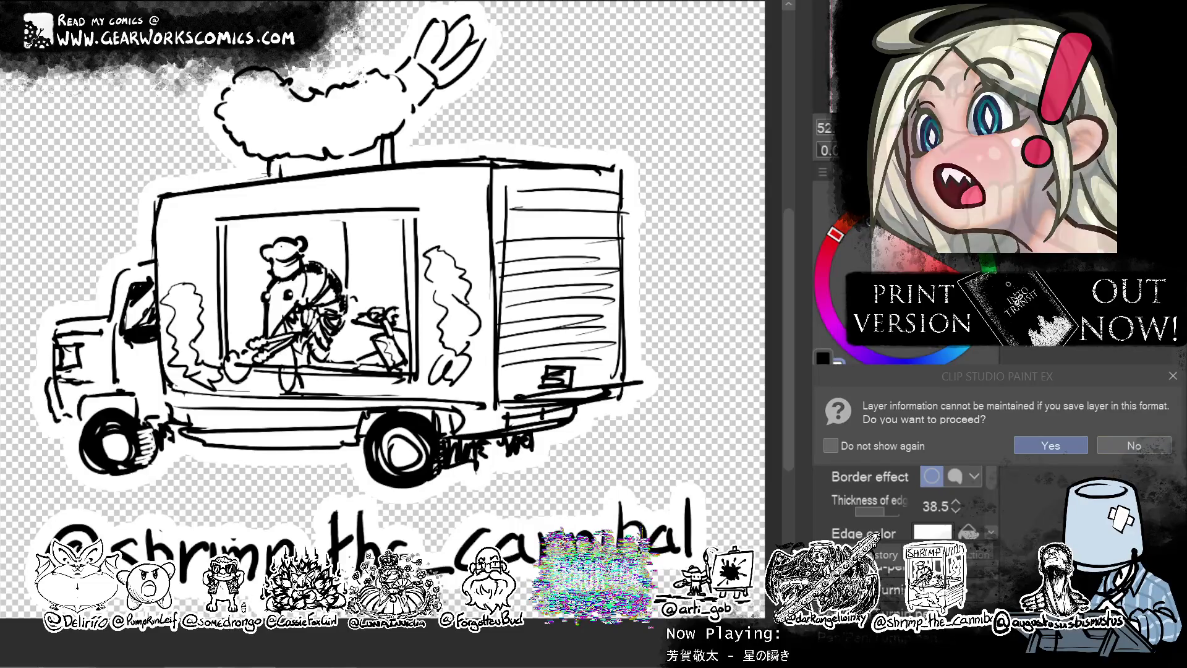
Accept the layer-loss save warning and switch to the mermaid illustration.
key(Return)
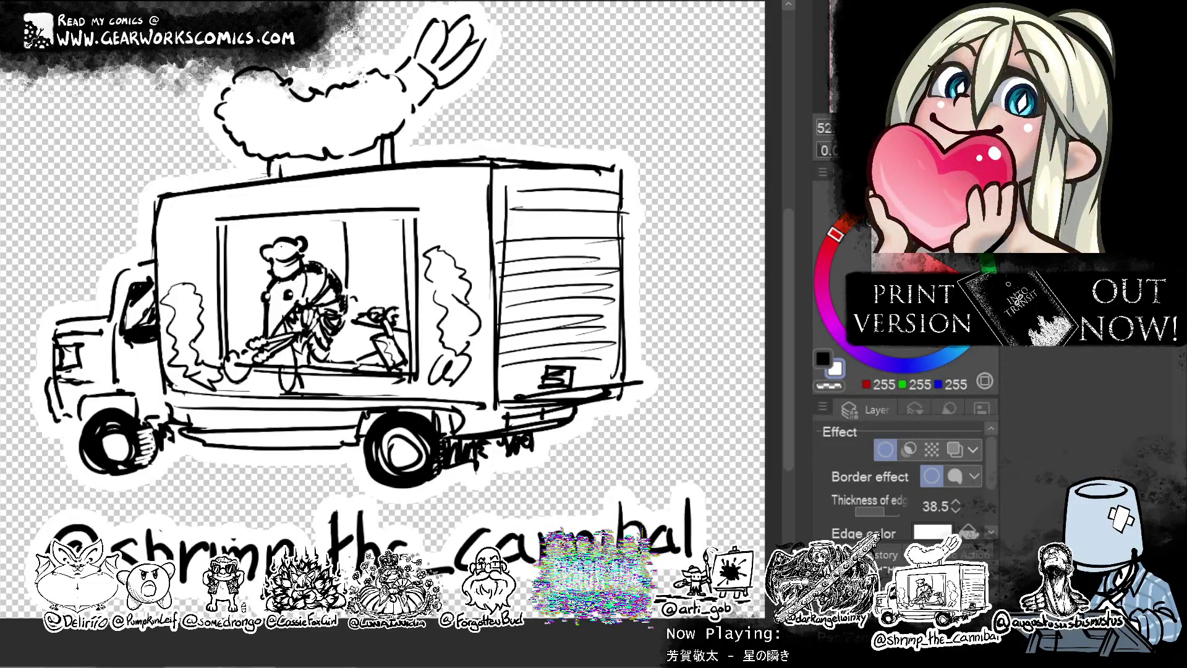
key(ctrl+w)
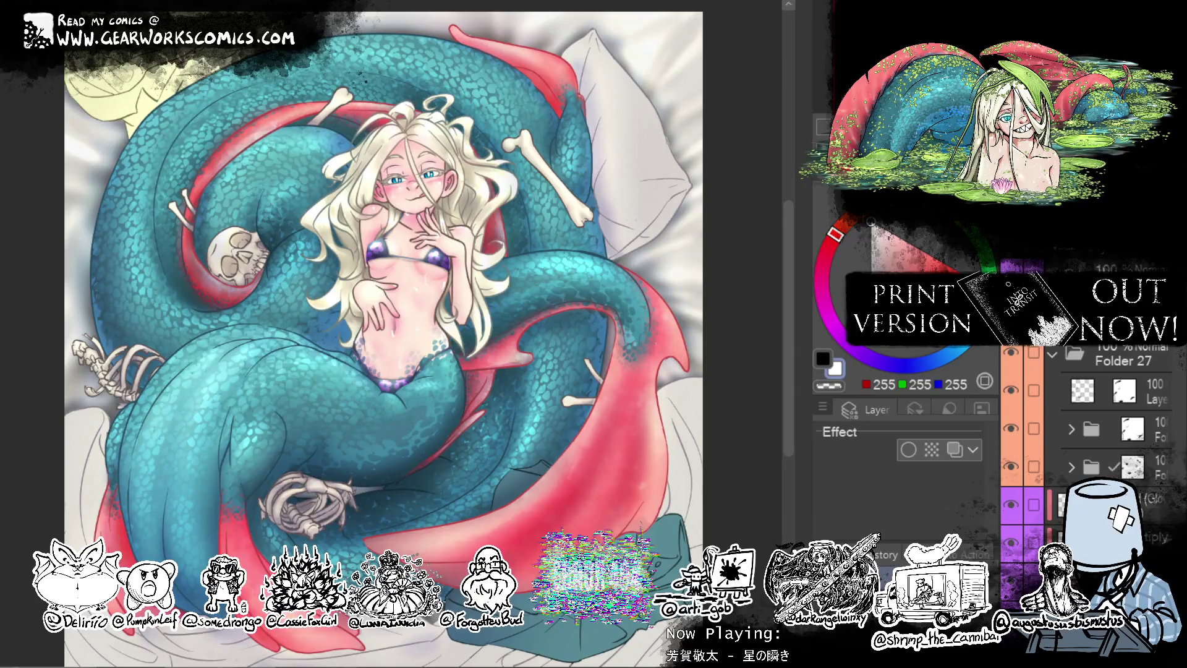
Switch to the sunglasses character sketch and paint out stray marks on the right arm and both collar sides.
key(ctrl+w)
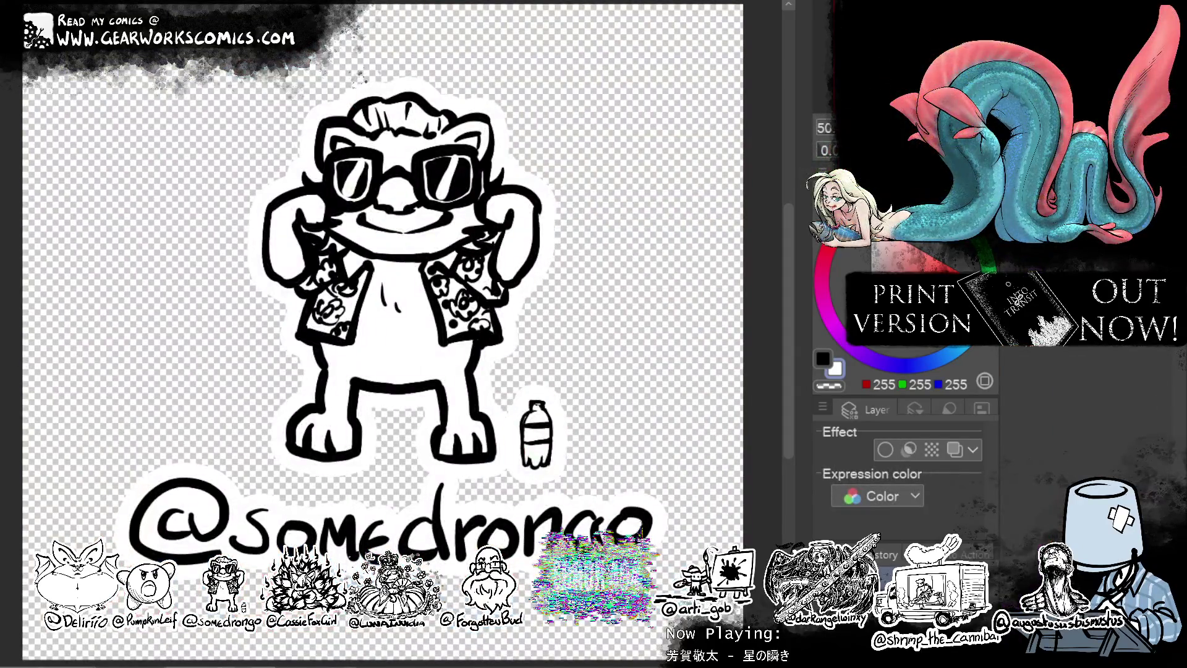
key(c)
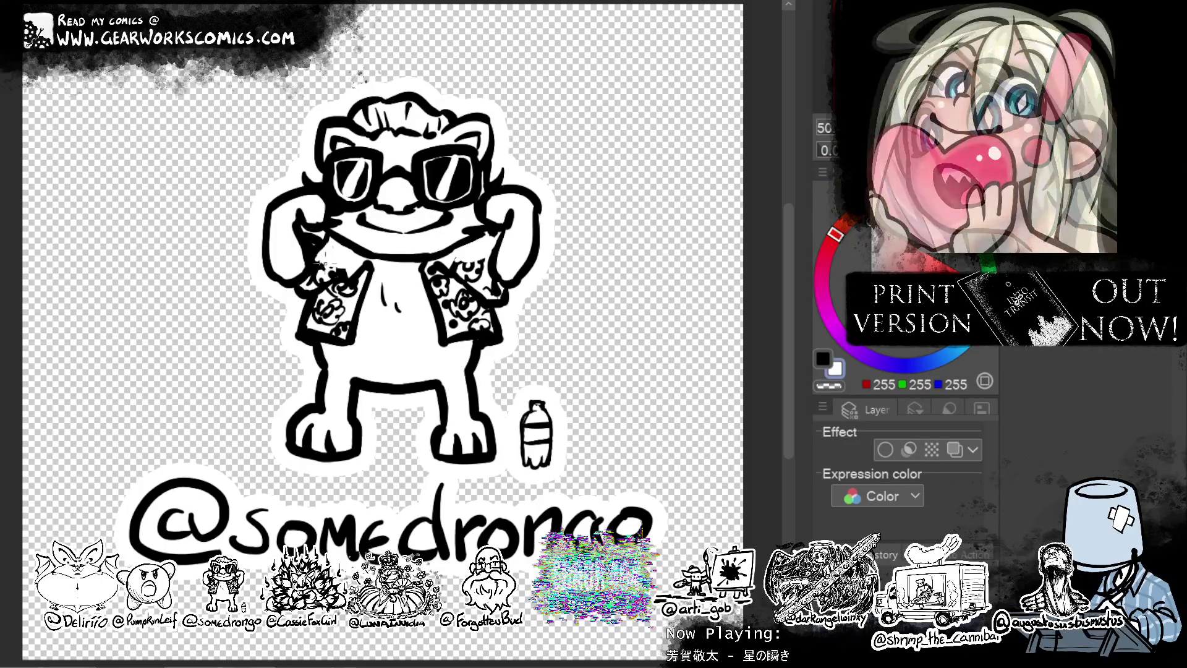
key(c)
key(c)
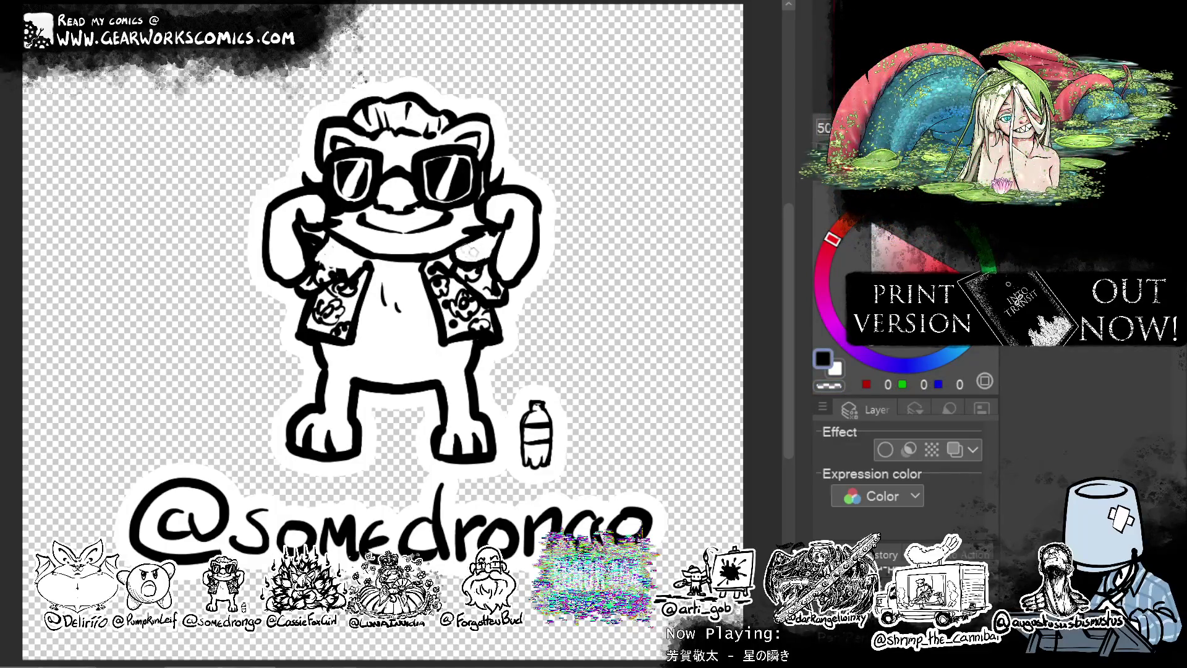
drag(470, 247, 500, 245)
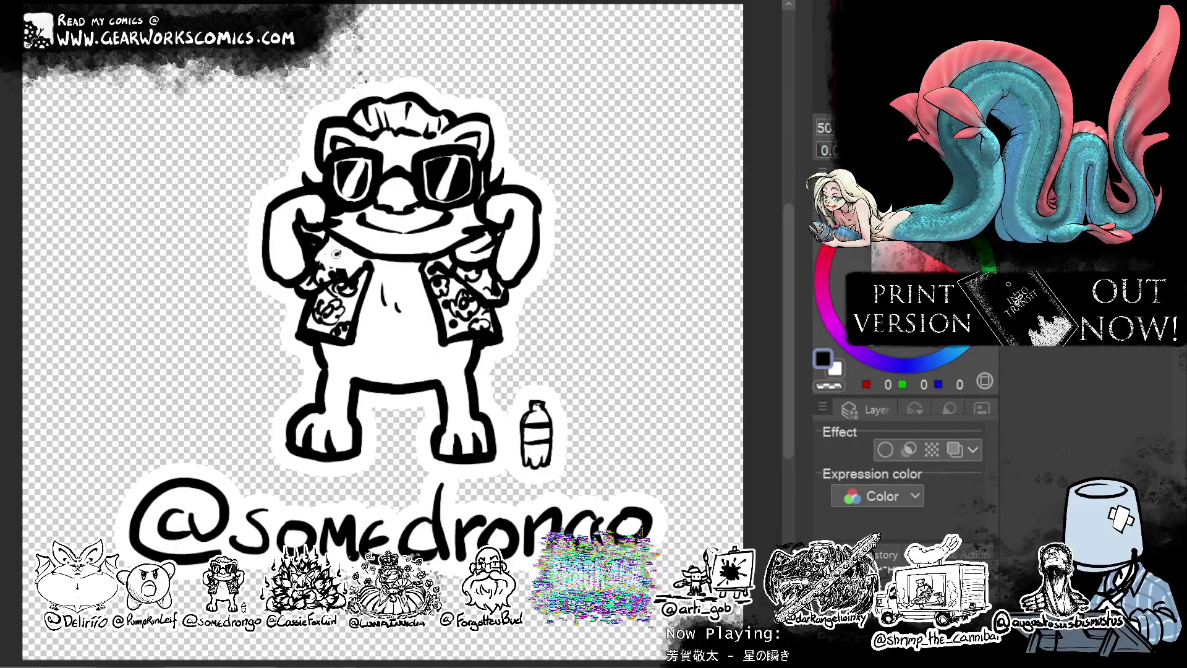
key(x)
mouse_move(315, 251)
mouse_down()
mouse_move(349, 255)
mouse_move(312, 247)
mouse_move(349, 266)
mouse_up()
drag(484, 264, 457, 250)
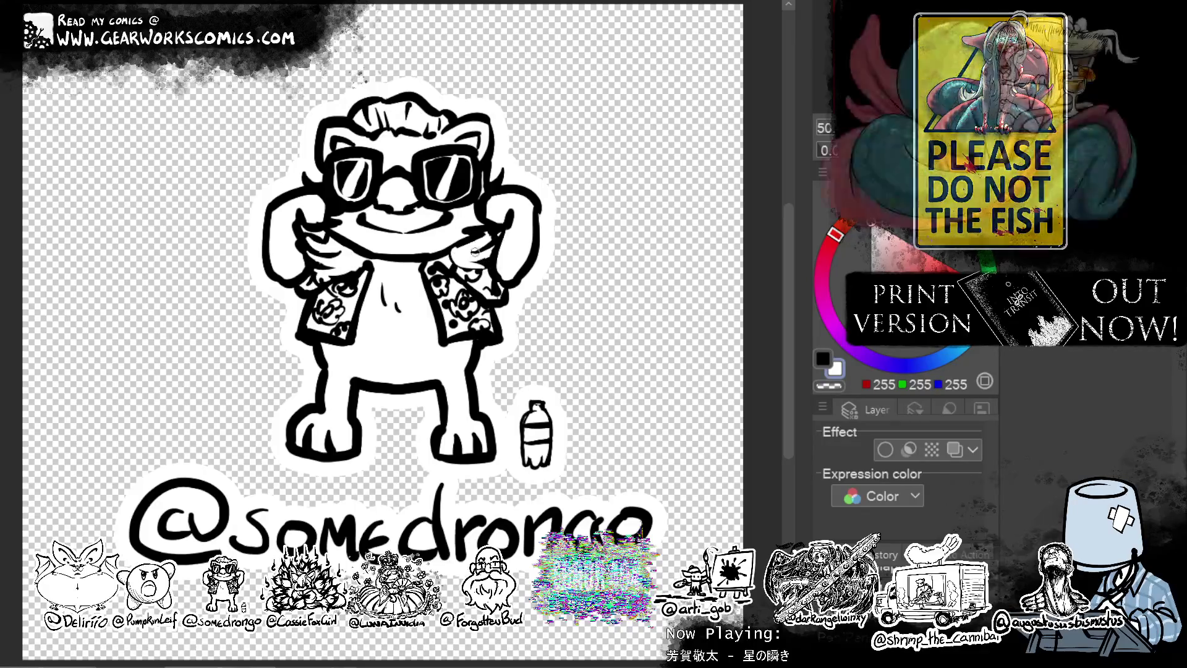
key(x)
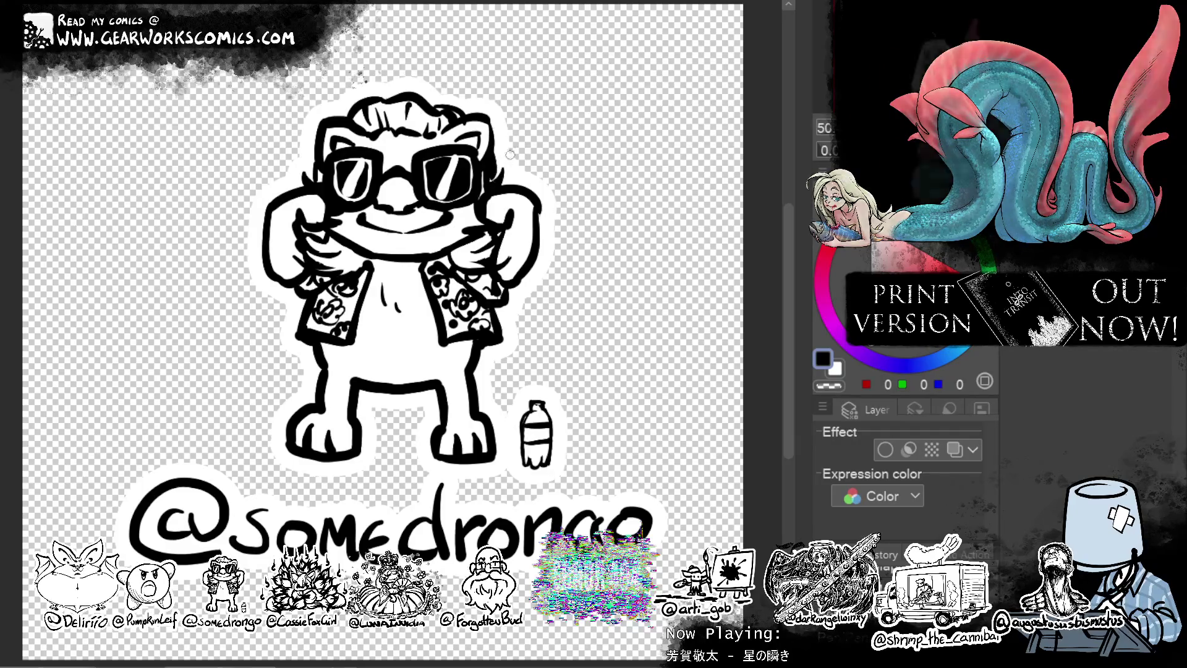
scroll(627, 146, down, 1)
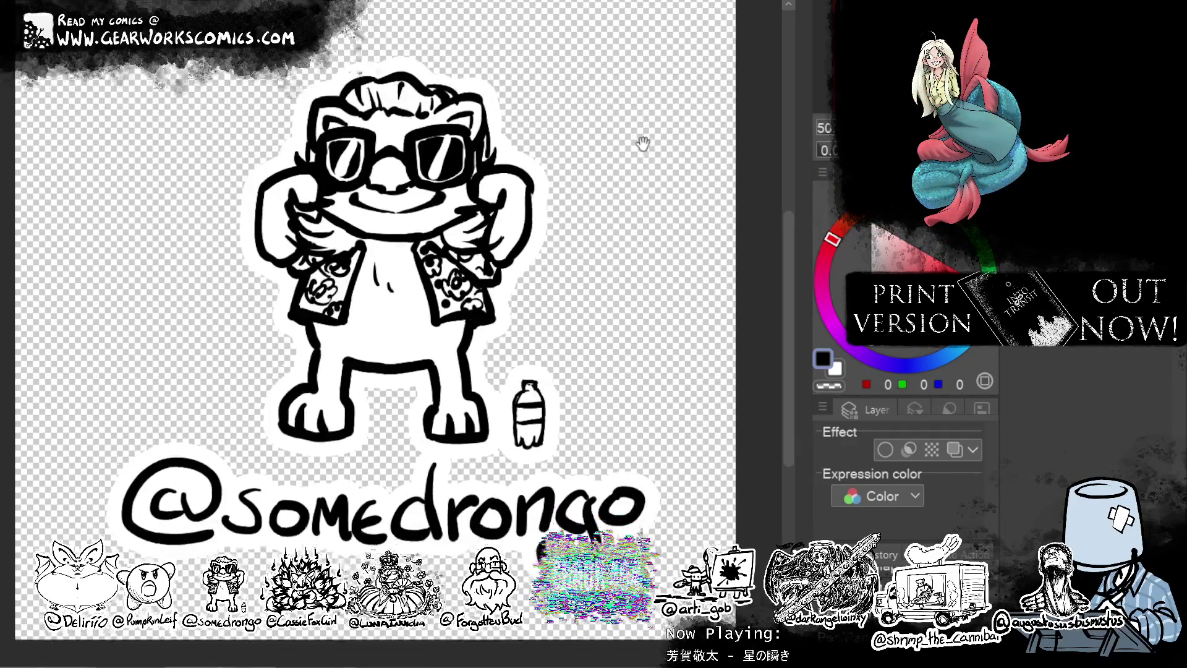
Reshape the character's hairline by trimming in white and adding a black stroke on top.
key(x)
mouse_move(435, 97)
mouse_down()
mouse_move(405, 79)
mouse_move(357, 89)
mouse_move(352, 69)
mouse_move(339, 76)
mouse_move(356, 58)
mouse_move(396, 54)
mouse_up()
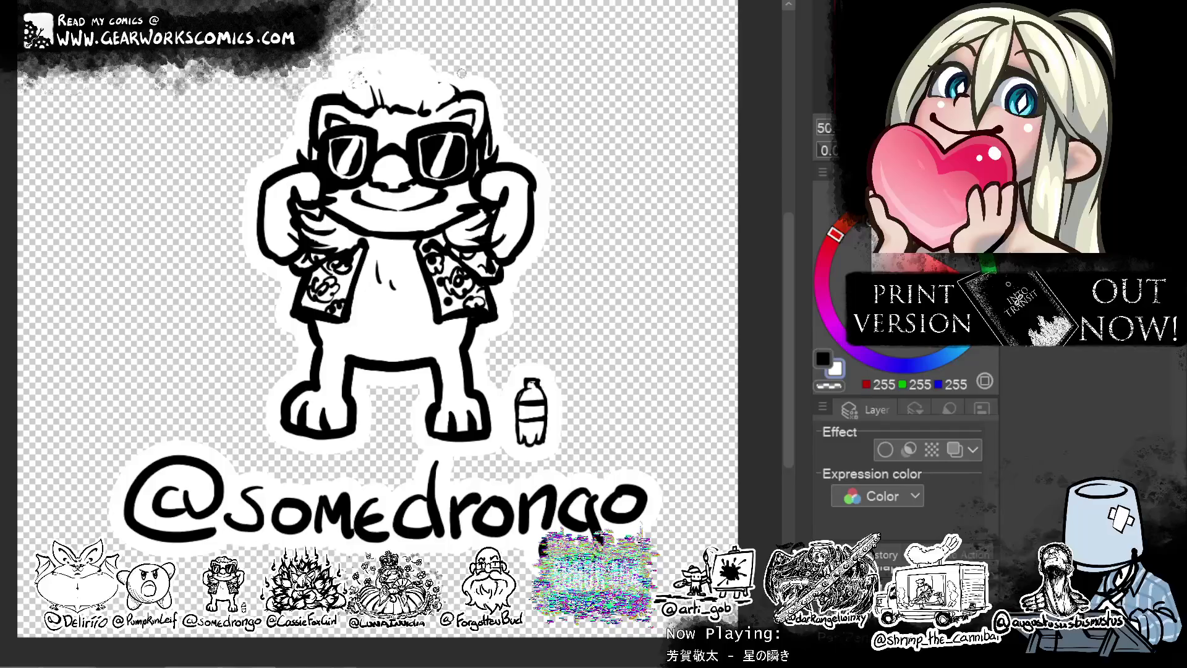
key(x)
mouse_move(346, 87)
mouse_down()
mouse_move(342, 76)
mouse_move(336, 92)
mouse_move(375, 60)
mouse_move(338, 79)
mouse_move(409, 72)
mouse_up()
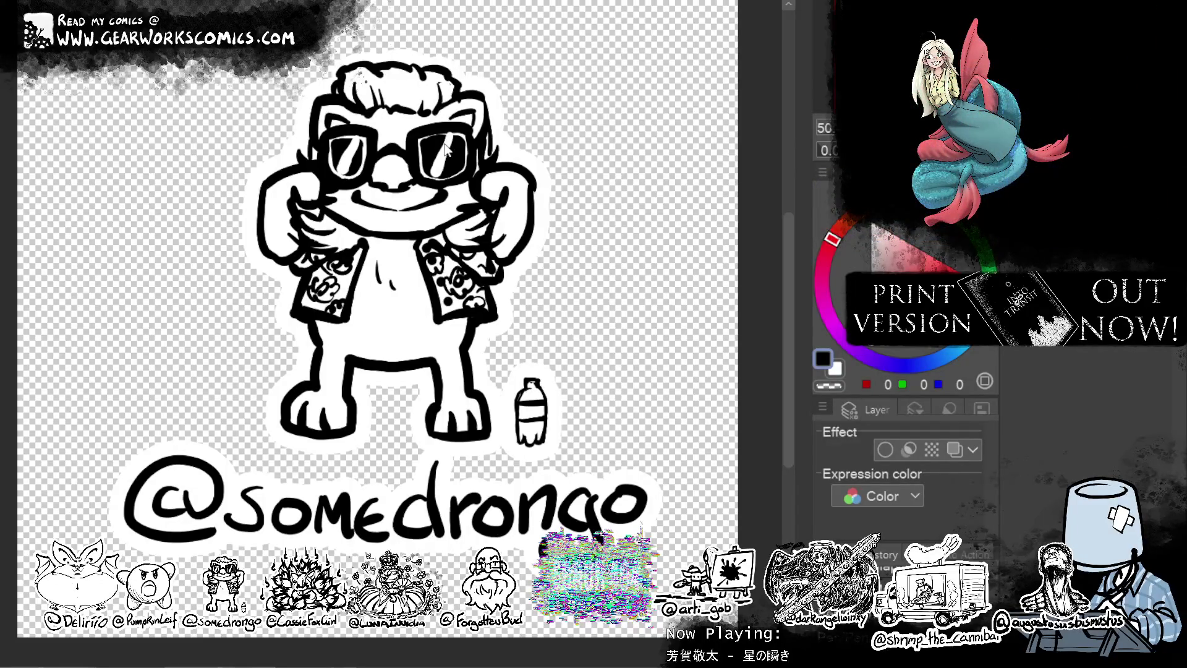
Thicken the bottle's left outline in black.
key(x)
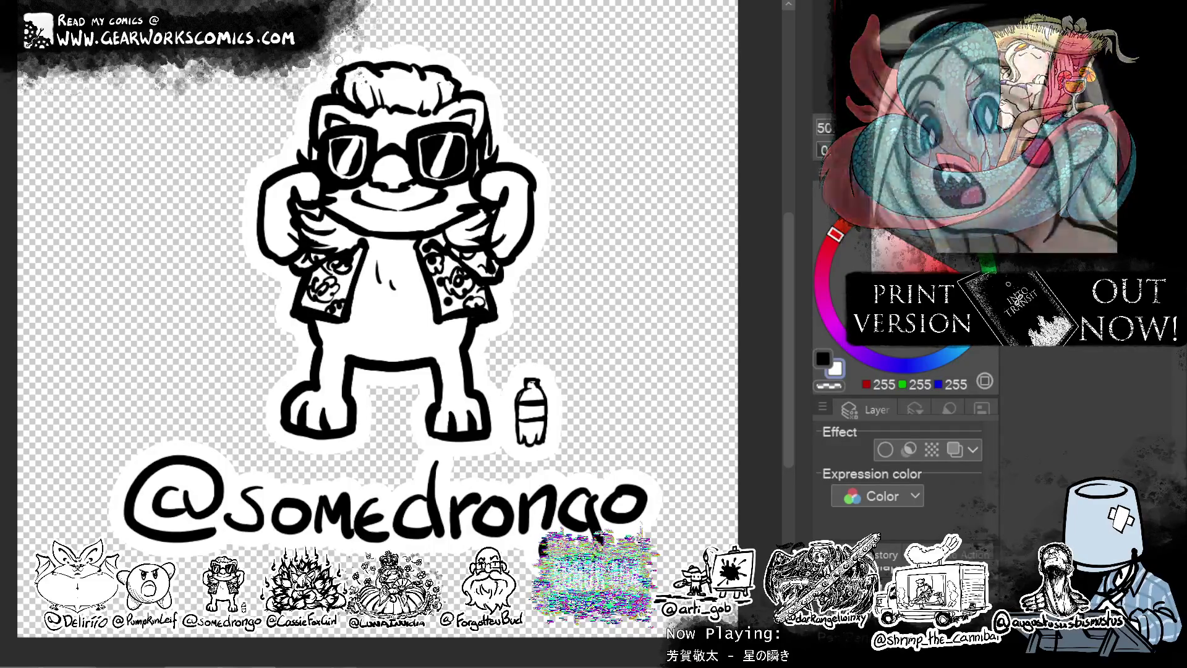
drag(338, 58, 334, 68)
key(x)
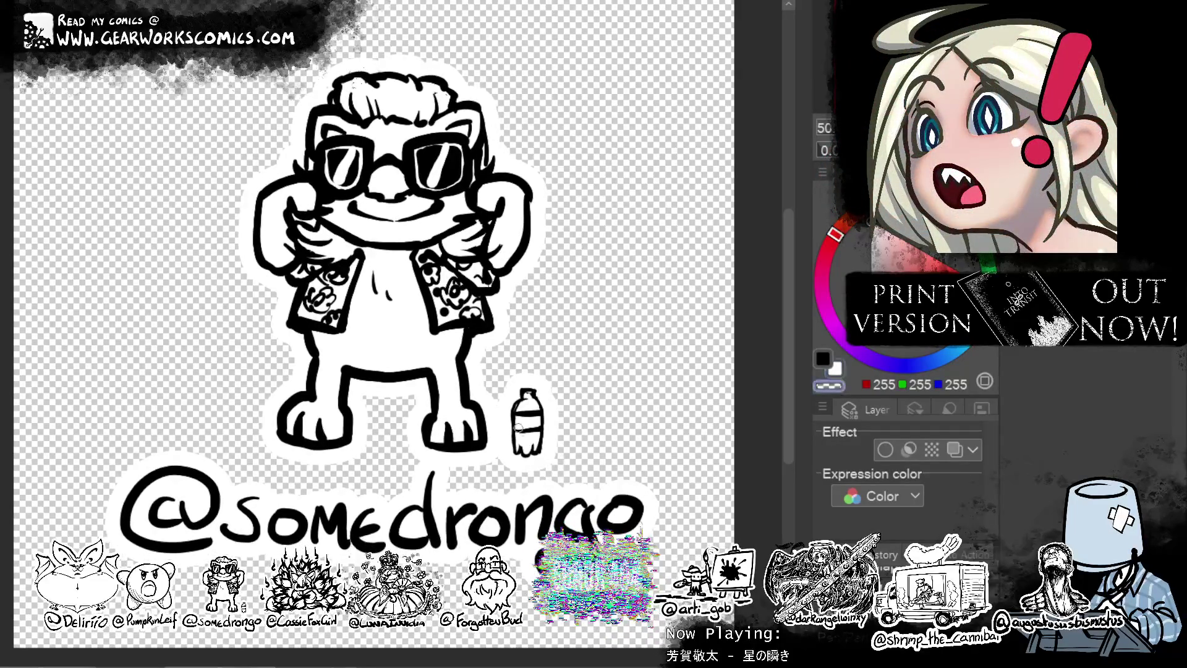
mouse_move(510, 426)
mouse_down()
mouse_move(517, 452)
mouse_move(536, 450)
mouse_move(542, 426)
mouse_up()
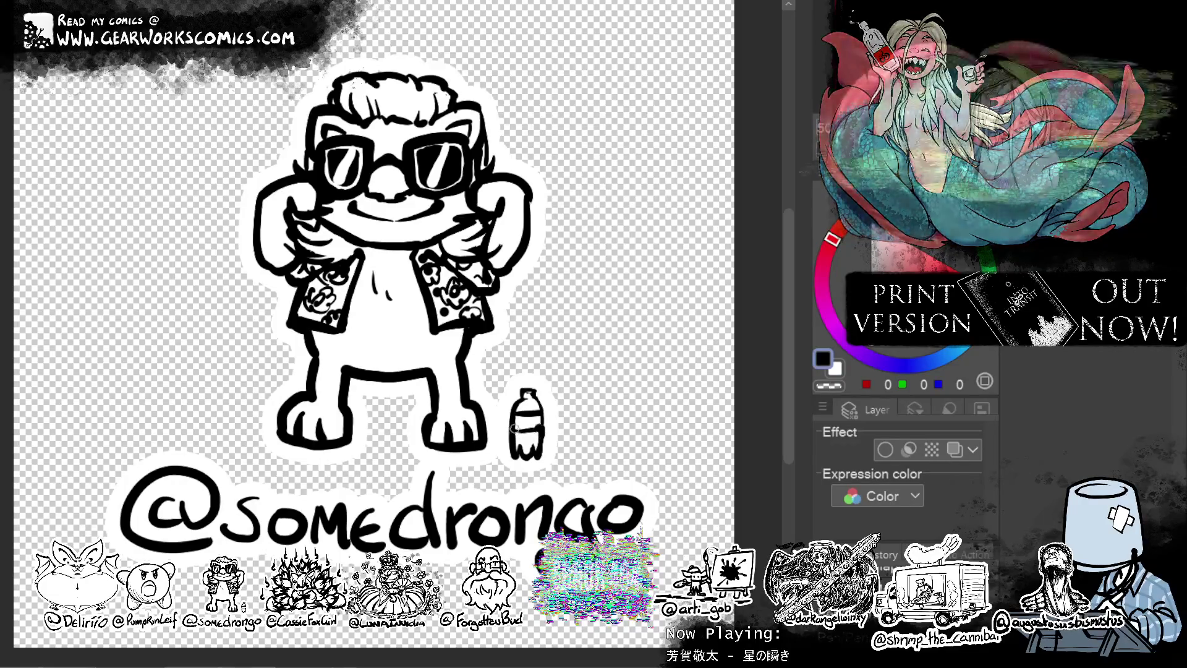
key(c)
key(x)
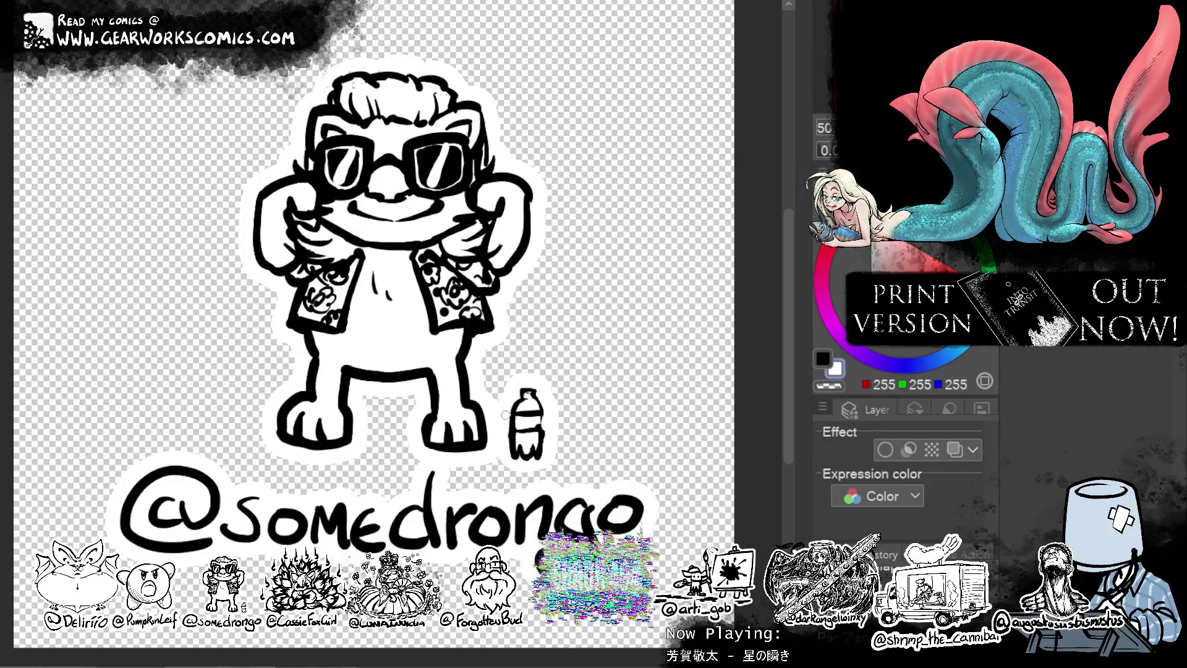
key(x)
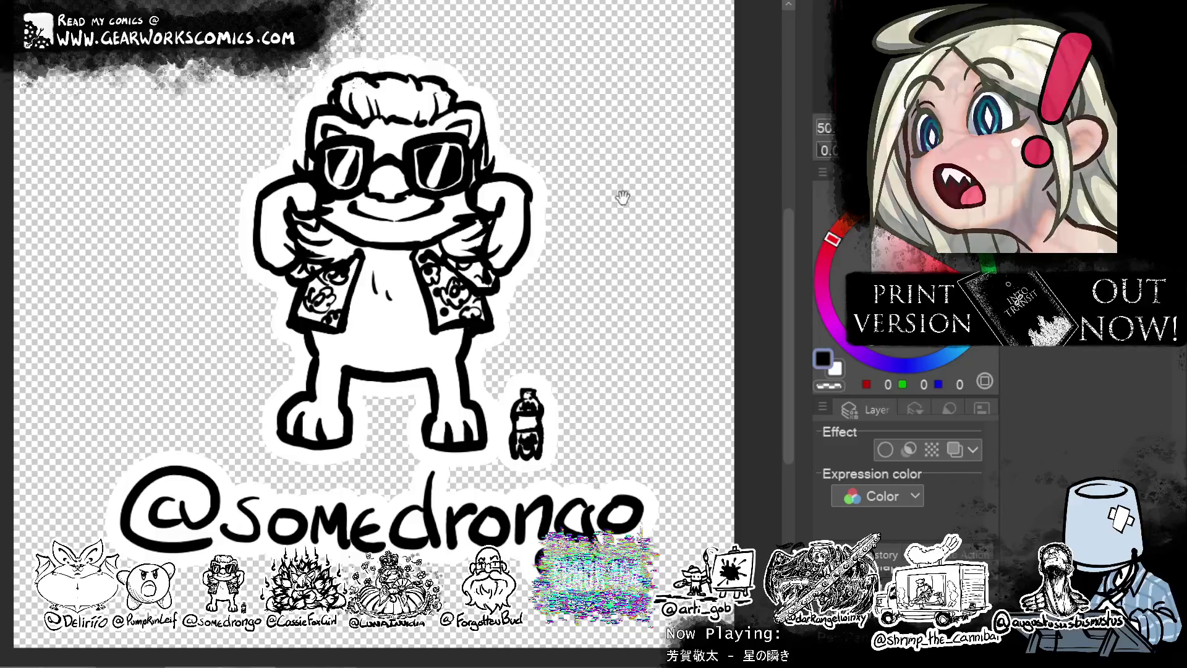
drag(653, 239, 680, 310)
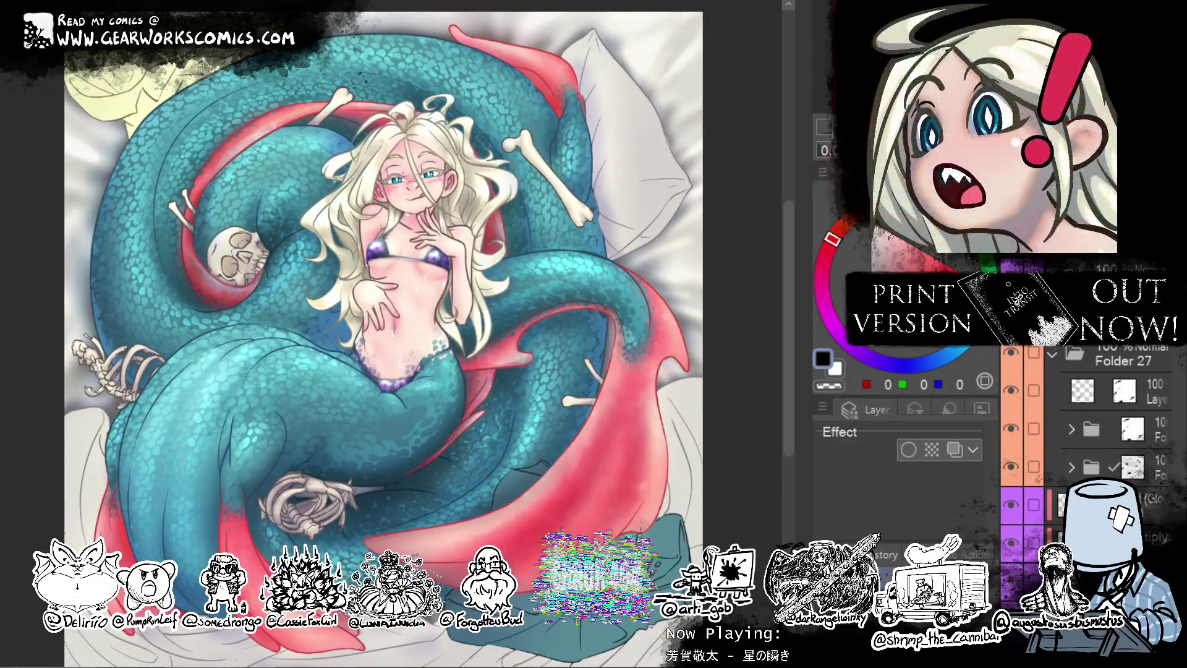
Create a new blank canvas and draw the cactus trunk's two vertical lines.
key(ctrl+n)
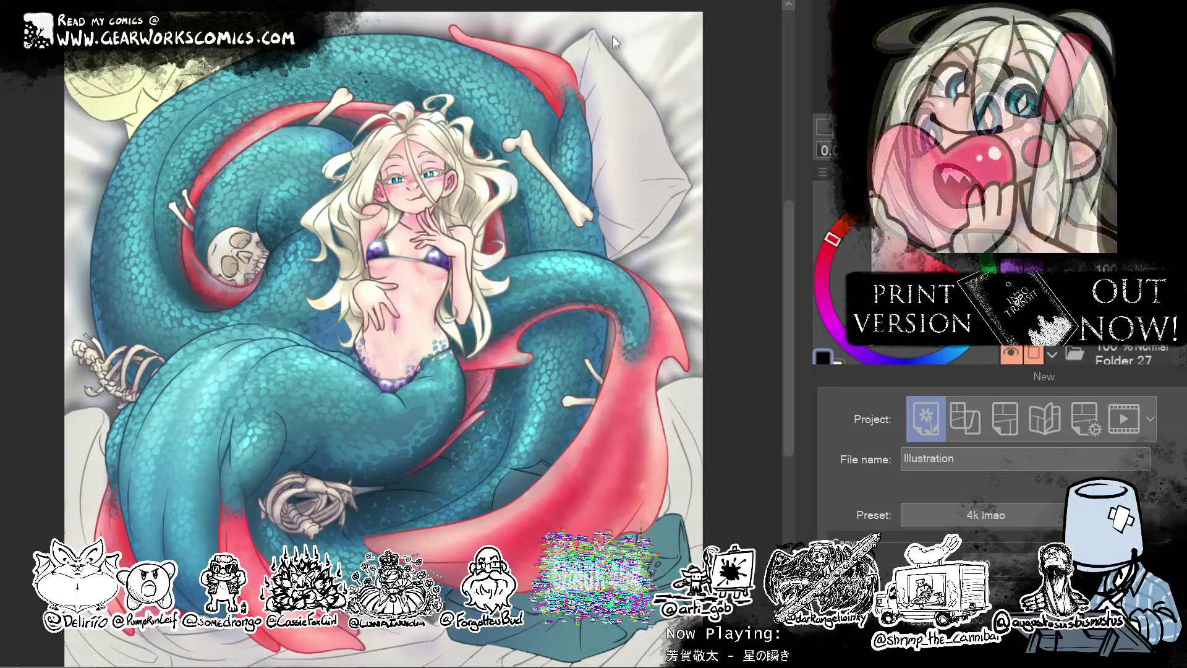
key(Return)
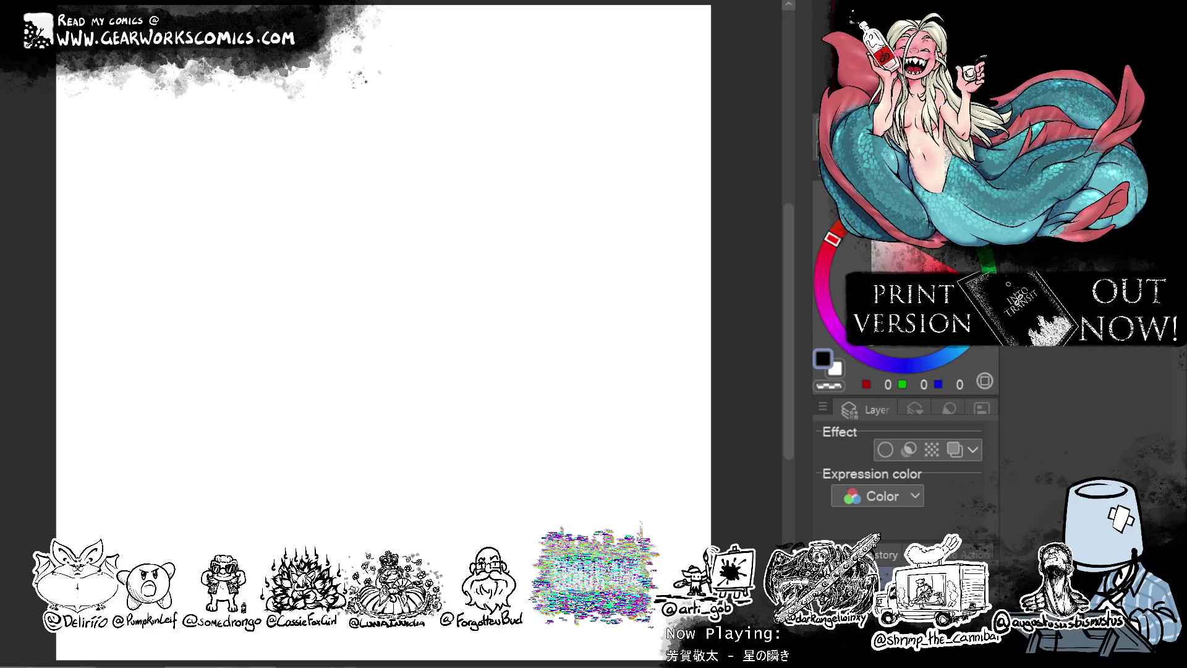
drag(511, 257, 516, 275)
mouse_move(321, 407)
mouse_down()
mouse_move(318, 333)
mouse_move(324, 407)
mouse_up()
key(ctrl+z)
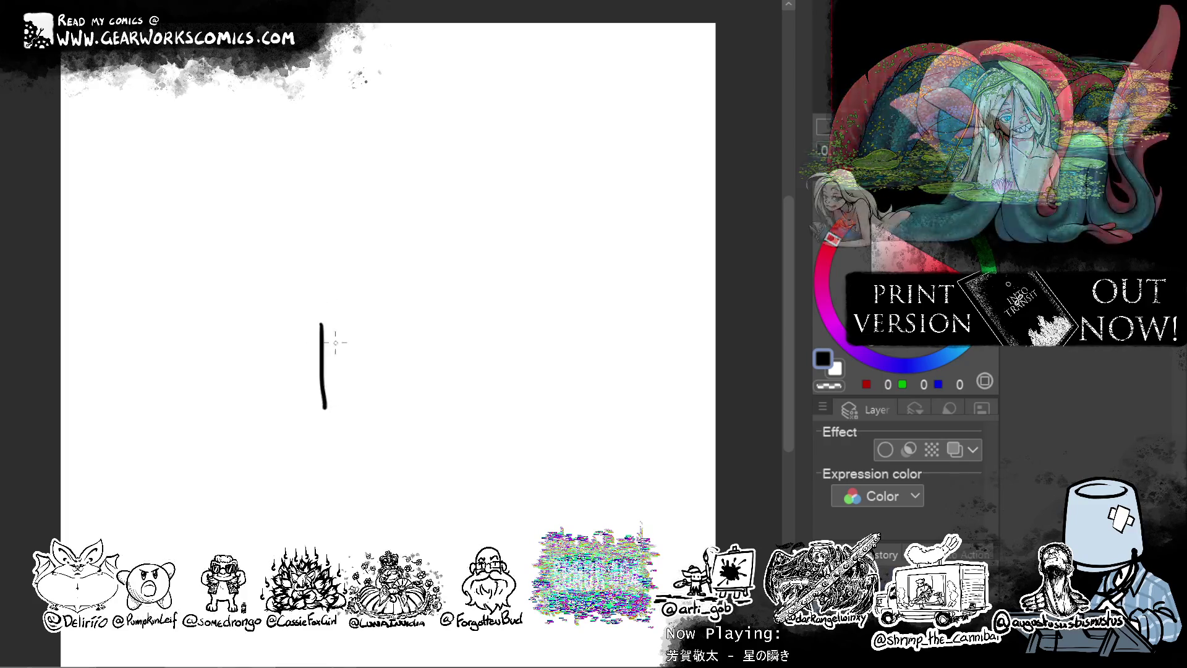
drag(388, 313, 394, 409)
key(ctrl+z)
drag(378, 320, 383, 408)
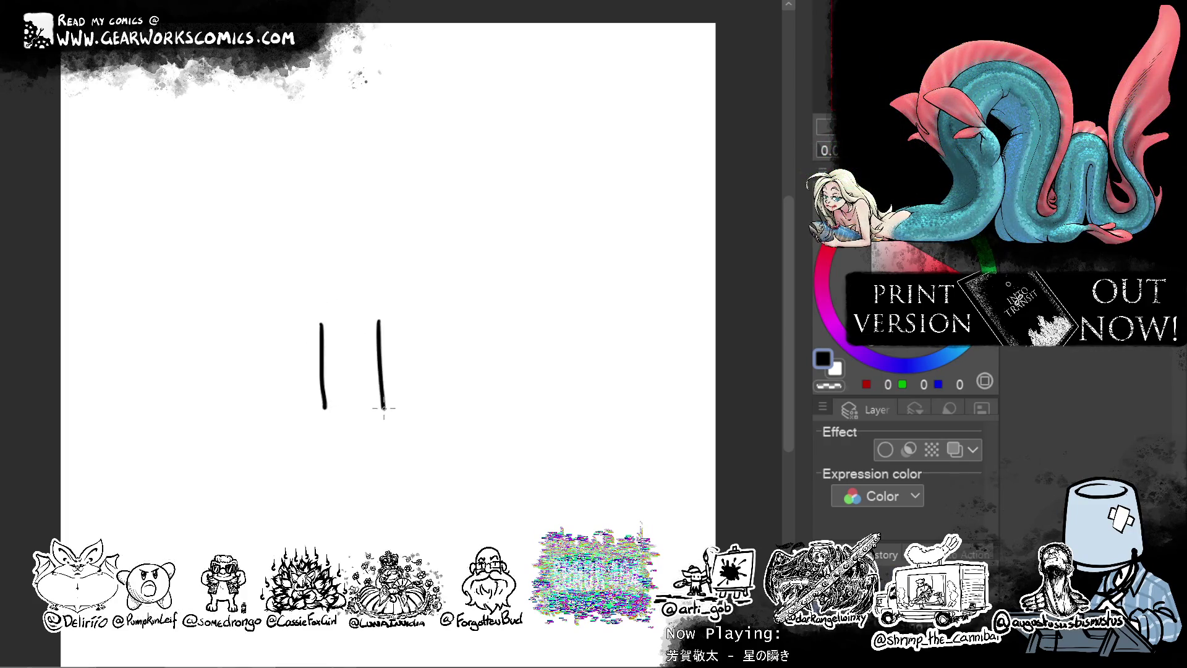
Draw the curving cactus arms and join the right line to the trunk.
mouse_move(321, 321)
mouse_down()
mouse_move(286, 306)
mouse_move(294, 225)
mouse_move(319, 269)
mouse_move(300, 215)
mouse_move(333, 258)
mouse_move(340, 207)
mouse_move(380, 194)
mouse_up()
key(ctrl+z)
key(ctrl+z)
mouse_move(327, 267)
mouse_down()
mouse_move(365, 157)
mouse_move(391, 162)
mouse_move(378, 338)
mouse_up()
key(ctrl+z)
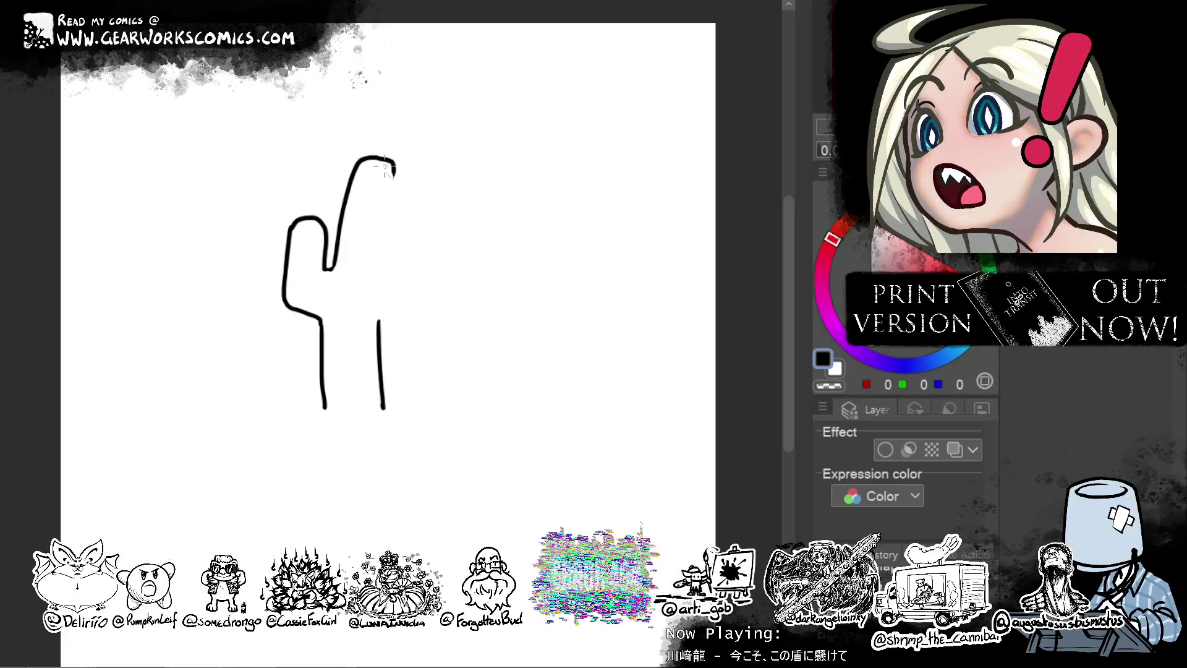
drag(388, 208, 378, 338)
drag(390, 461, 420, 427)
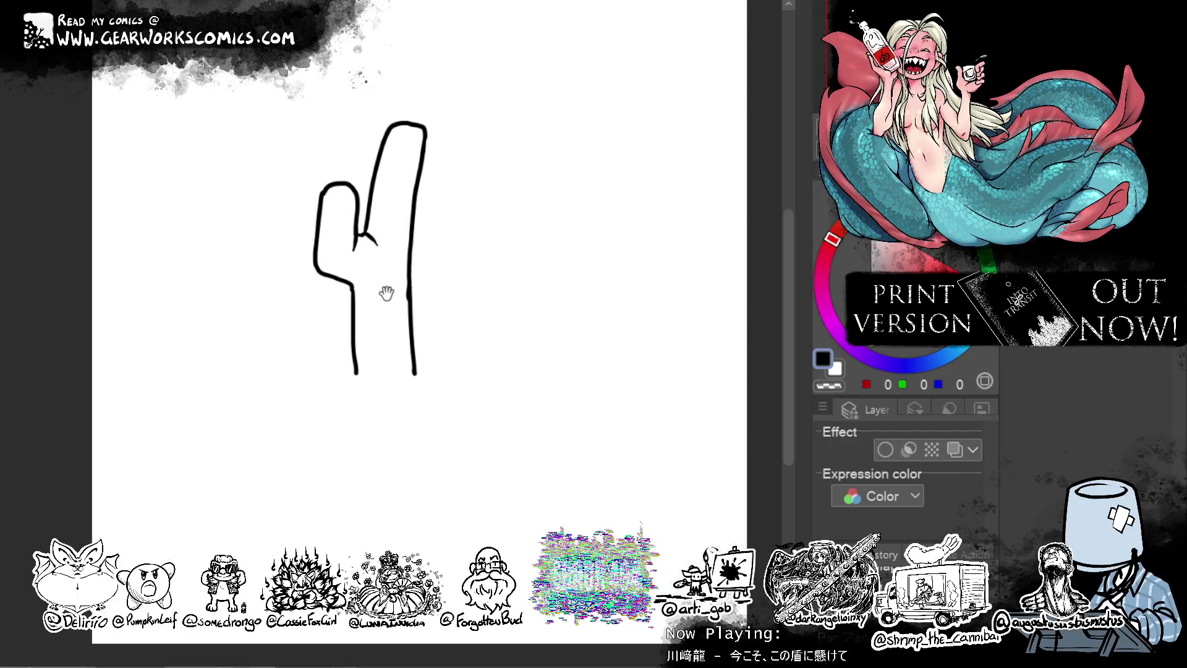
drag(386, 294, 359, 357)
Add spines along the cactus arms and trunk, then delete the whole drawing.
drag(400, 254, 382, 267)
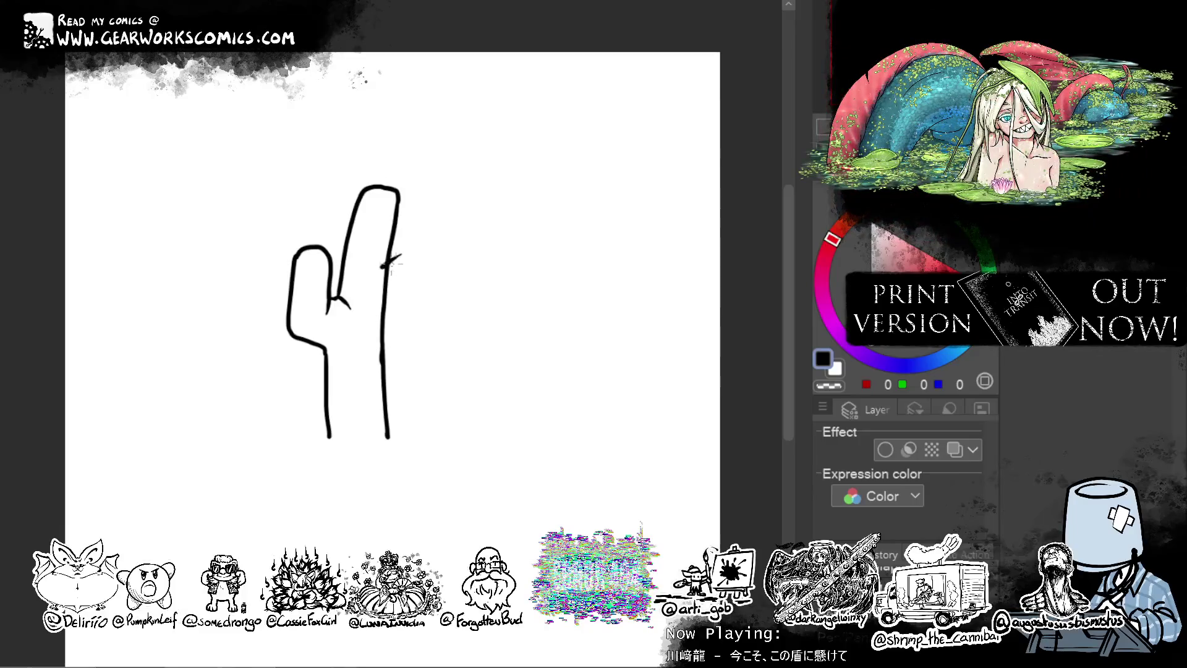
drag(340, 217, 359, 196)
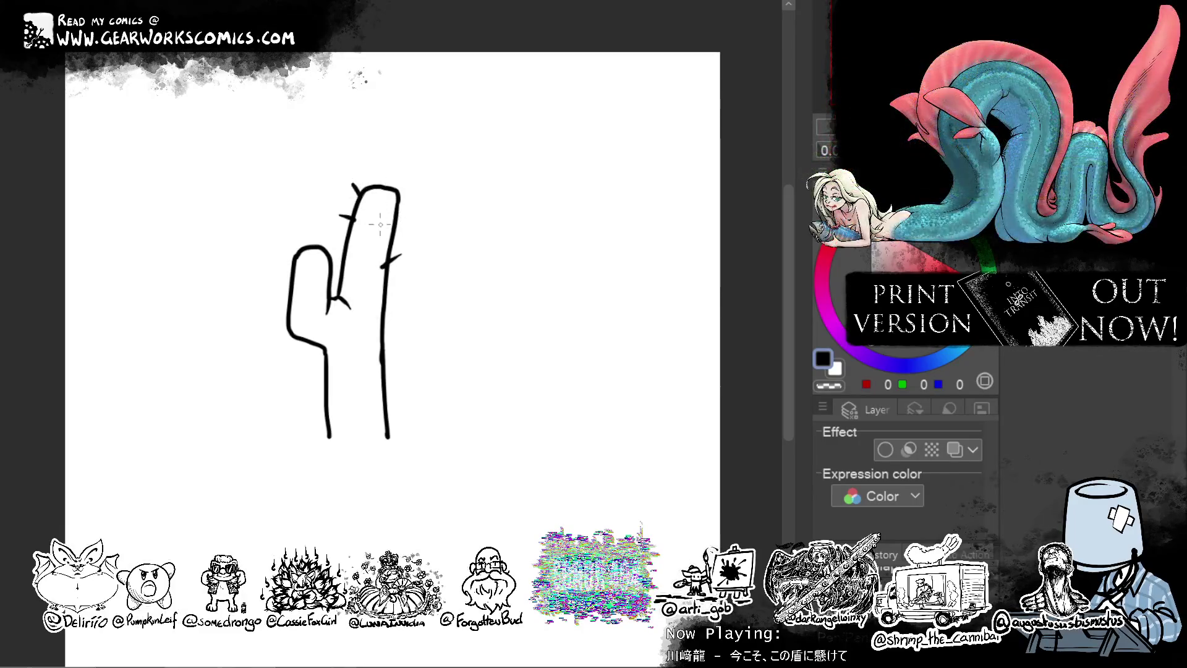
mouse_move(357, 248)
mouse_down()
mouse_move(380, 292)
mouse_move(377, 327)
mouse_move(309, 348)
mouse_up()
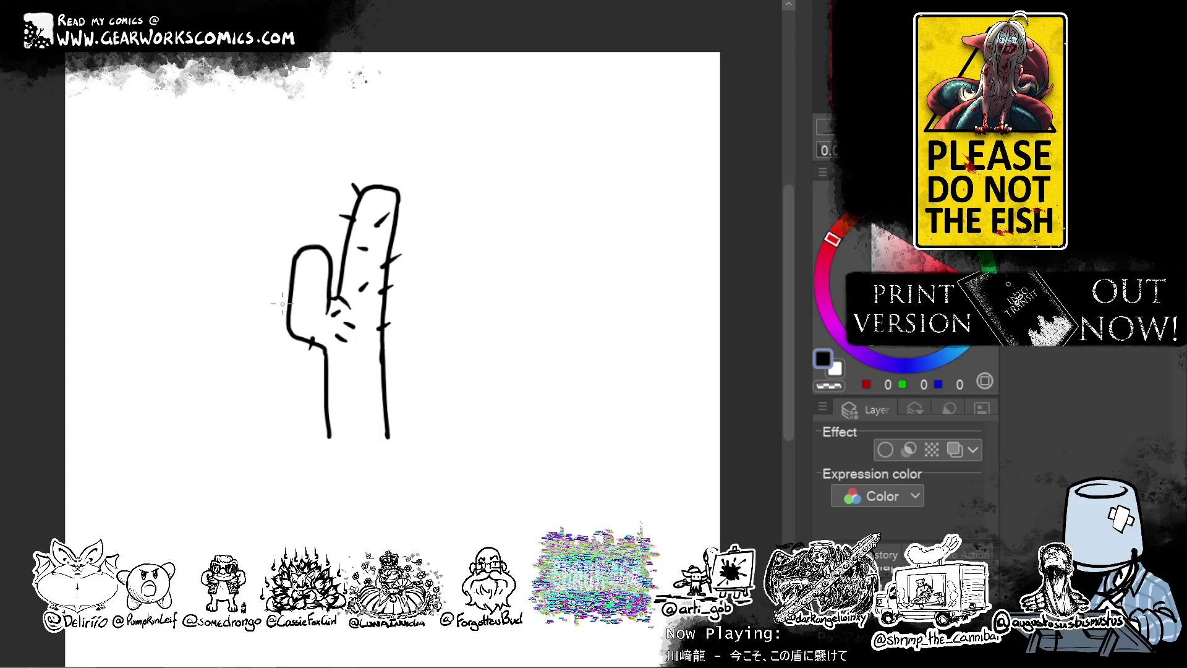
drag(327, 243, 322, 253)
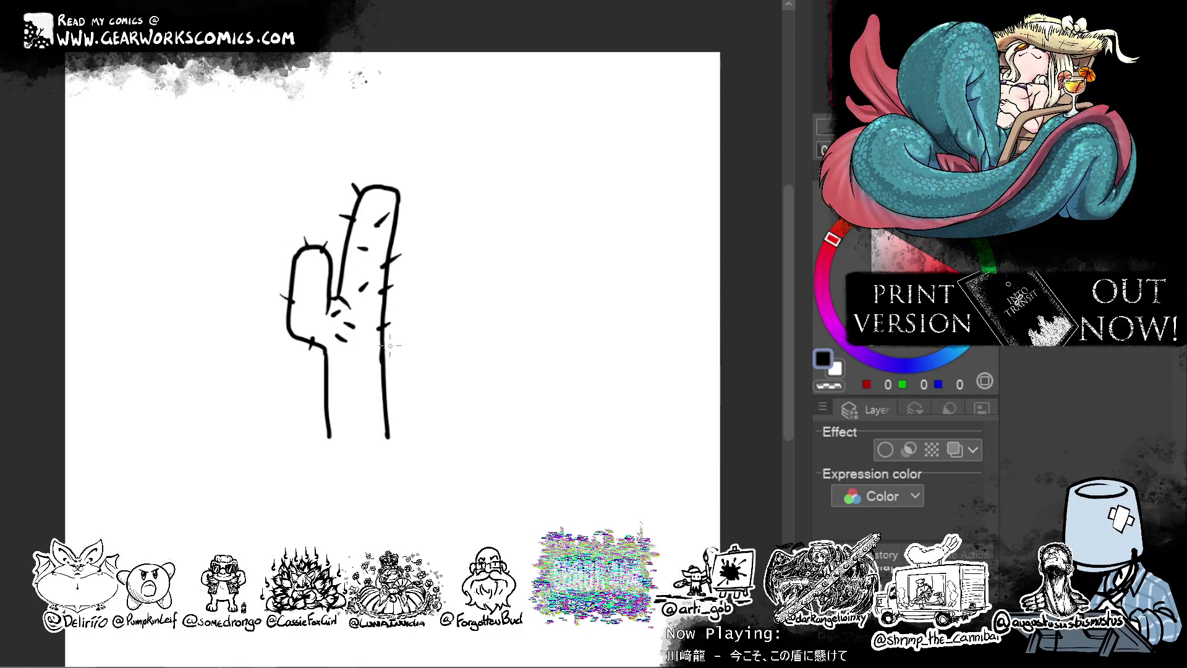
mouse_move(390, 355)
mouse_down()
mouse_move(313, 384)
mouse_move(318, 429)
mouse_up()
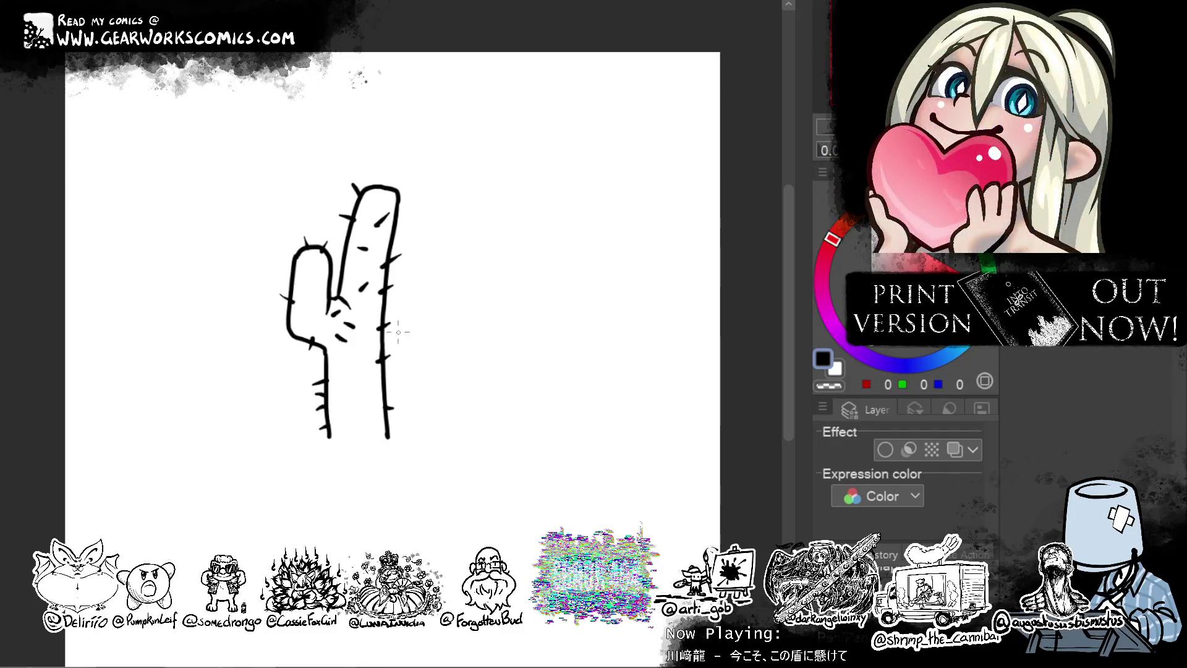
drag(391, 370, 381, 373)
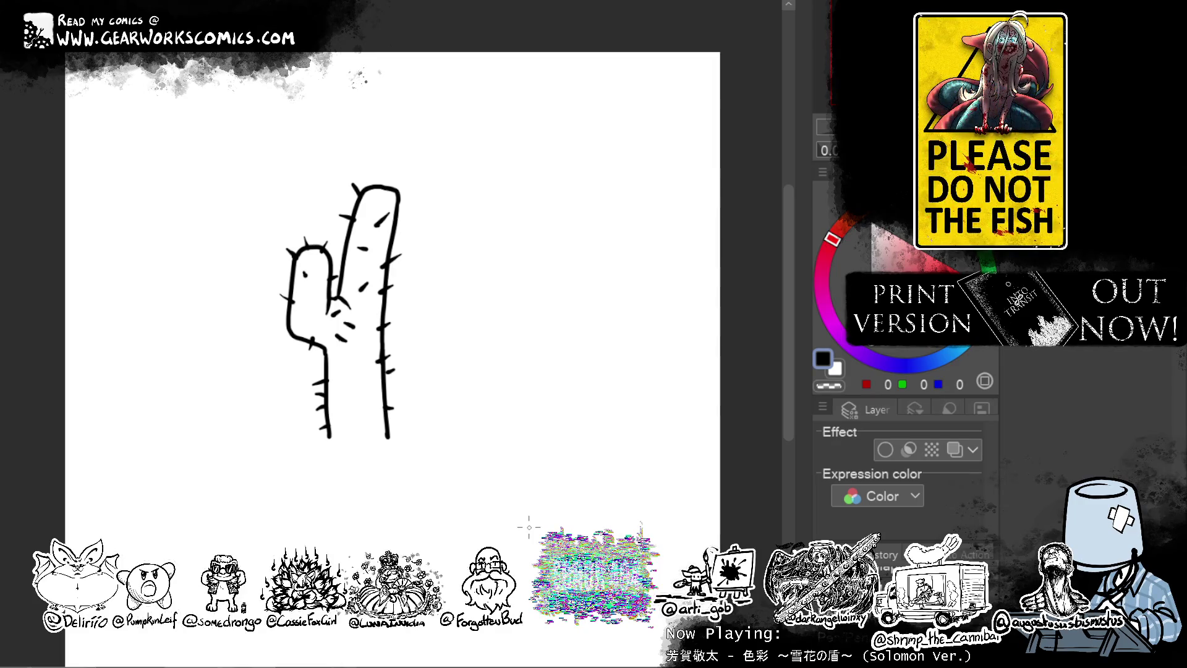
key(Delete)
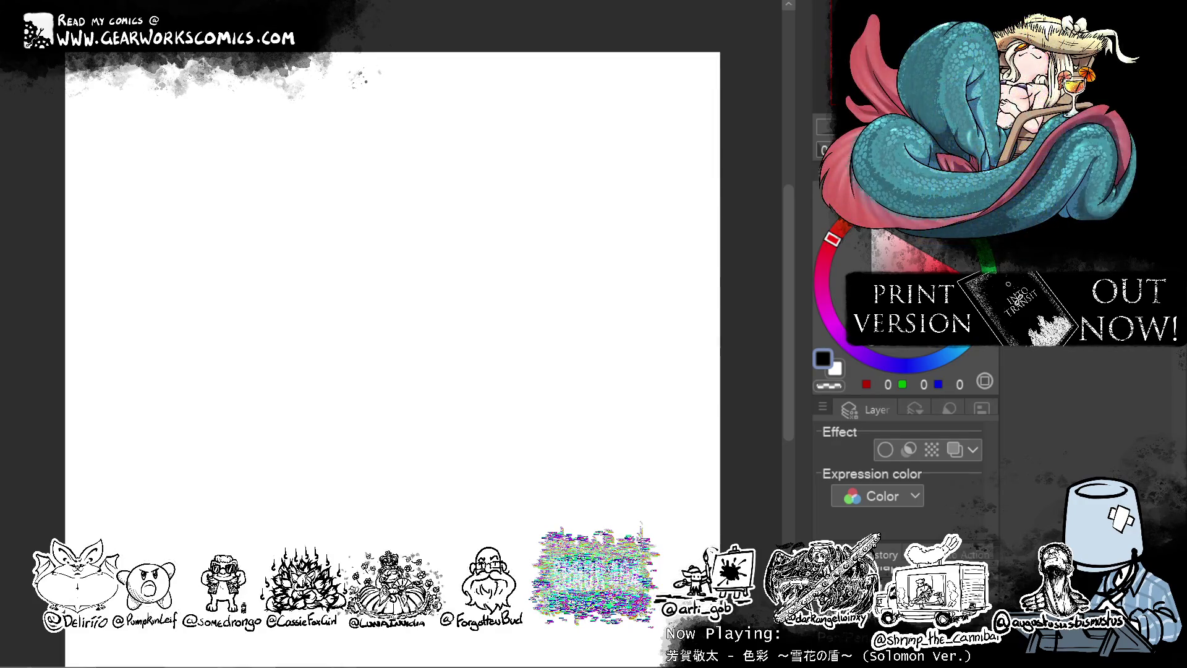
Outline a horns-gesture hand cactus: raised index and pinky, folded fingers, thumb and wrist.
mouse_move(326, 417)
mouse_down()
mouse_move(324, 351)
mouse_move(326, 425)
mouse_up()
key(ctrl+z)
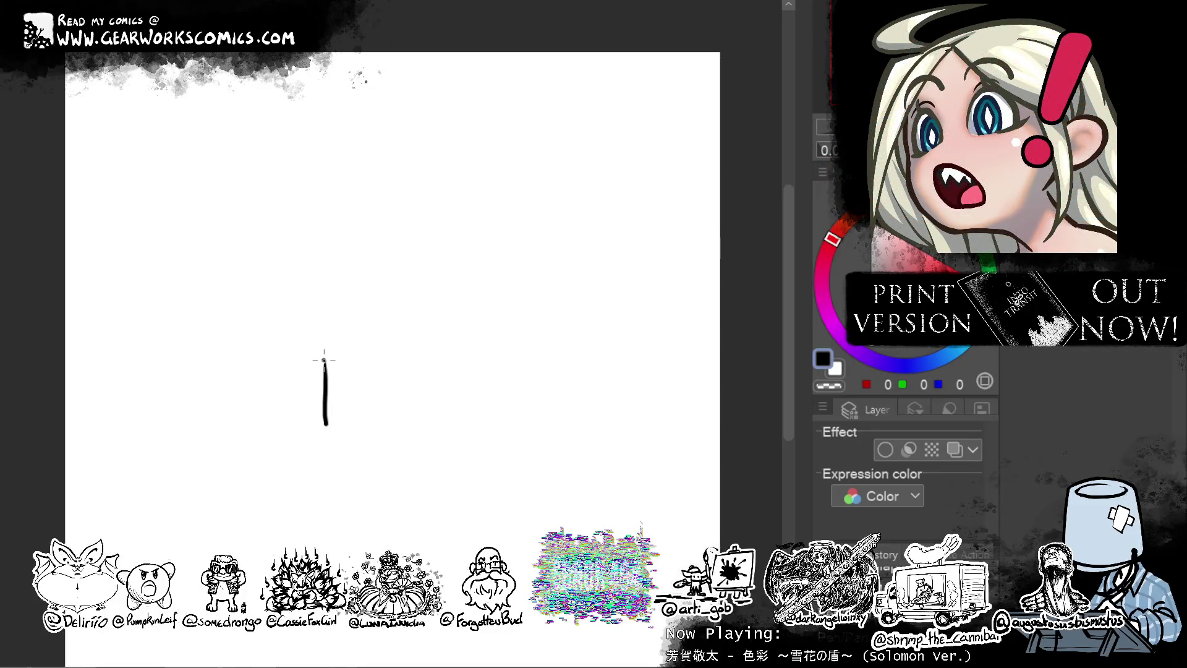
mouse_move(324, 378)
mouse_down()
mouse_move(304, 212)
mouse_move(325, 206)
mouse_move(329, 259)
mouse_up()
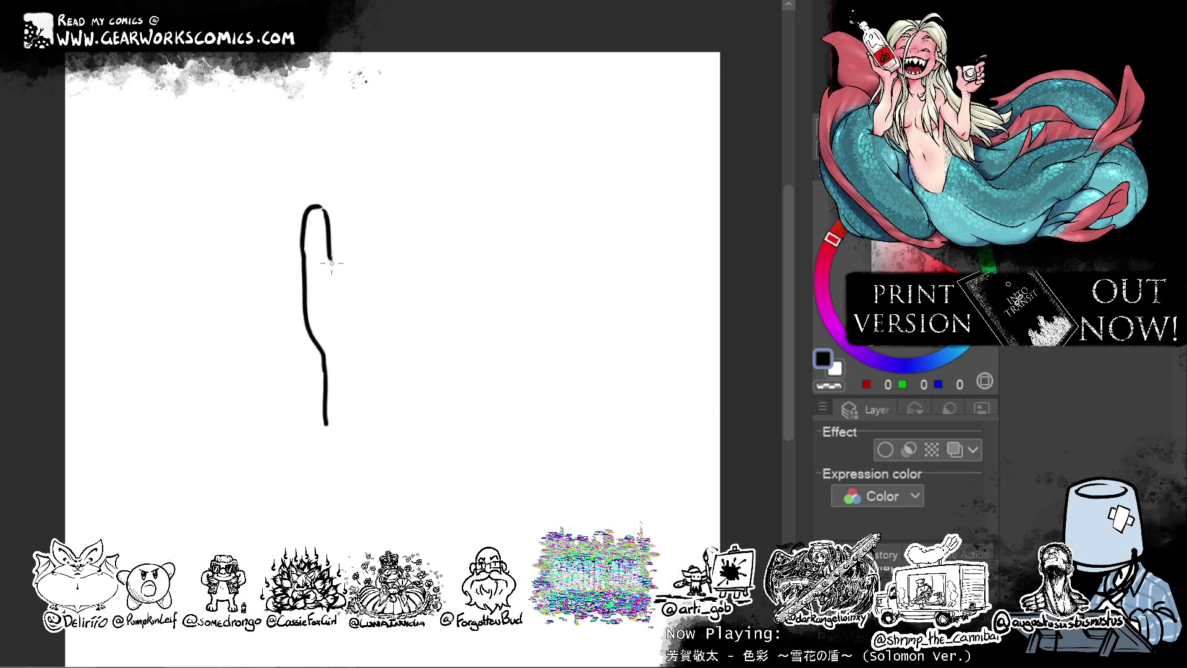
mouse_move(330, 259)
mouse_down()
mouse_move(362, 253)
mouse_move(369, 275)
mouse_move(339, 314)
mouse_move(392, 267)
mouse_move(386, 309)
mouse_up()
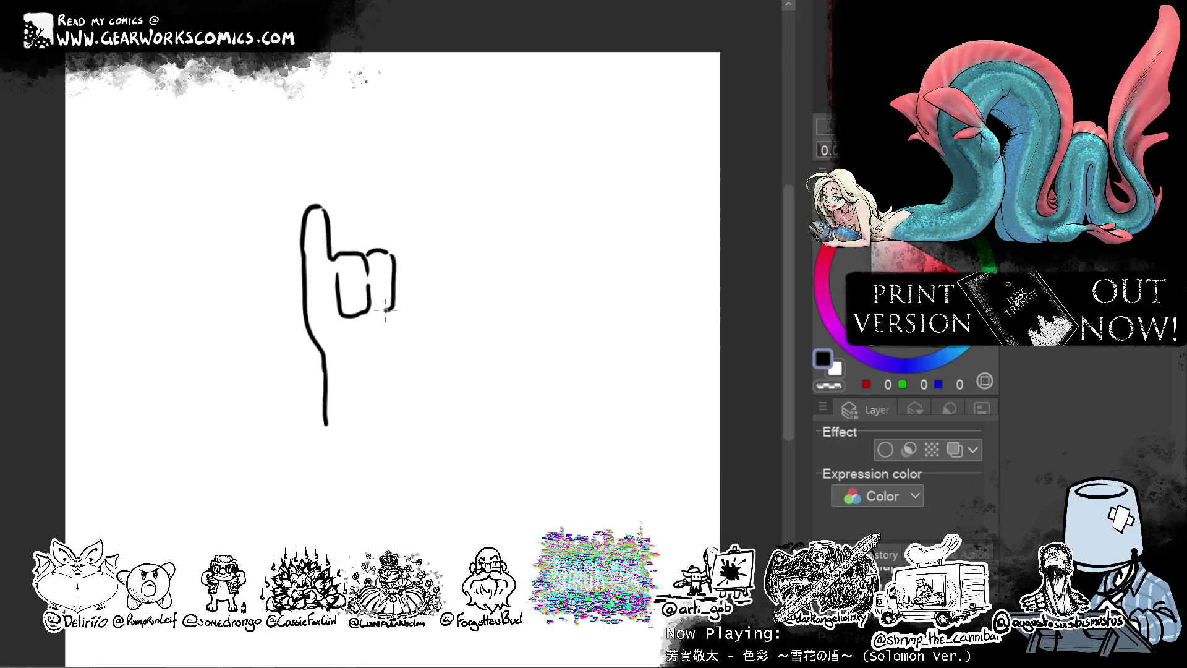
mouse_move(382, 248)
mouse_down()
mouse_move(399, 207)
mouse_move(414, 226)
mouse_move(411, 283)
mouse_up()
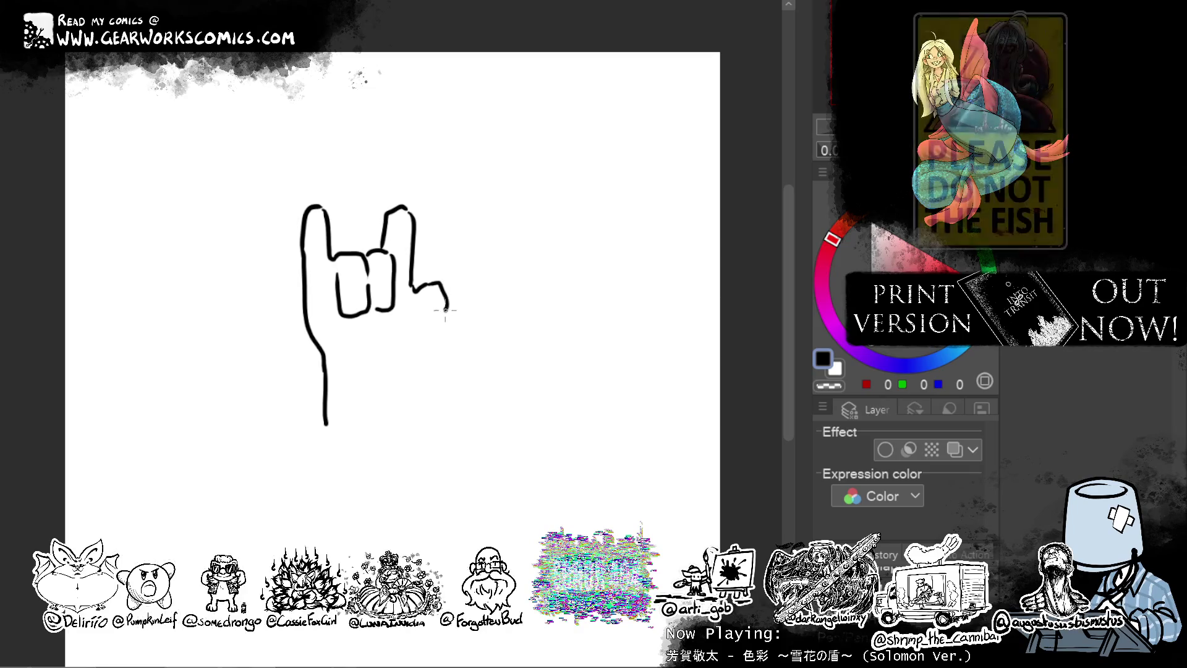
key(ctrl+z)
mouse_move(412, 289)
mouse_down()
mouse_move(427, 303)
mouse_move(450, 281)
mouse_move(450, 322)
mouse_move(365, 352)
mouse_up()
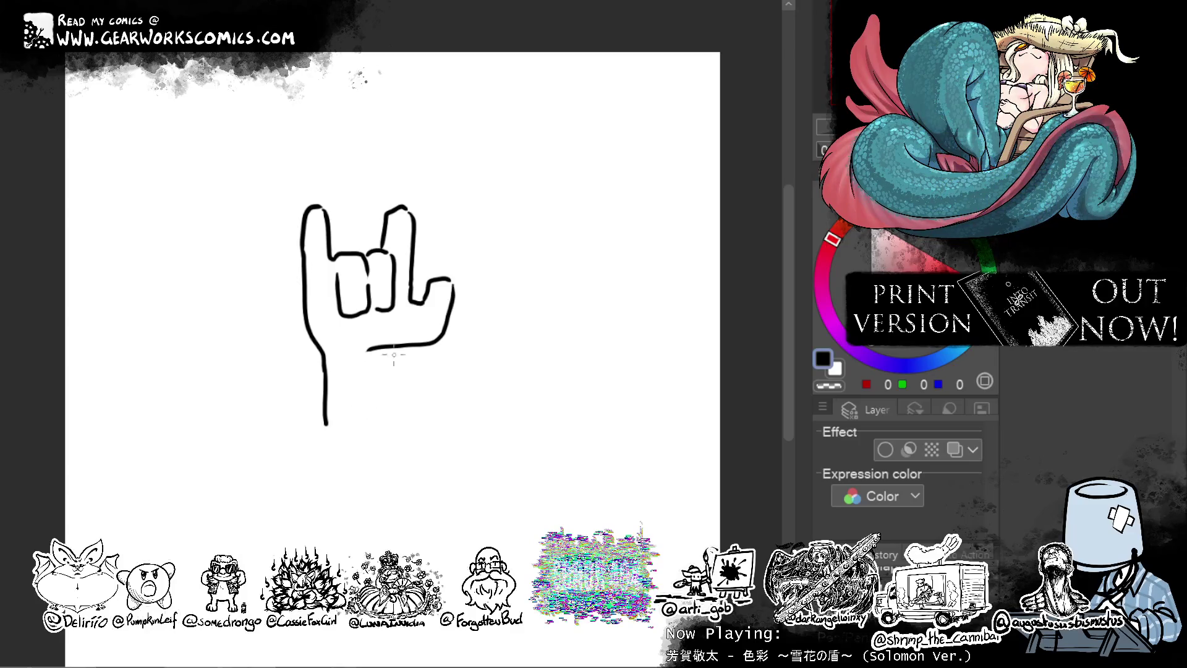
key(ctrl+z)
mouse_move(448, 279)
mouse_down()
mouse_move(418, 346)
mouse_move(379, 362)
mouse_move(377, 424)
mouse_up()
Add spines around the fingers, palm, hand edges and wrist.
drag(306, 370, 325, 381)
drag(396, 373, 325, 400)
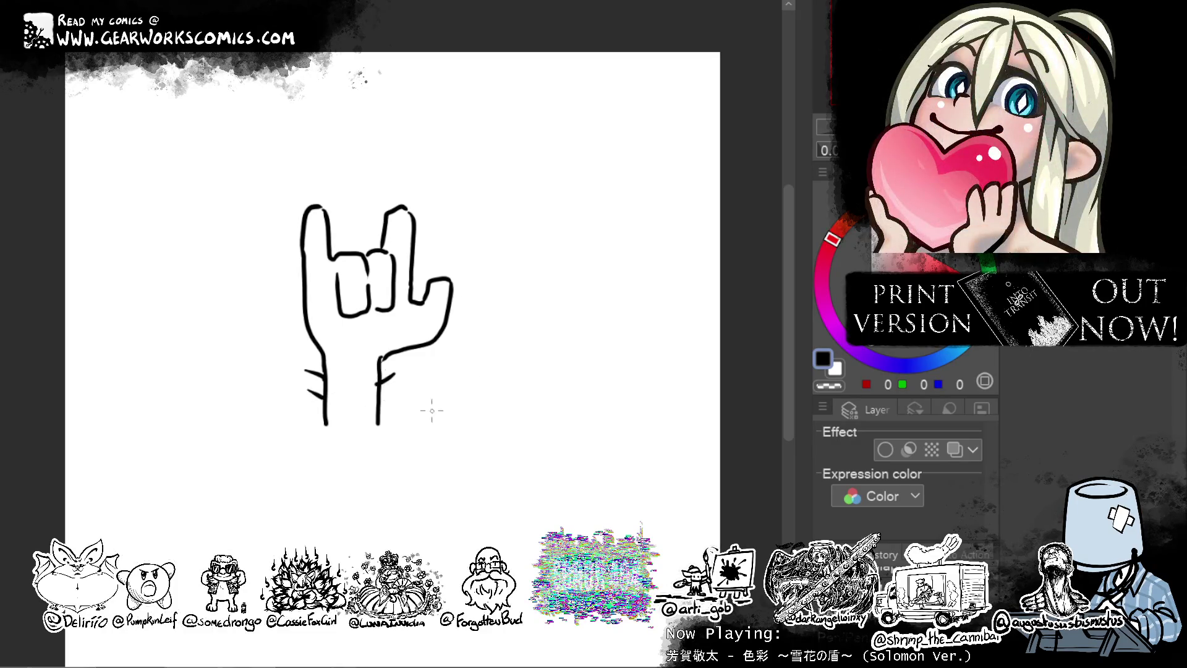
drag(426, 225, 354, 252)
drag(322, 296, 338, 301)
drag(288, 246, 302, 253)
drag(288, 296, 304, 298)
mouse_move(301, 347)
mouse_down()
mouse_move(366, 332)
mouse_move(340, 351)
mouse_up()
mouse_move(444, 257)
mouse_down()
mouse_move(440, 280)
mouse_move(413, 268)
mouse_up()
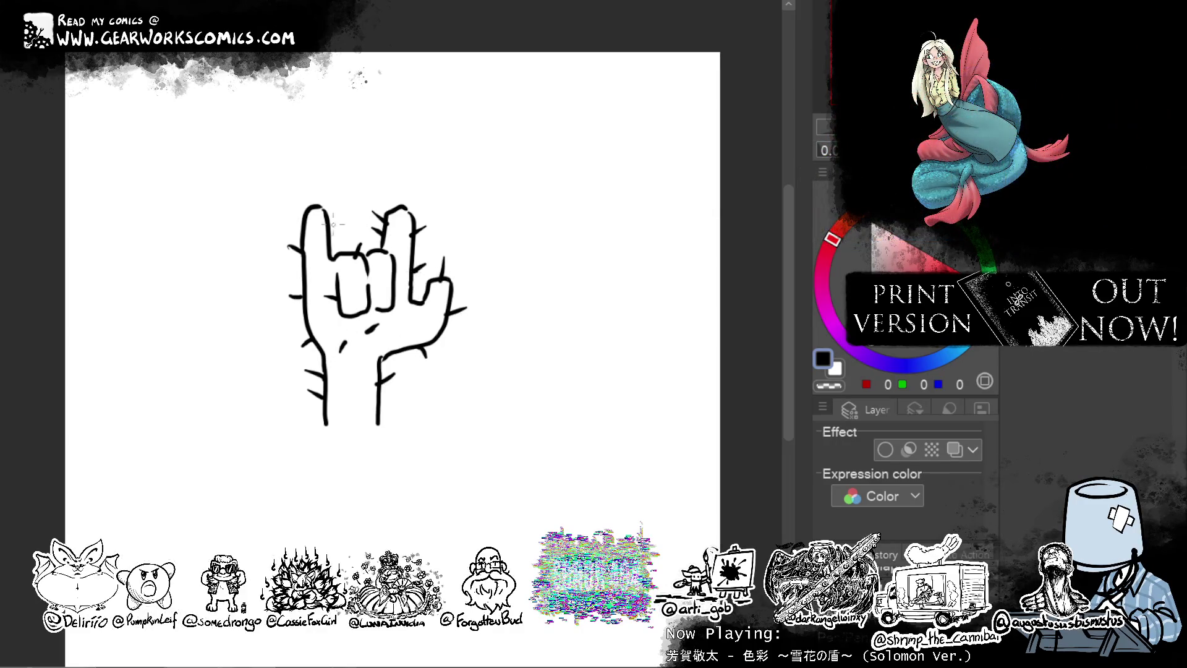
drag(312, 208, 301, 196)
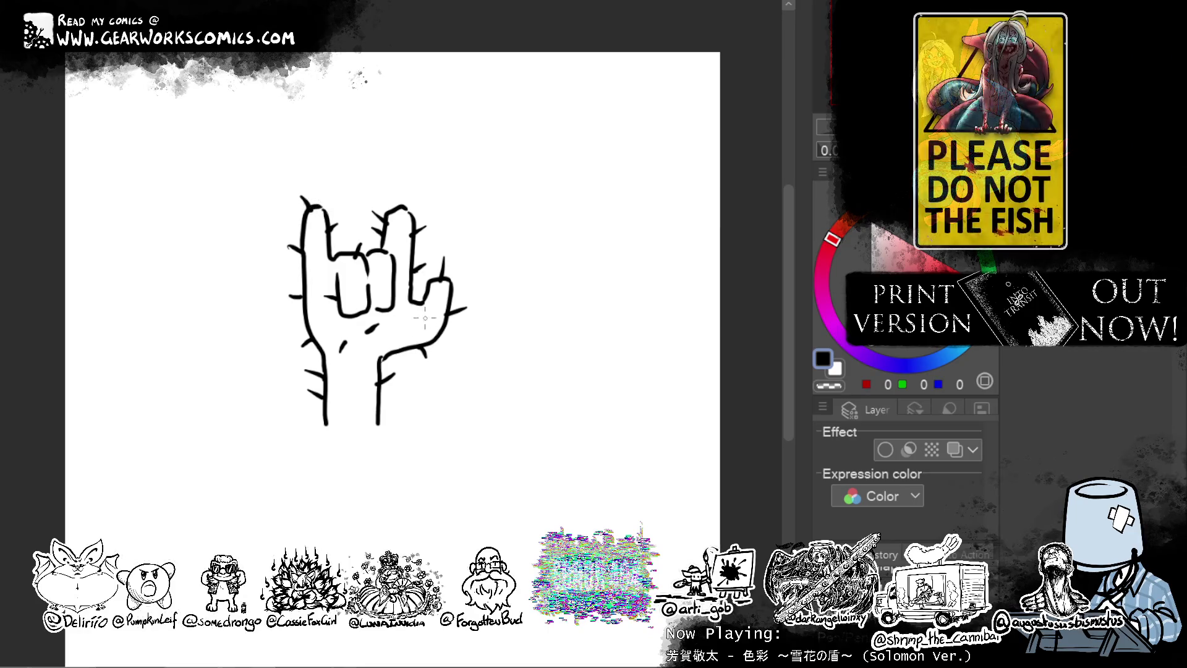
drag(425, 318, 415, 326)
drag(364, 375, 345, 396)
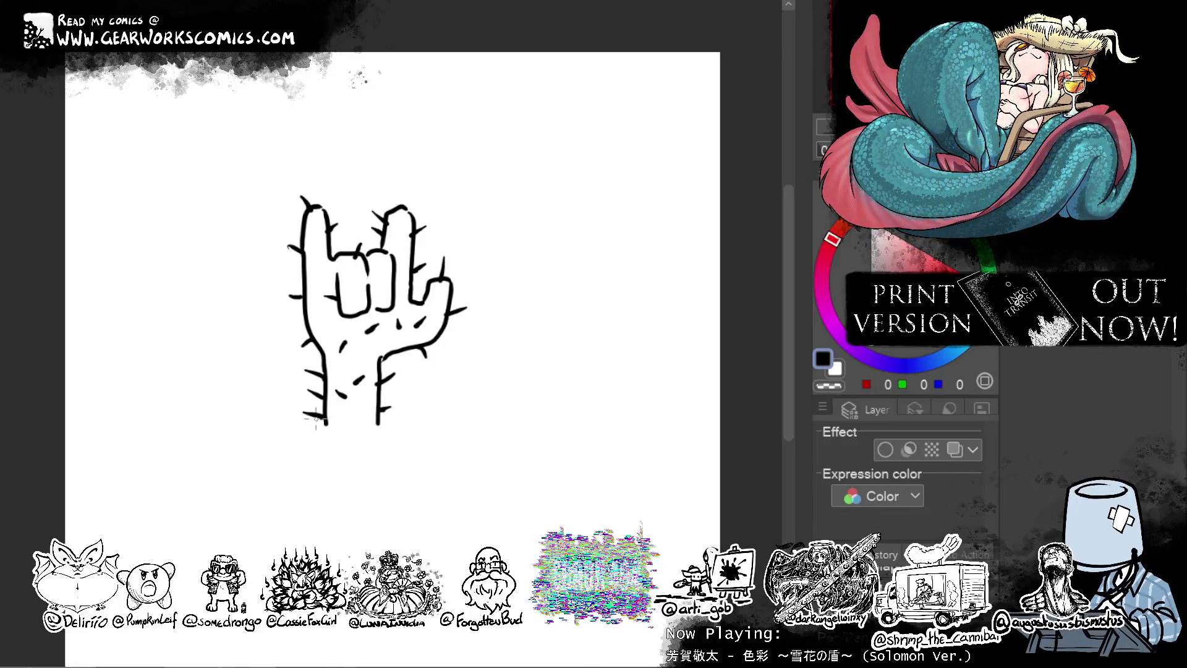
drag(332, 411, 342, 415)
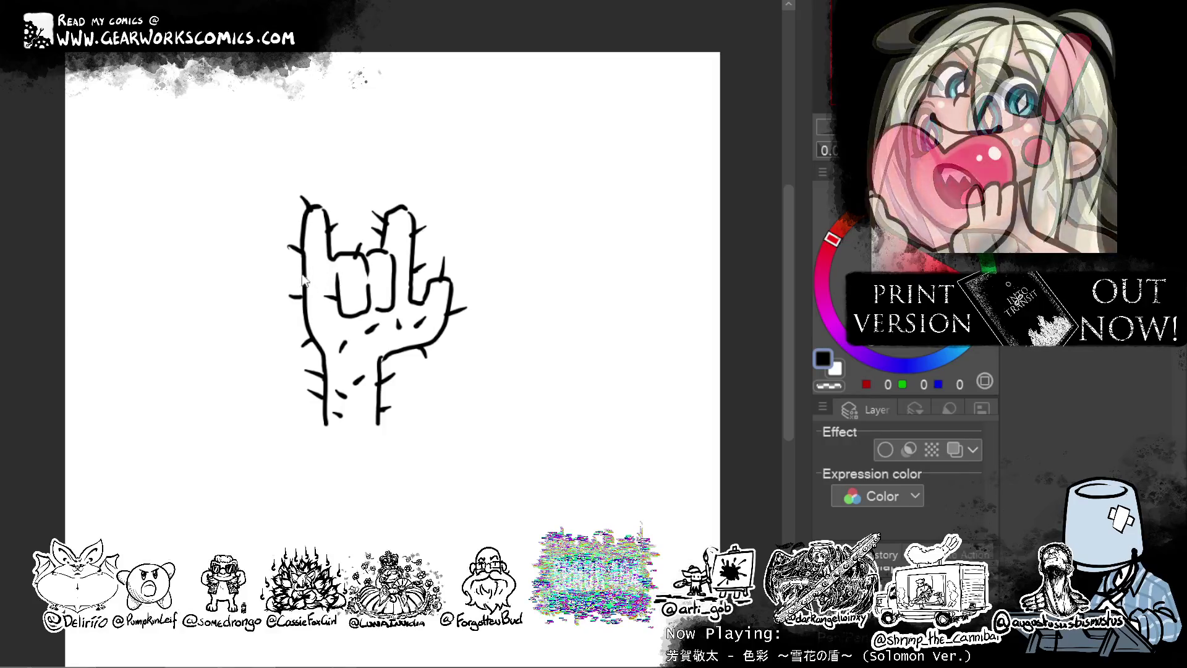
mouse_move(353, 277)
mouse_down()
mouse_move(351, 309)
mouse_move(405, 278)
mouse_up()
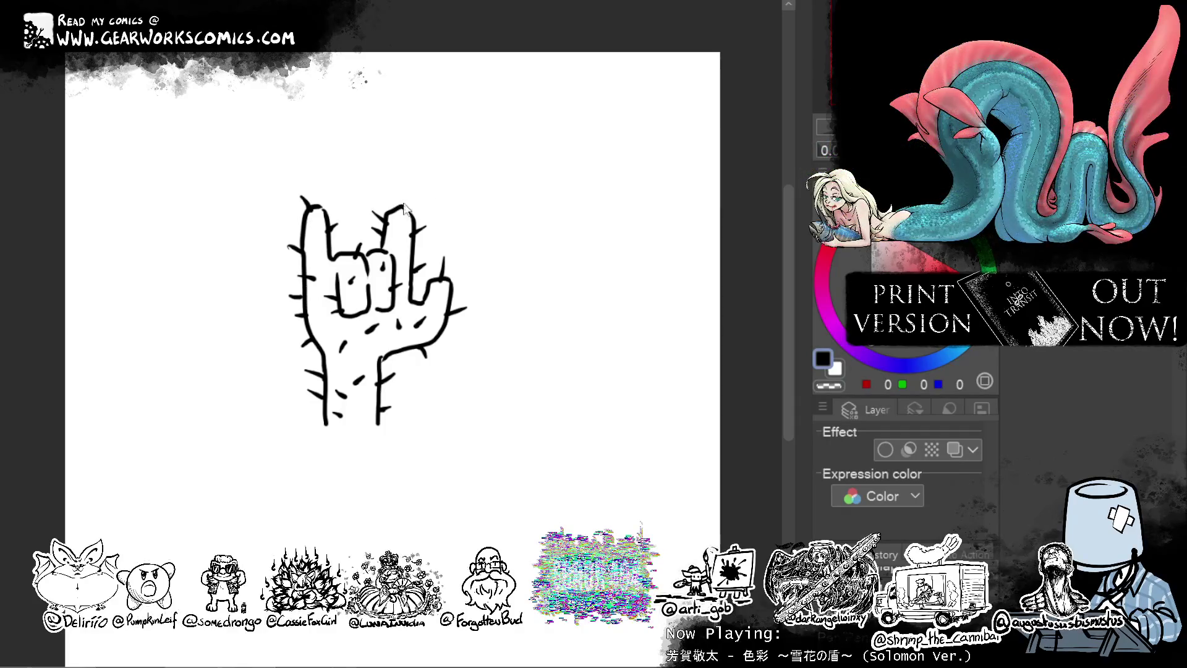
Add a flower on top, a ground line and a scribbled tumbleweed, then hide the paper background.
mouse_move(404, 208)
mouse_down()
mouse_move(402, 196)
mouse_move(429, 188)
mouse_move(688, 272)
mouse_move(631, 404)
mouse_up()
drag(370, 397, 500, 383)
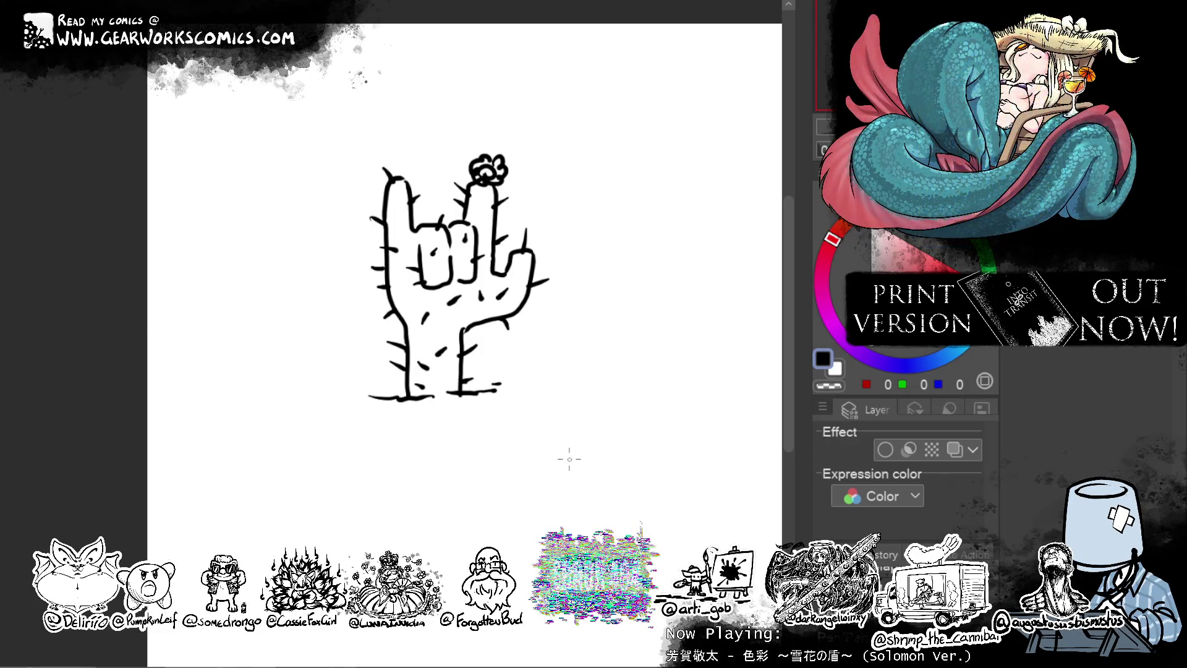
mouse_move(552, 370)
mouse_down()
mouse_move(516, 368)
mouse_move(547, 396)
mouse_move(532, 355)
mouse_move(544, 371)
mouse_up()
key(c)
mouse_move(525, 346)
mouse_down()
mouse_move(556, 359)
mouse_move(563, 383)
mouse_move(558, 339)
mouse_move(566, 389)
mouse_up()
key(c)
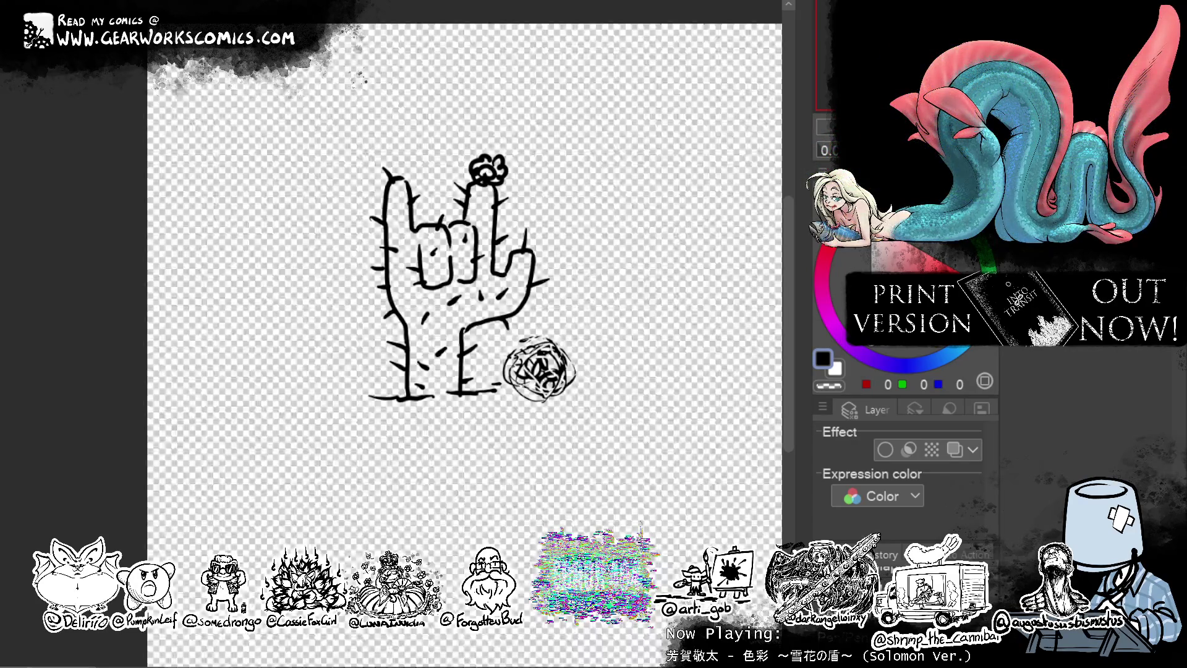
click(846, 450)
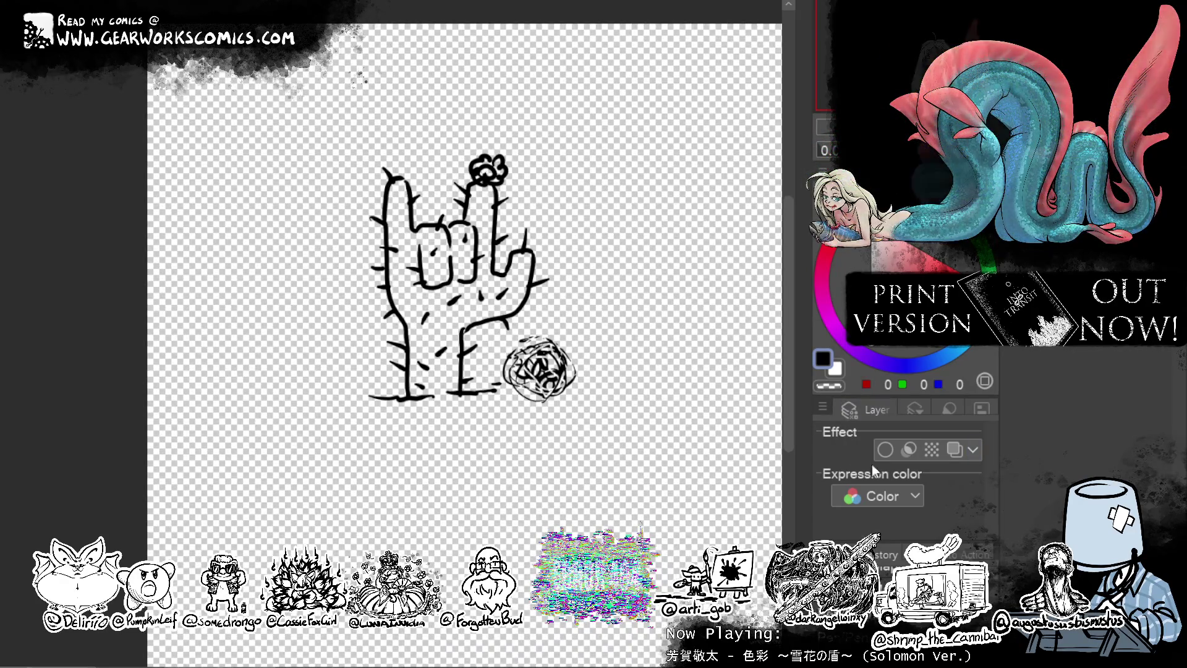
Enable the layer's Border effect, widen the edge to 74.1, and make white the drawing colour.
click(885, 449)
drag(880, 509, 891, 513)
click(885, 449)
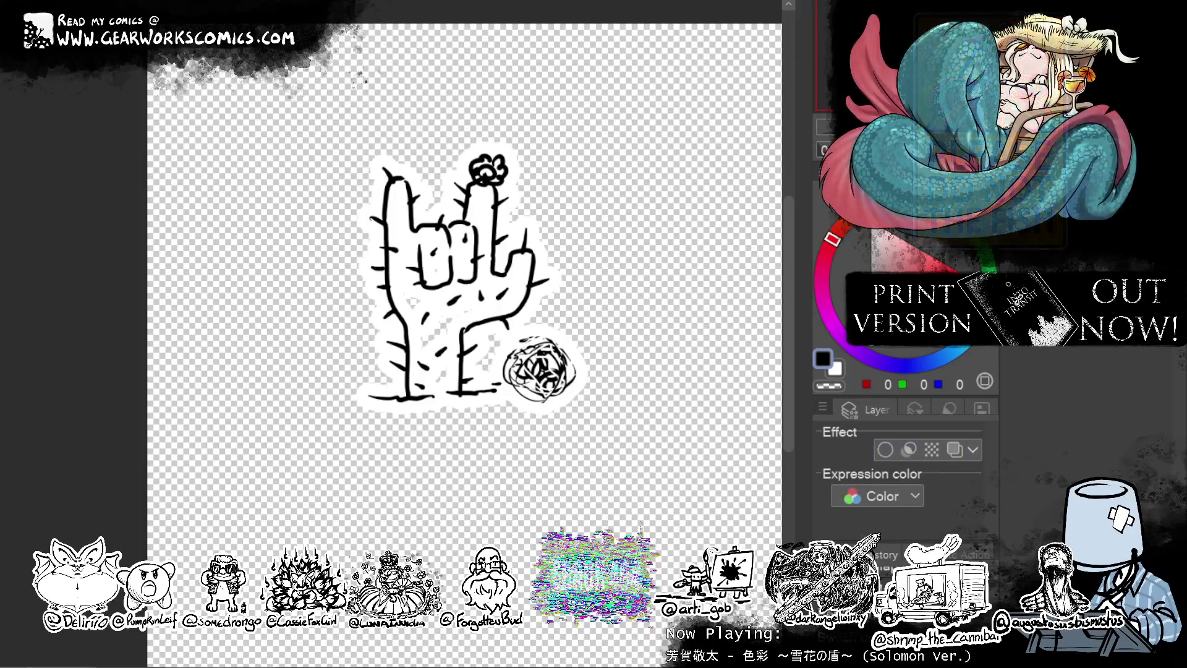
click(836, 368)
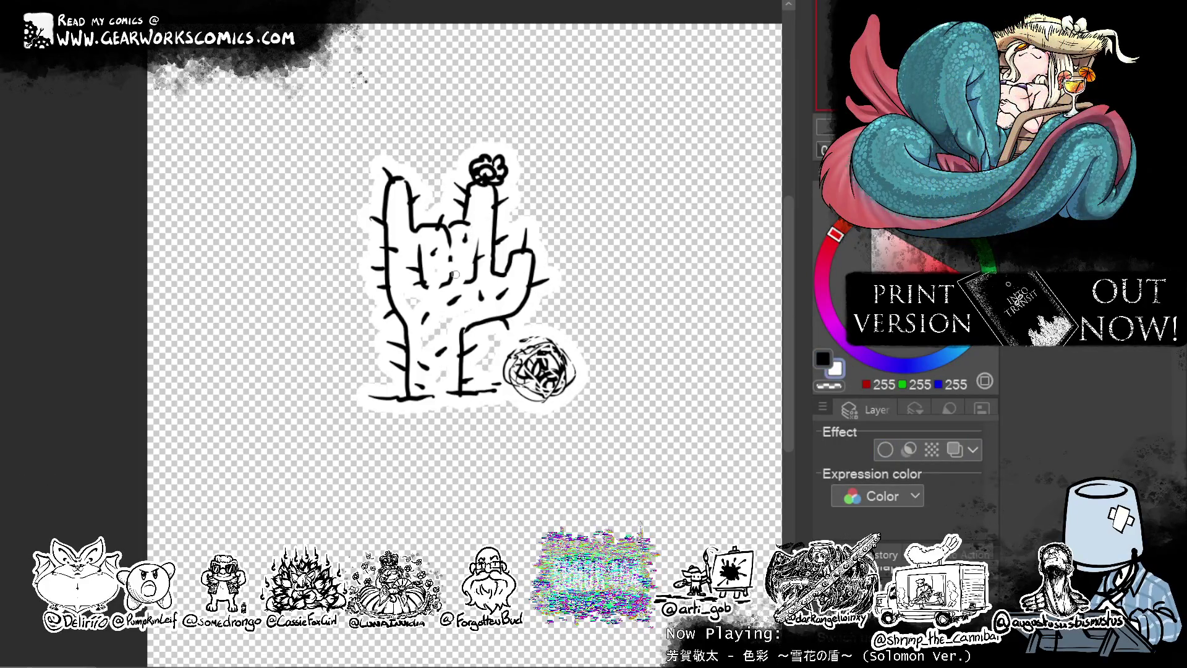
click(885, 449)
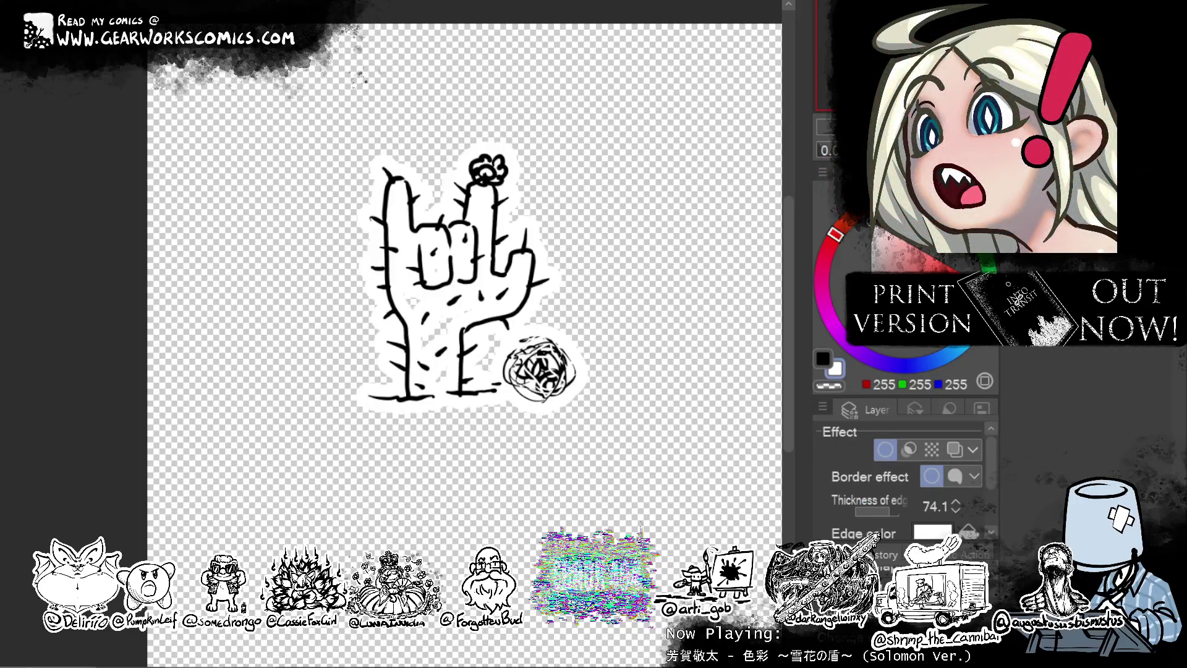
click(885, 450)
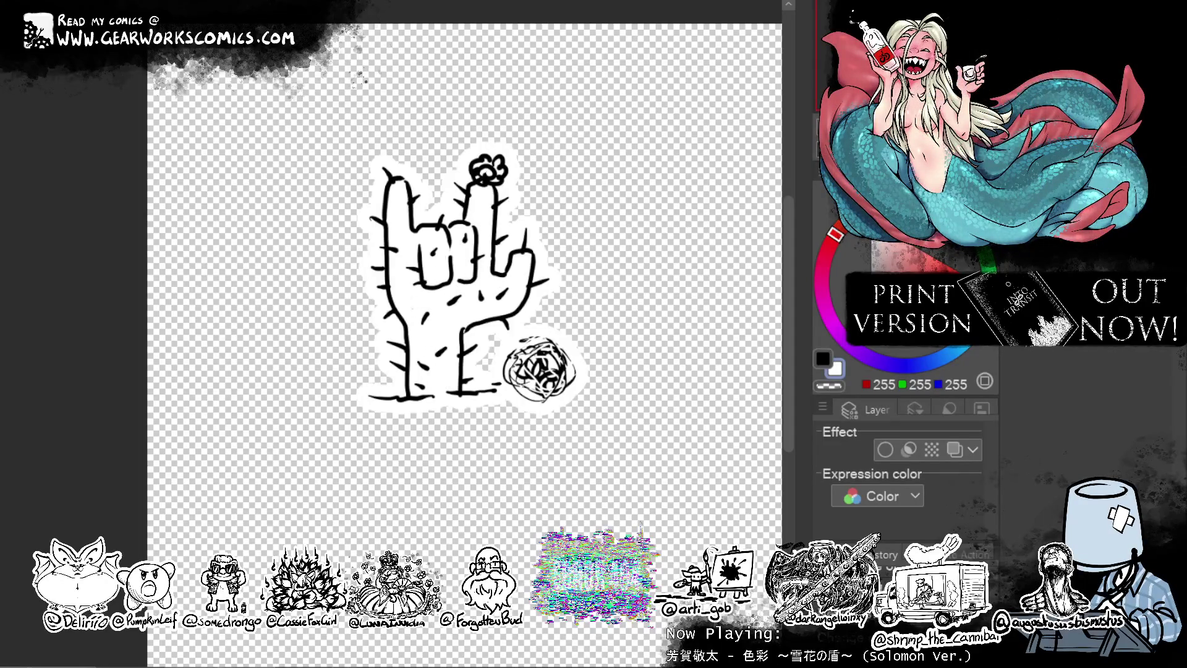
Switch back to black and letter the first part of the handle beneath the cactus.
key(x)
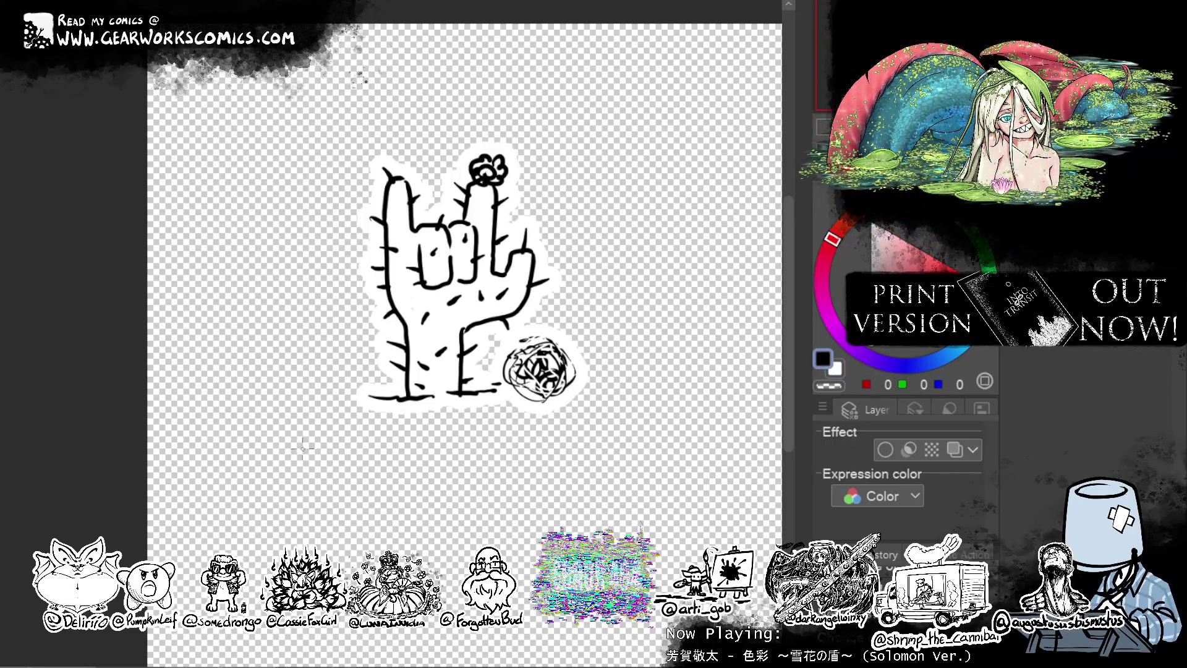
drag(317, 433, 339, 471)
mouse_move(351, 425)
mouse_down()
mouse_move(356, 468)
mouse_move(423, 443)
mouse_move(464, 457)
mouse_move(484, 437)
mouse_up()
mouse_move(492, 440)
mouse_down()
mouse_move(476, 450)
mouse_move(499, 457)
mouse_up()
mouse_move(506, 418)
mouse_down()
mouse_move(508, 456)
mouse_move(477, 455)
mouse_move(500, 458)
mouse_up()
Redraw the mistaken letters and finish the final letters of the handle caption.
key(ctrl+z)
key(ctrl+z)
mouse_move(506, 418)
mouse_down()
mouse_move(508, 455)
mouse_move(547, 465)
mouse_move(594, 456)
mouse_up()
drag(605, 413, 609, 458)
mouse_move(595, 441)
mouse_down()
mouse_move(643, 432)
mouse_move(636, 460)
mouse_up()
key(ctrl+z)
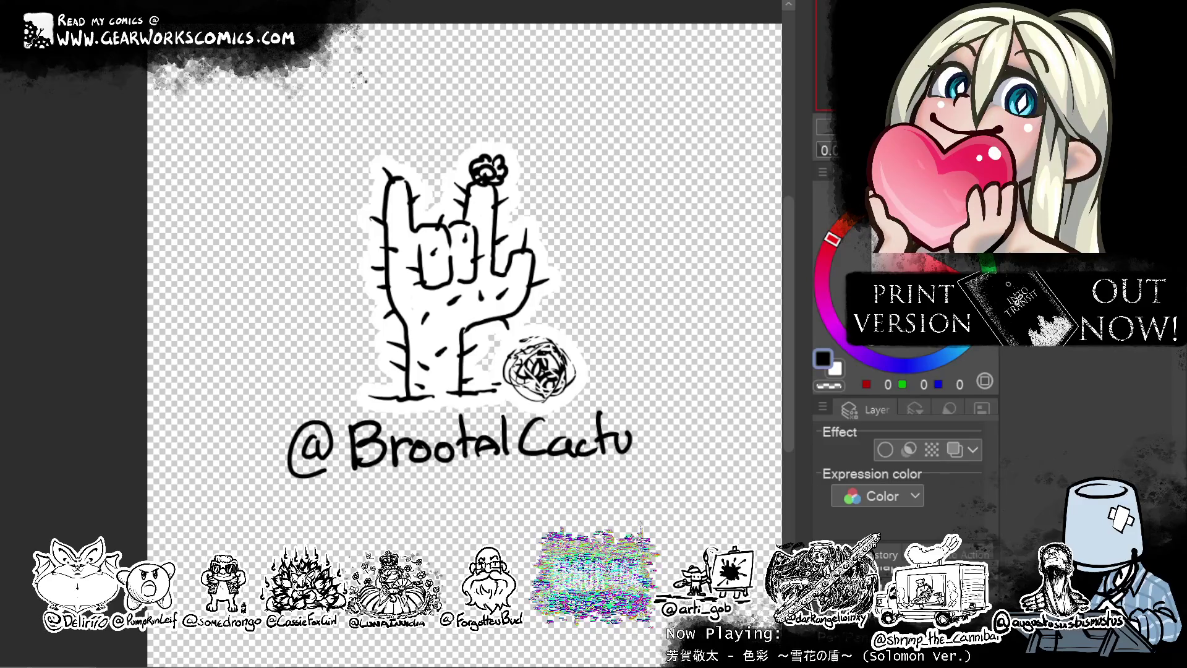
key(ctrl+y)
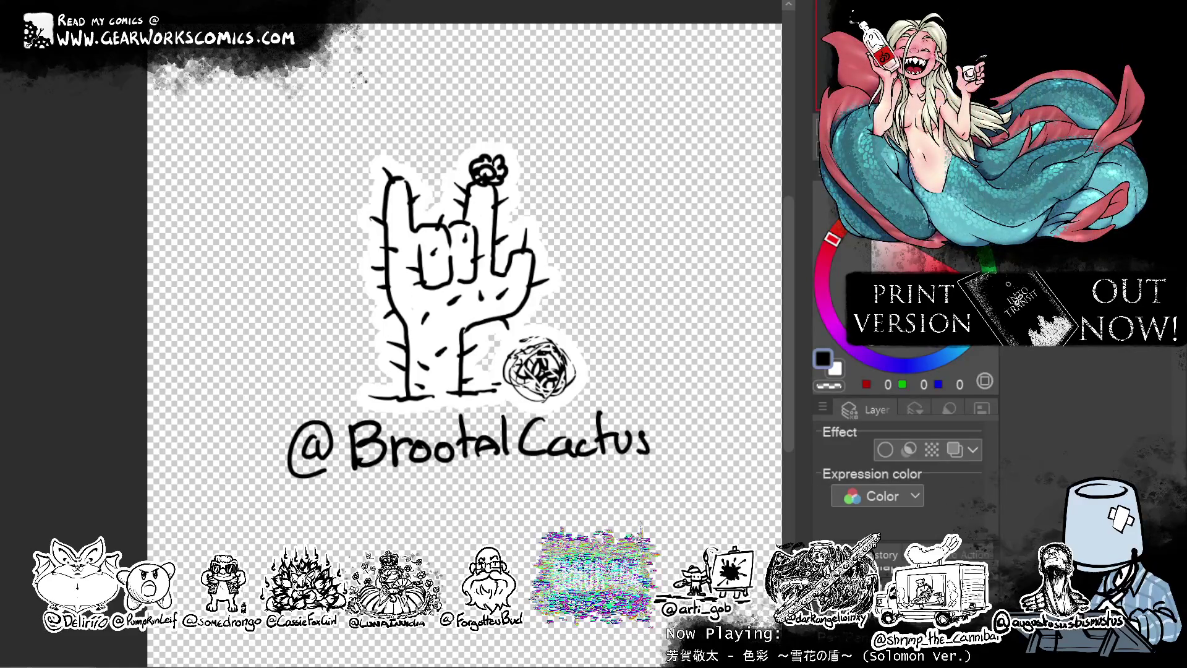
key(alt+bracketleft)
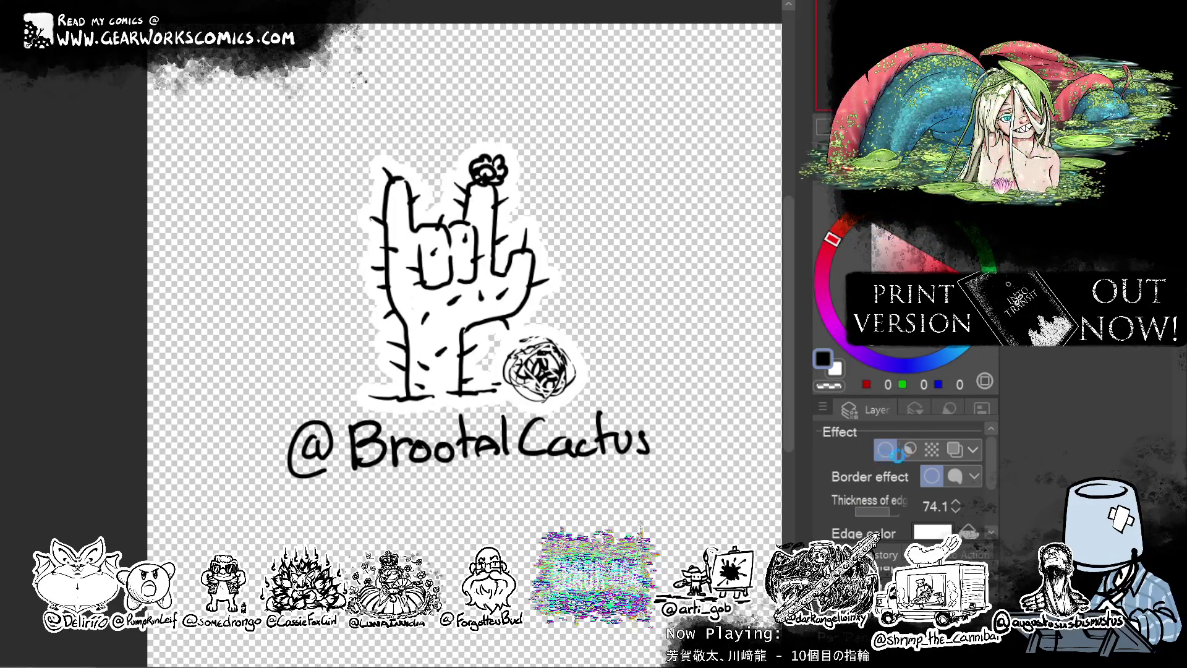
Move the white Border effect onto the combined cactus-and-lettering layer with edge thickness 81.3.
click(887, 452)
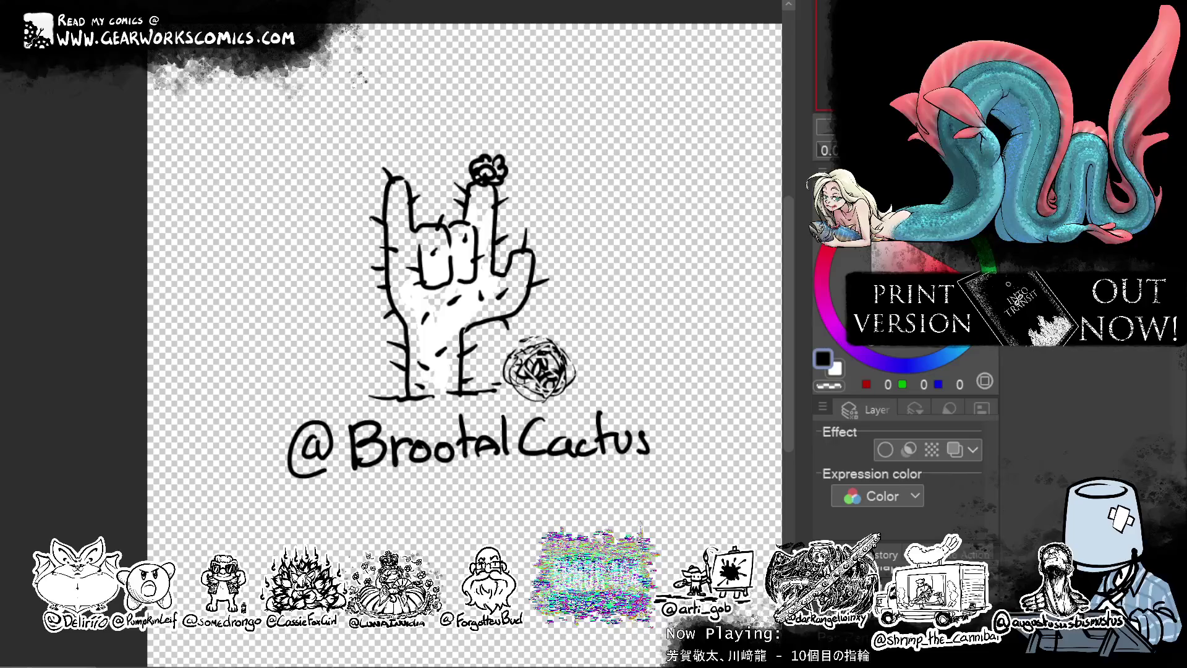
click(887, 451)
drag(866, 511, 890, 510)
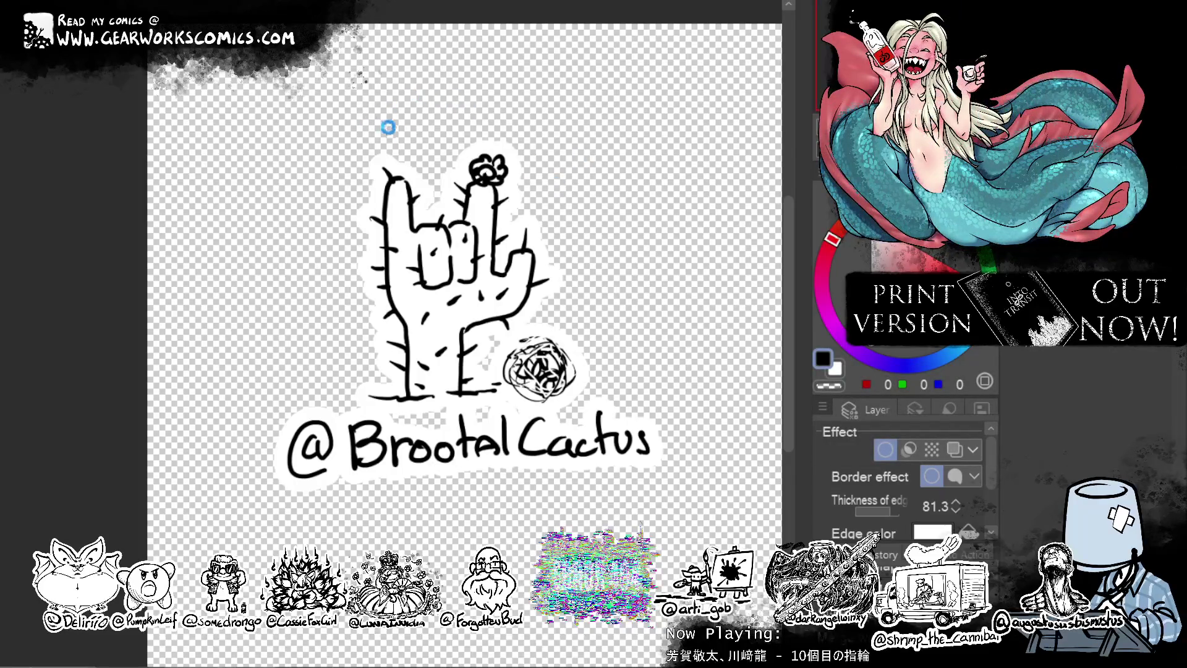
scroll(518, 152, down, 2)
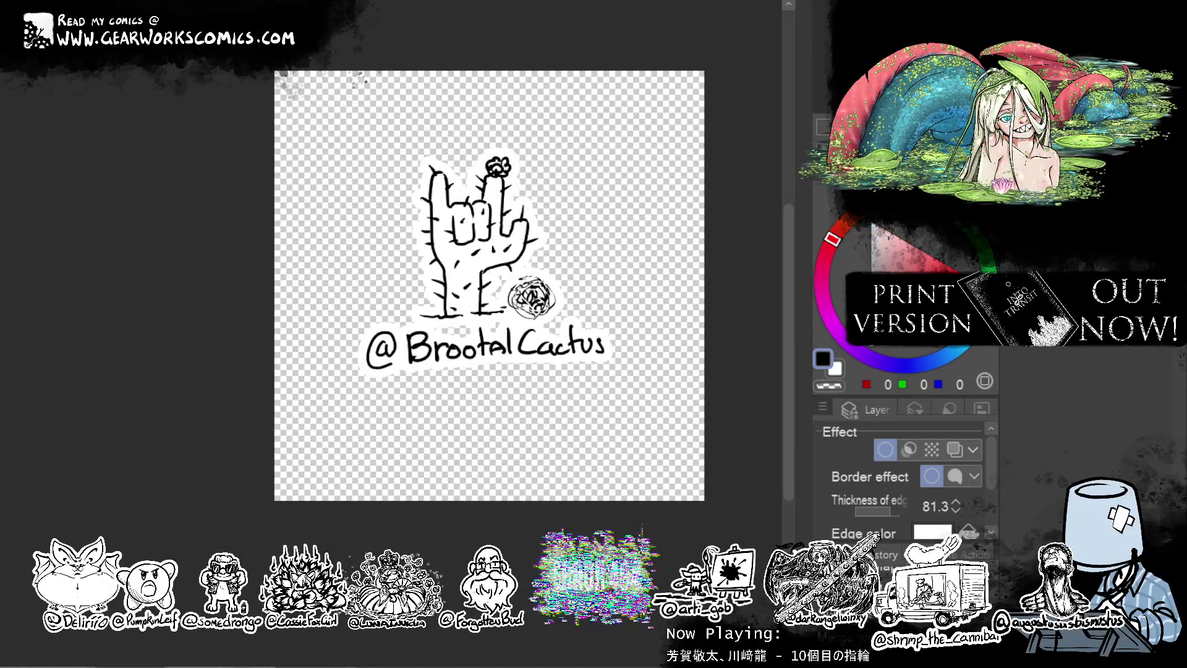
Crop the canvas to a rectangle around the cactus, deselect, and save with Ctrl+S.
drag(363, 133, 654, 395)
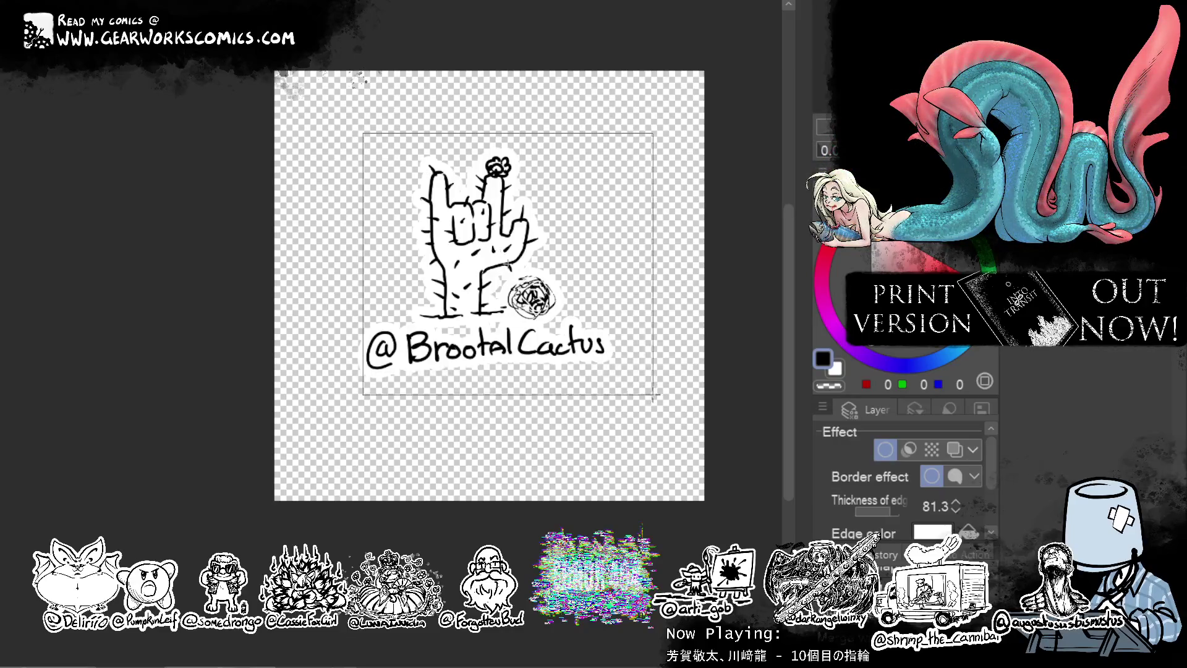
click(328, 433)
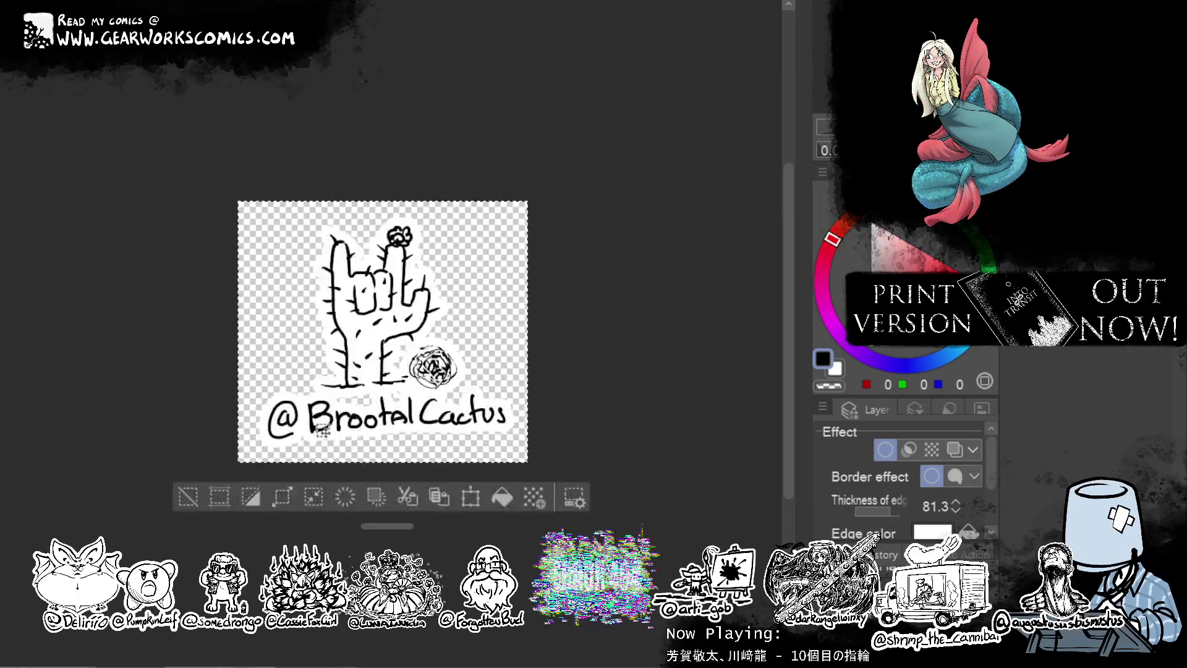
click(189, 495)
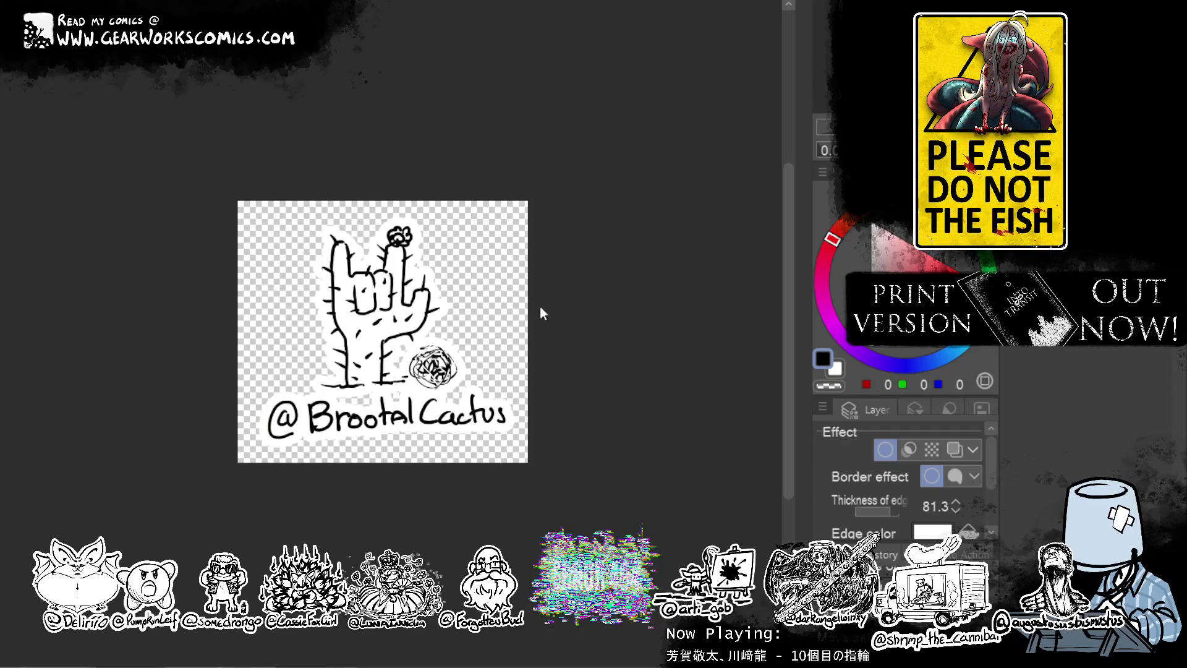
key(ctrl+s)
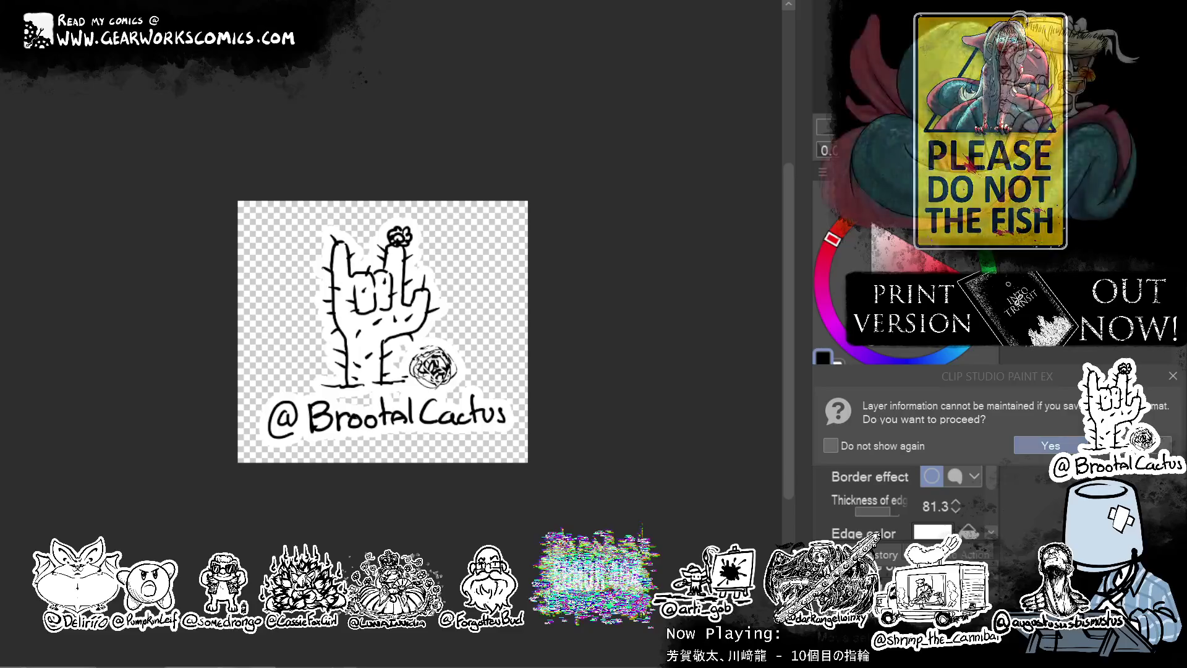
Confirm saving the cactus image without its layer information.
click(1050, 445)
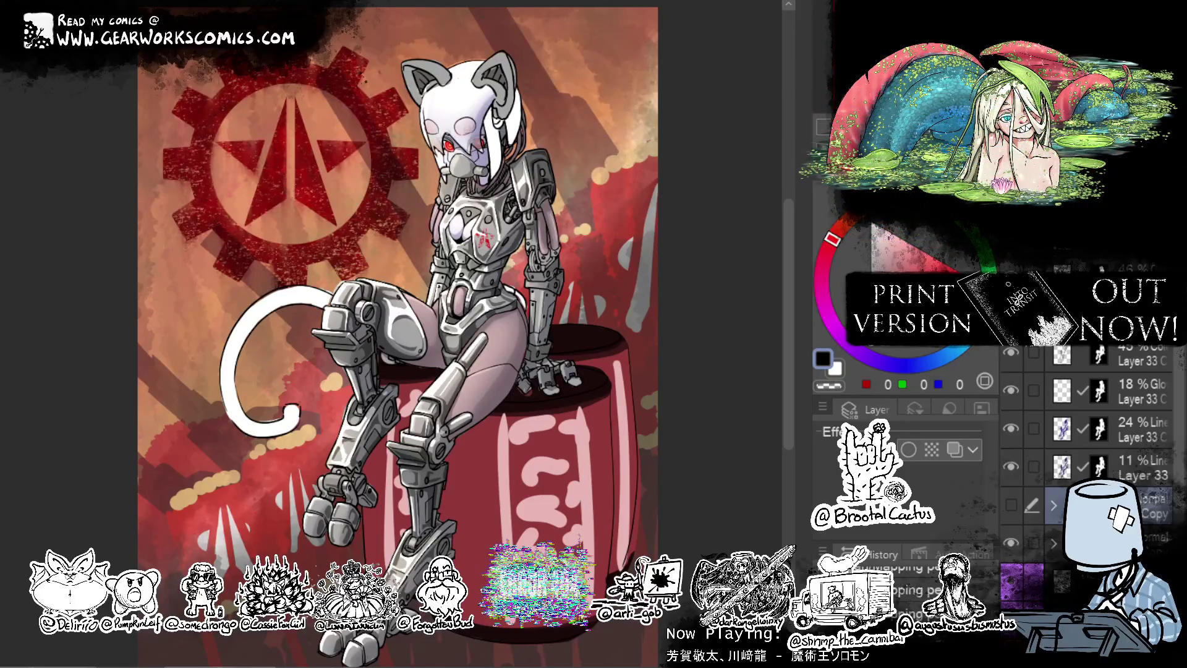
Cycle through the open documents to the blank page and close it.
key(ctrl+Tab)
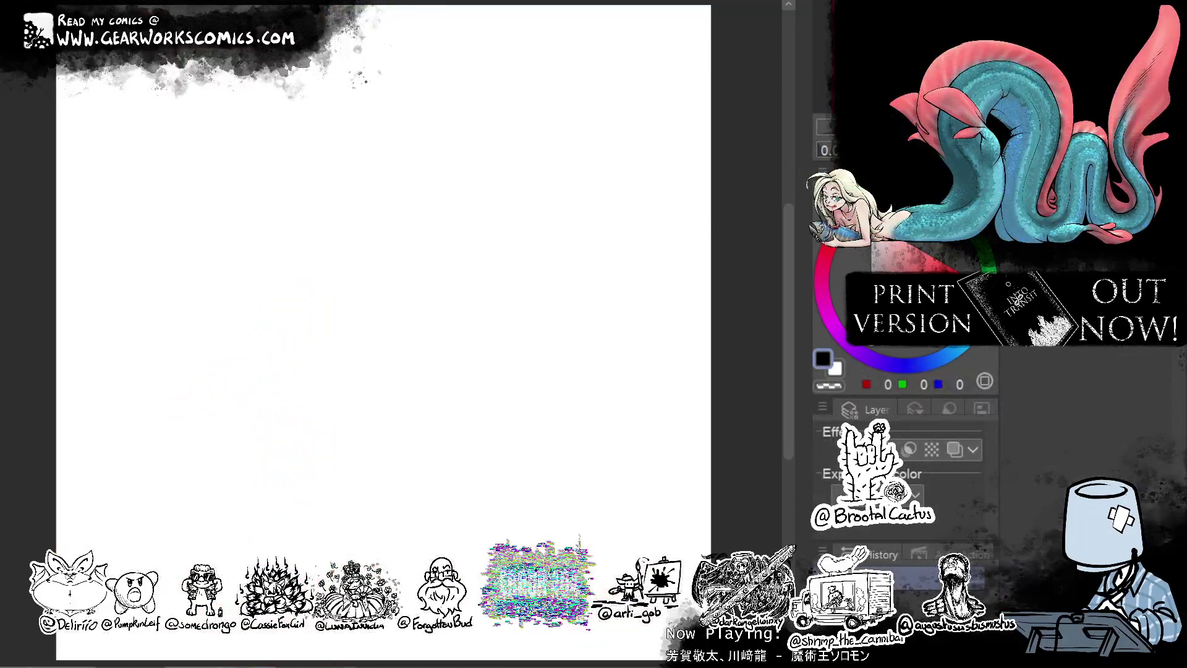
key(ctrl+Tab)
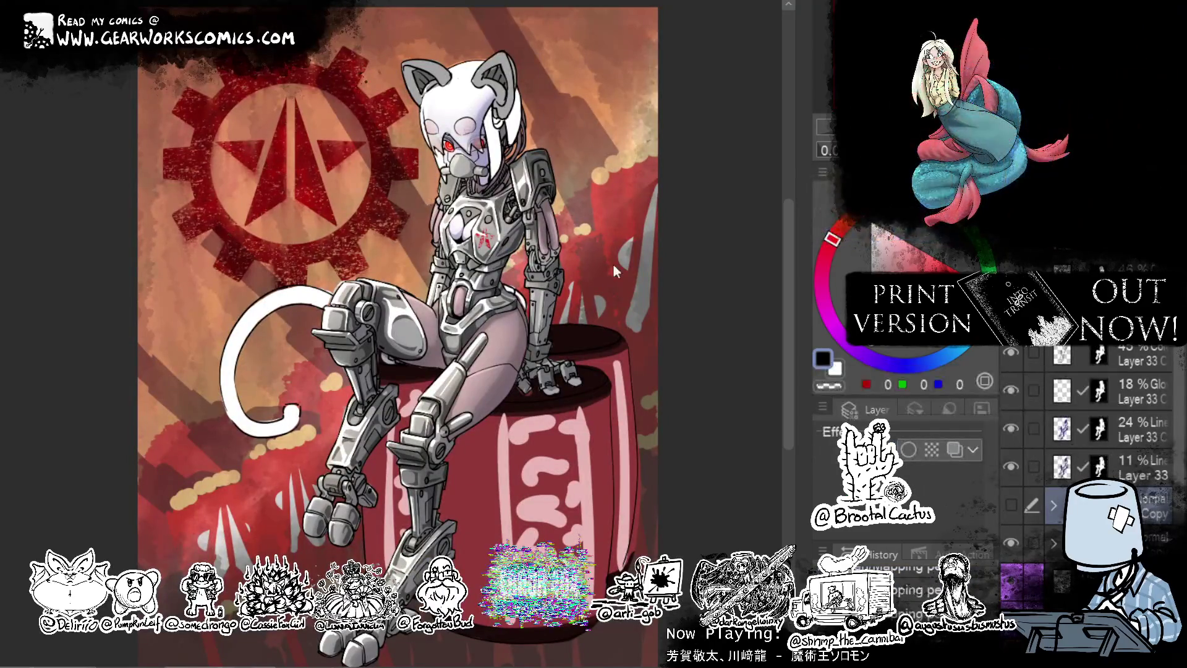
key(ctrl+Tab)
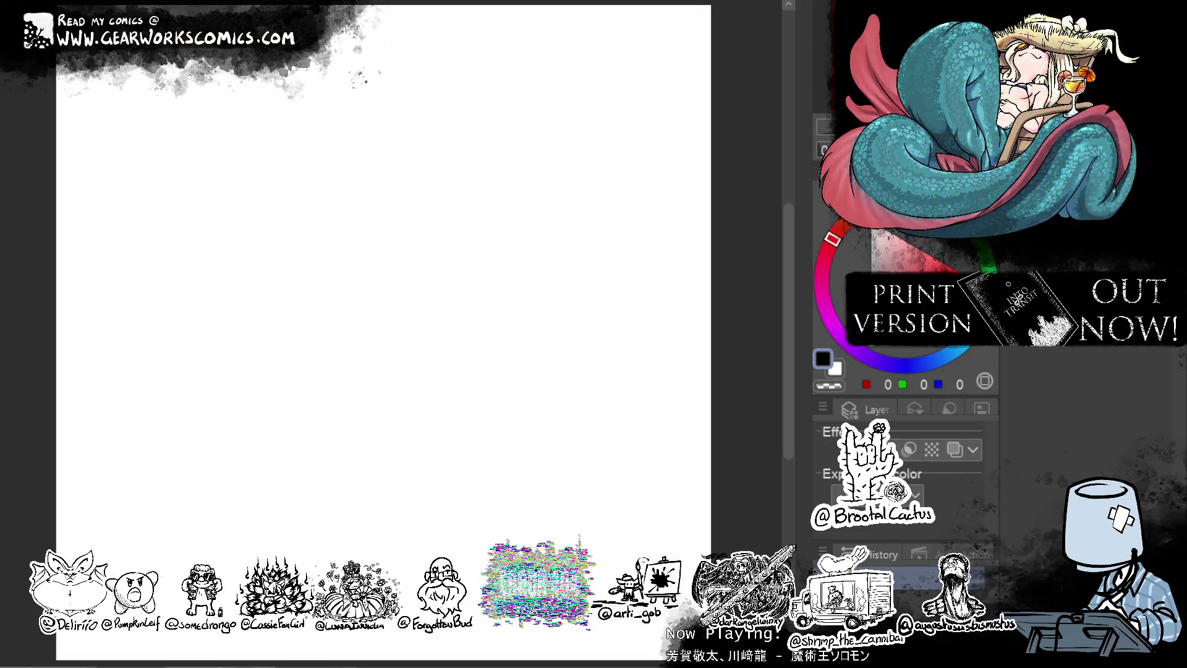
key(ctrl+w)
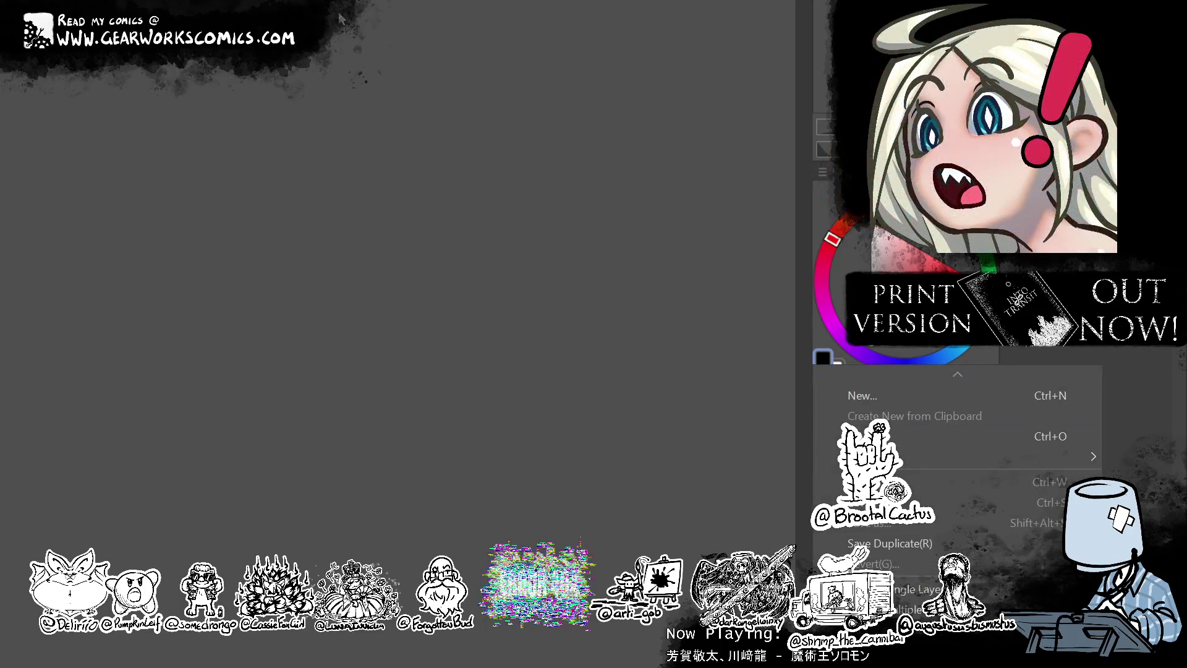
Create a new blank canvas using the default Illustration preset.
click(900, 392)
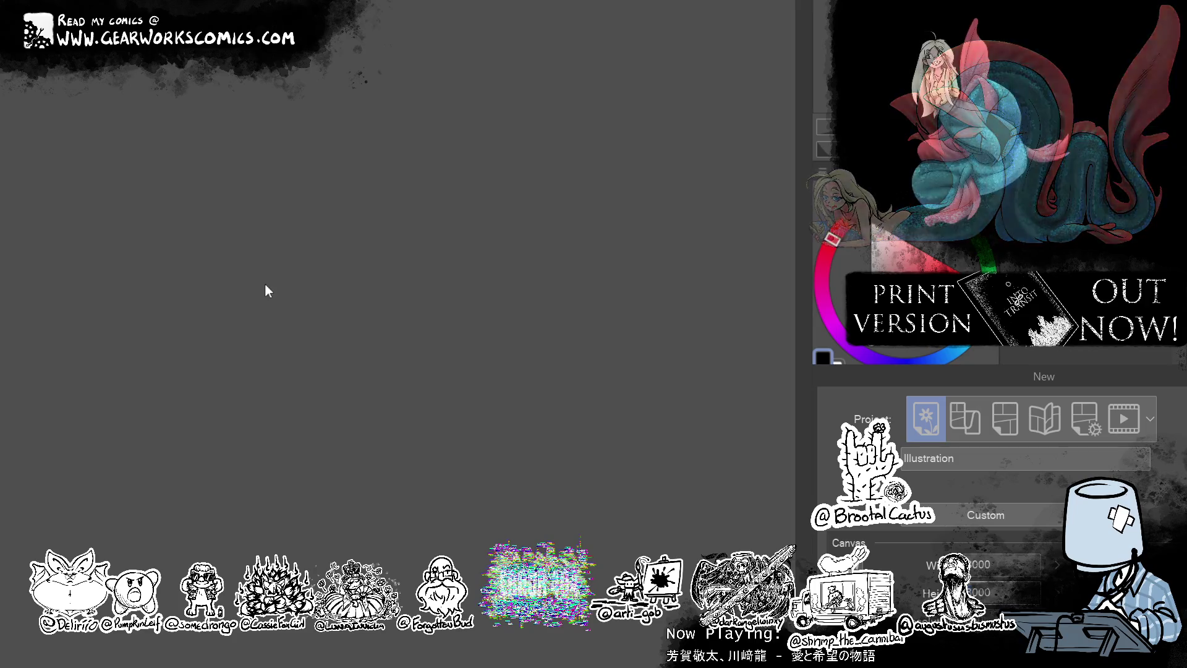
key(Return)
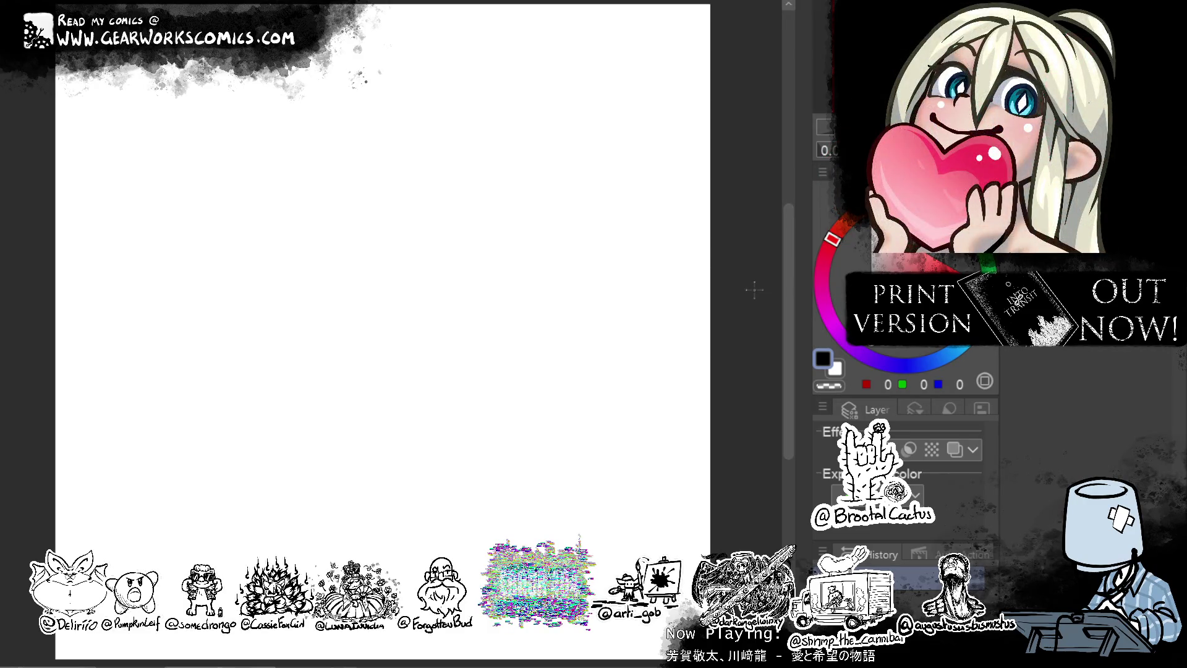
Pan the blank page into view and try a first black stroke, then undo it.
scroll(625, 270, up, 2)
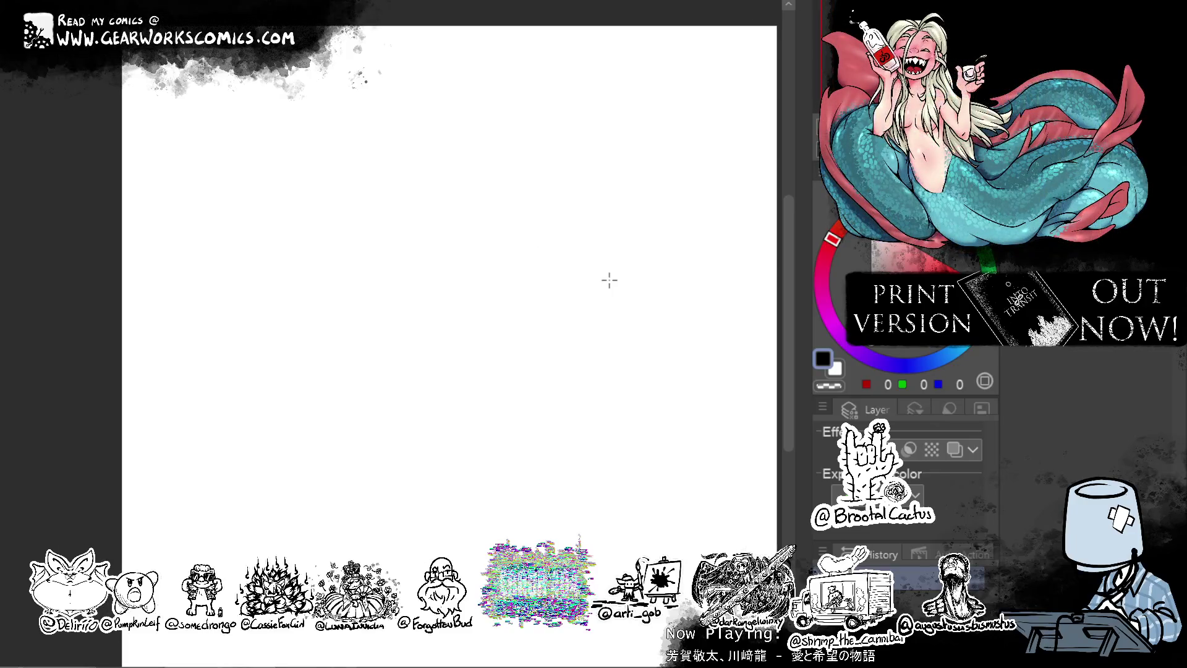
mouse_move(509, 229)
mouse_down()
mouse_move(472, 166)
mouse_move(551, 299)
mouse_up()
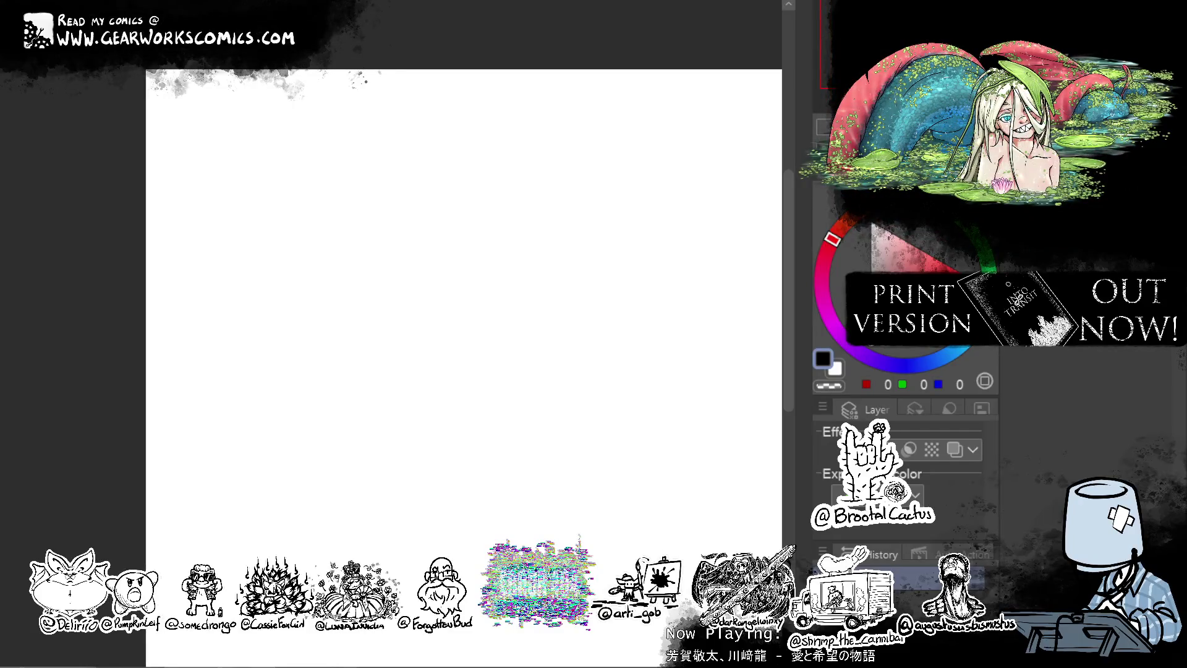
scroll(433, 309, up, 2)
mouse_move(211, 292)
mouse_down()
mouse_move(204, 233)
mouse_move(369, 305)
mouse_up()
key(ctrl+z)
Draw the black L: a tall vertical line down the left and a line along the bottom.
scroll(683, 119, down, 1)
drag(684, 119, 498, 52)
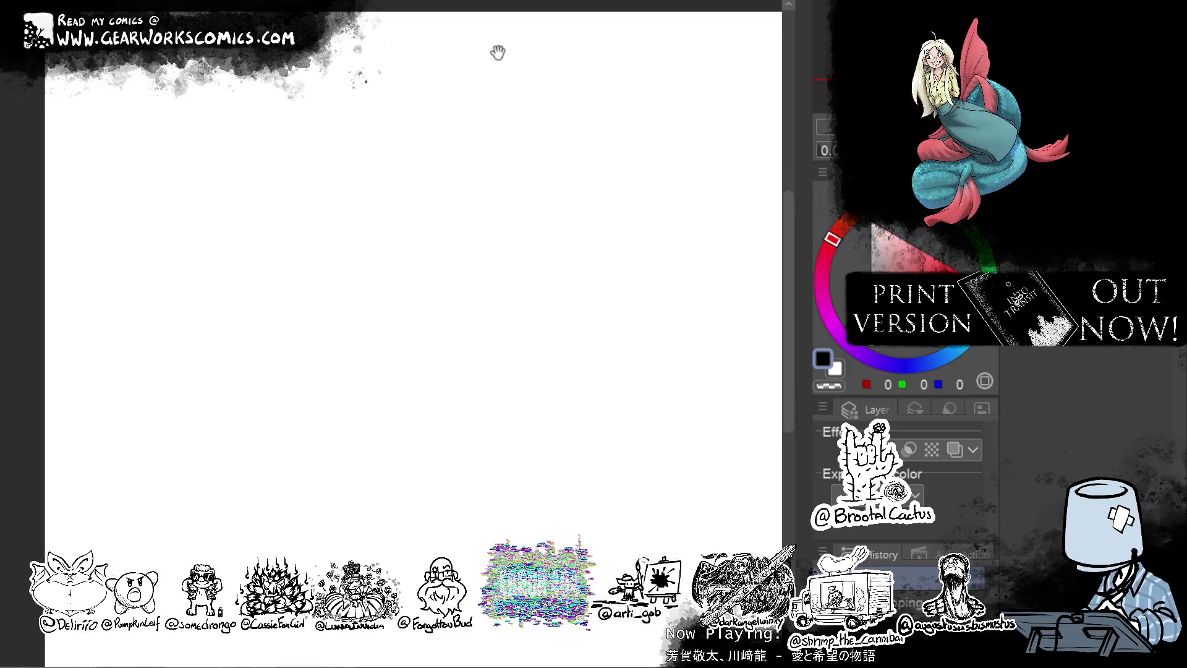
mouse_move(148, 100)
mouse_down()
mouse_move(149, 490)
mouse_move(668, 493)
mouse_up()
key(ctrl+z)
key(ctrl+z)
mouse_move(131, 112)
mouse_down()
mouse_move(138, 450)
mouse_move(122, 423)
mouse_up()
key(ctrl+z)
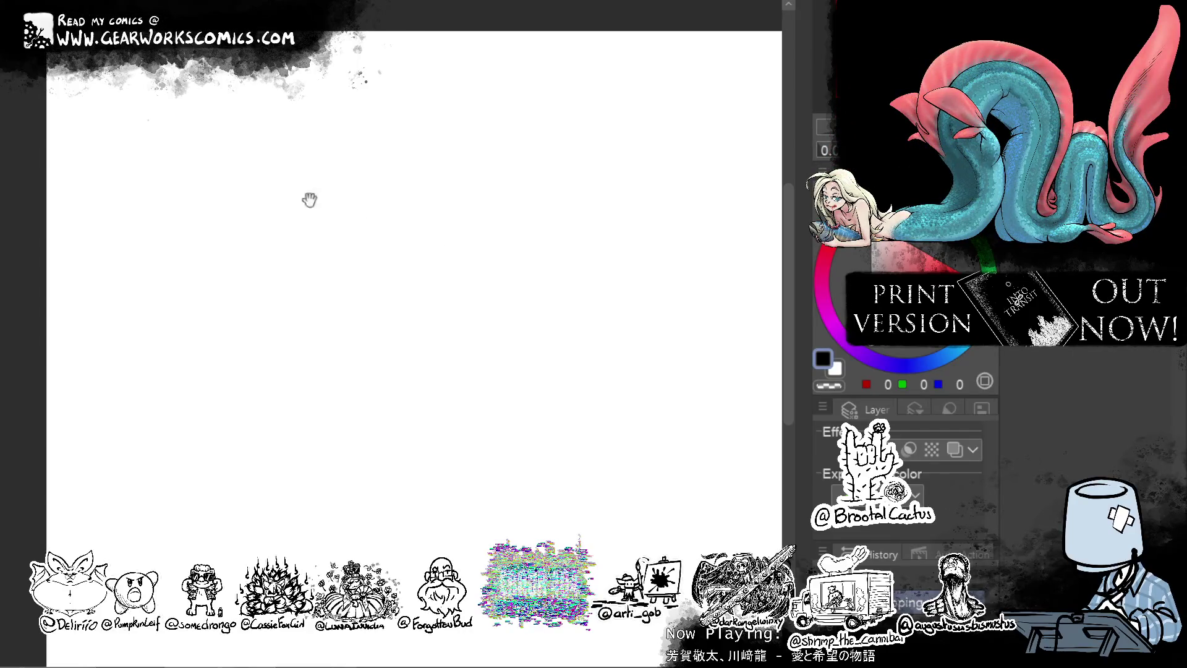
mouse_move(134, 102)
mouse_down()
mouse_move(131, 436)
mouse_move(399, 422)
mouse_move(390, 160)
mouse_up()
key(ctrl+z)
key(ctrl+z)
key(ctrl+z)
mouse_move(129, 102)
mouse_down()
mouse_move(130, 361)
mouse_move(412, 352)
mouse_up()
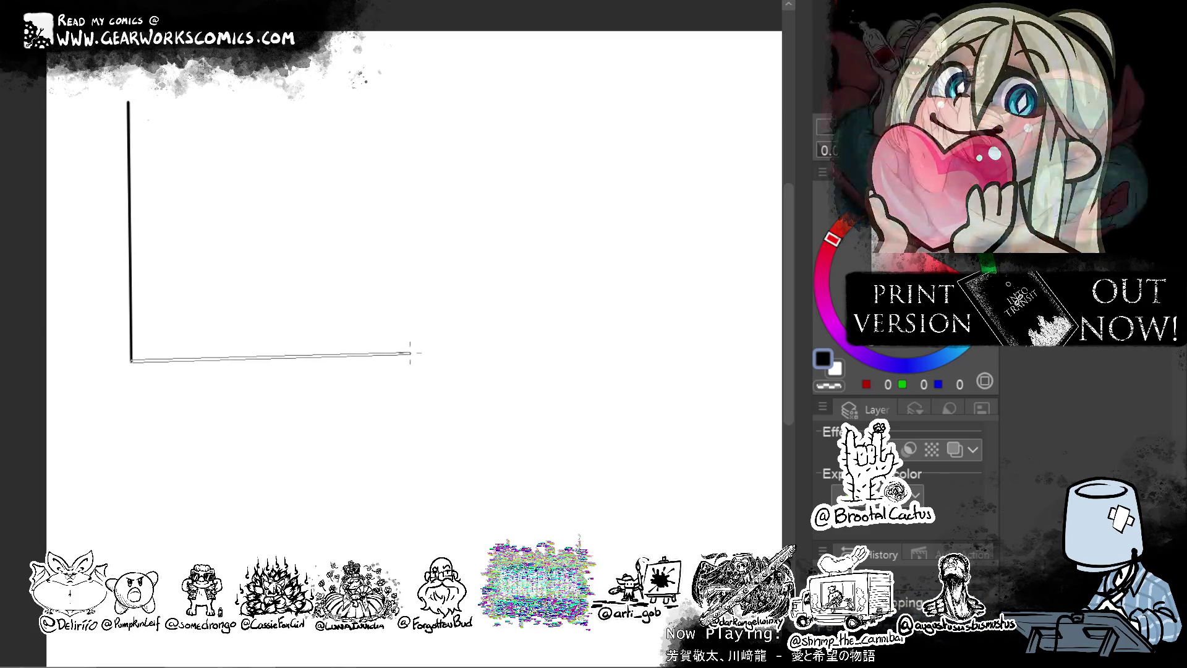
Clear the L lines and draw a rectangle outline with the Figure tool.
key(ctrl+z)
key(ctrl+z)
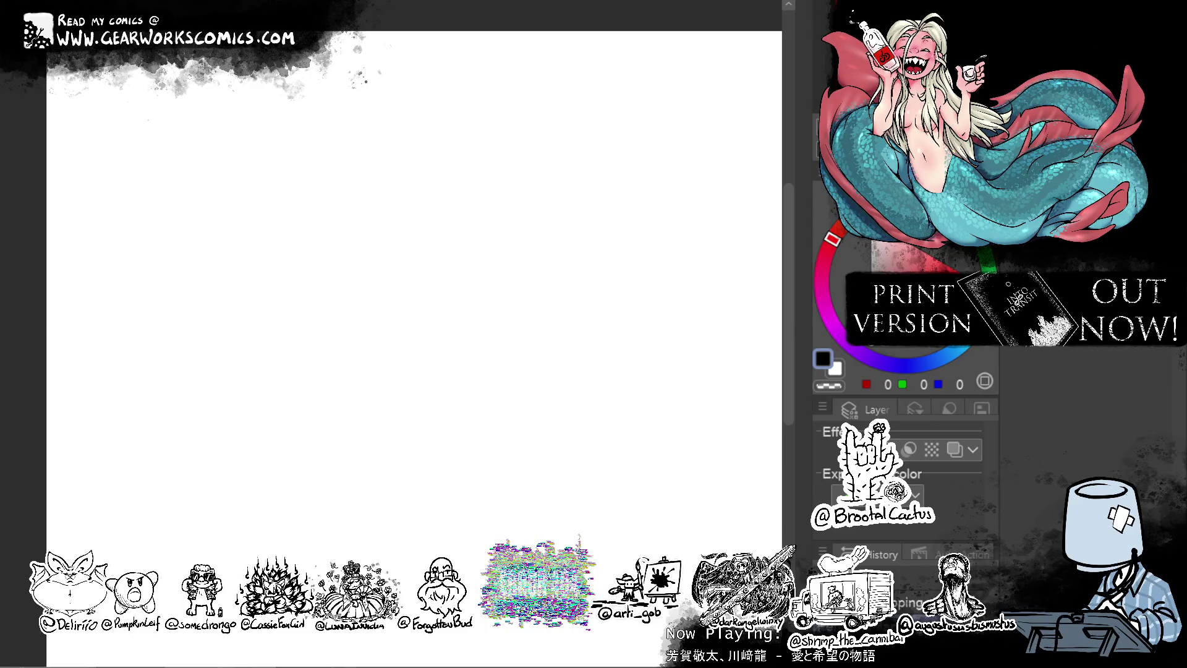
mouse_move(103, 130)
mouse_down()
mouse_move(198, 220)
mouse_move(445, 326)
mouse_move(446, 384)
mouse_move(543, 406)
mouse_move(572, 421)
mouse_move(580, 446)
mouse_up()
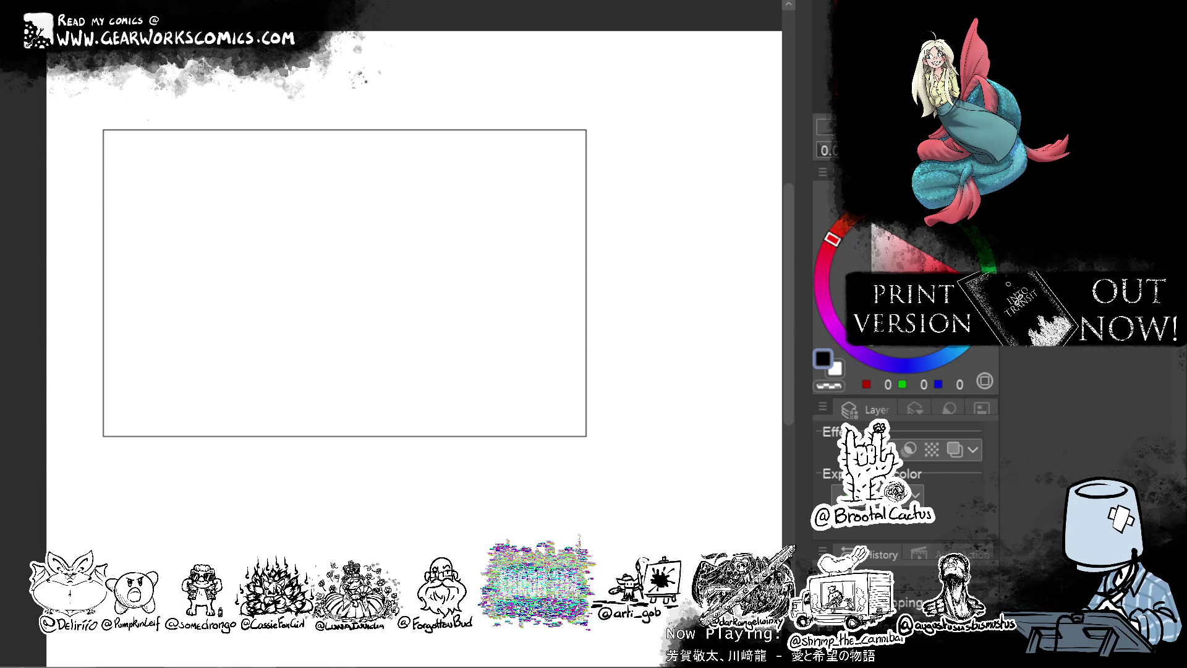
mouse_move(627, 137)
mouse_down()
mouse_move(683, 186)
mouse_move(614, 173)
mouse_up()
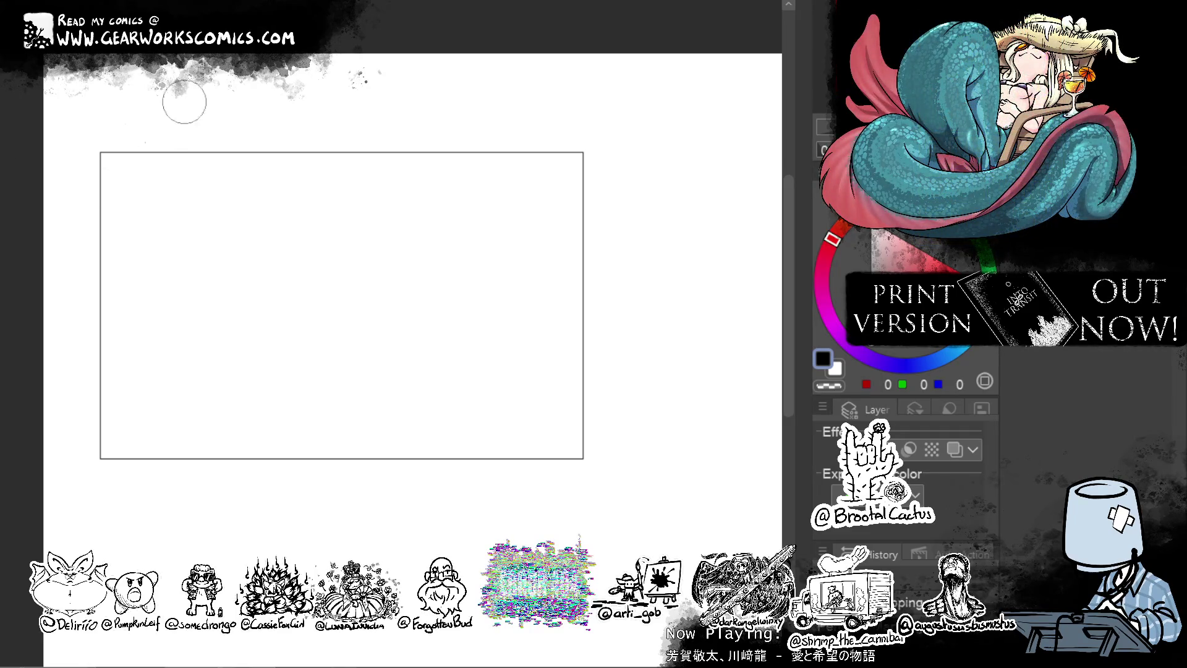
Trace around the rectangle's edges to thicken it into a bold black frame.
mouse_move(129, 104)
mouse_down()
mouse_move(90, 450)
mouse_move(583, 458)
mouse_move(585, 222)
mouse_move(495, 148)
mouse_move(146, 159)
mouse_move(471, 152)
mouse_up()
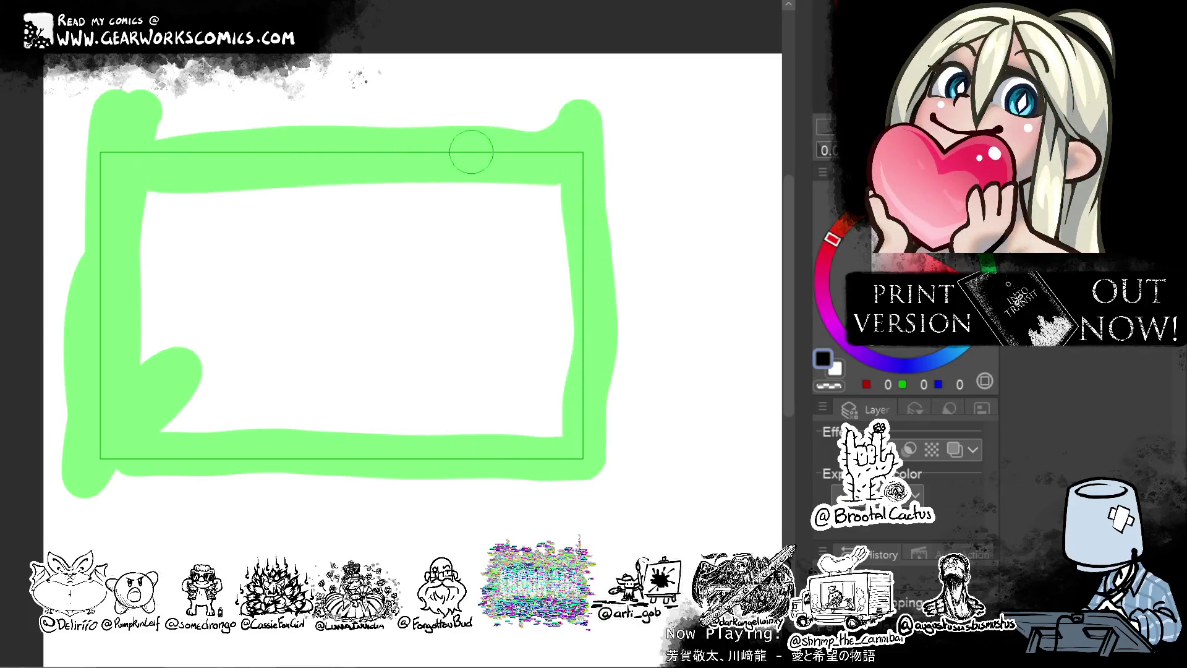
key(ctrl+z)
mouse_move(98, 160)
mouse_down()
mouse_move(557, 151)
mouse_move(596, 432)
mouse_move(233, 451)
mouse_move(113, 289)
mouse_up()
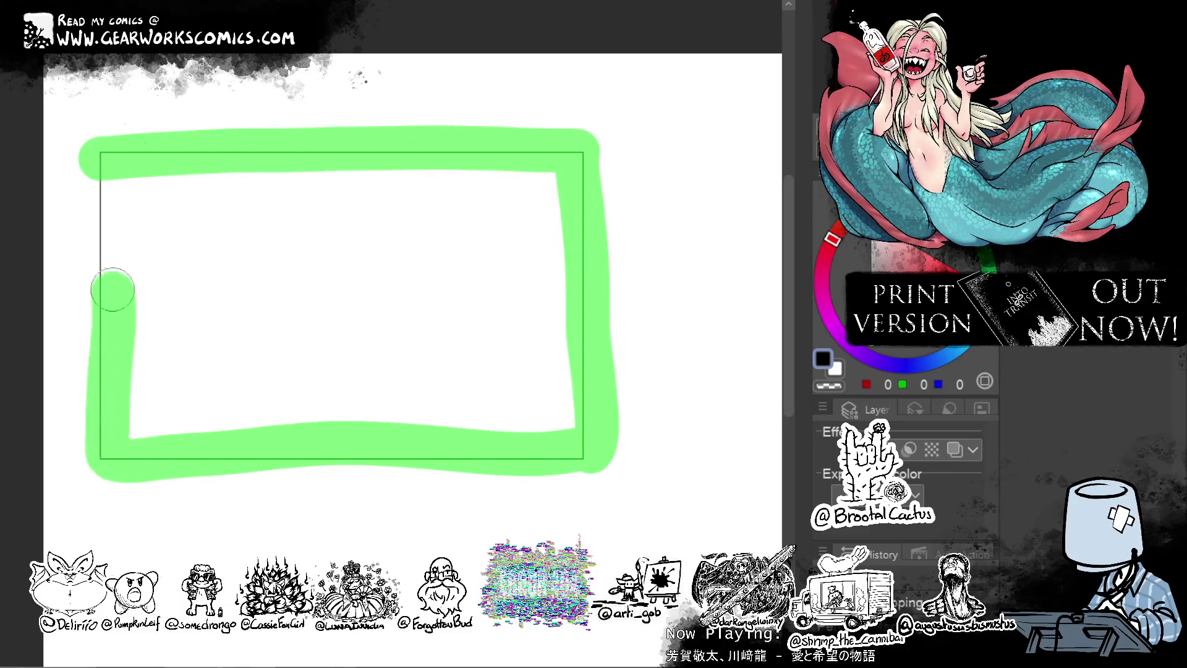
key(ctrl+z)
mouse_move(101, 154)
mouse_down()
mouse_move(426, 145)
mouse_move(585, 214)
mouse_move(530, 451)
mouse_move(106, 456)
mouse_move(98, 150)
mouse_move(107, 332)
mouse_up()
key(ctrl+z)
mouse_move(240, 458)
mouse_down()
mouse_move(570, 456)
mouse_move(572, 189)
mouse_move(358, 146)
mouse_move(85, 164)
mouse_up()
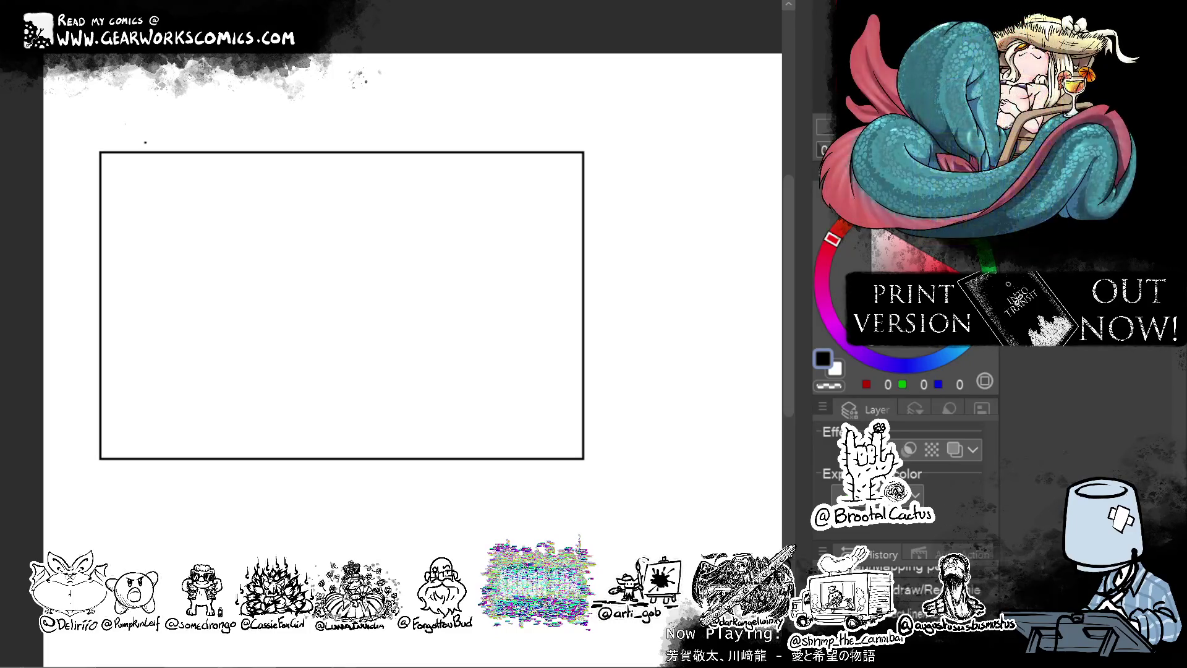
mouse_move(532, 200)
mouse_down()
mouse_move(562, 268)
mouse_move(582, 243)
mouse_move(628, 282)
mouse_move(647, 241)
mouse_move(614, 281)
mouse_move(588, 246)
mouse_up()
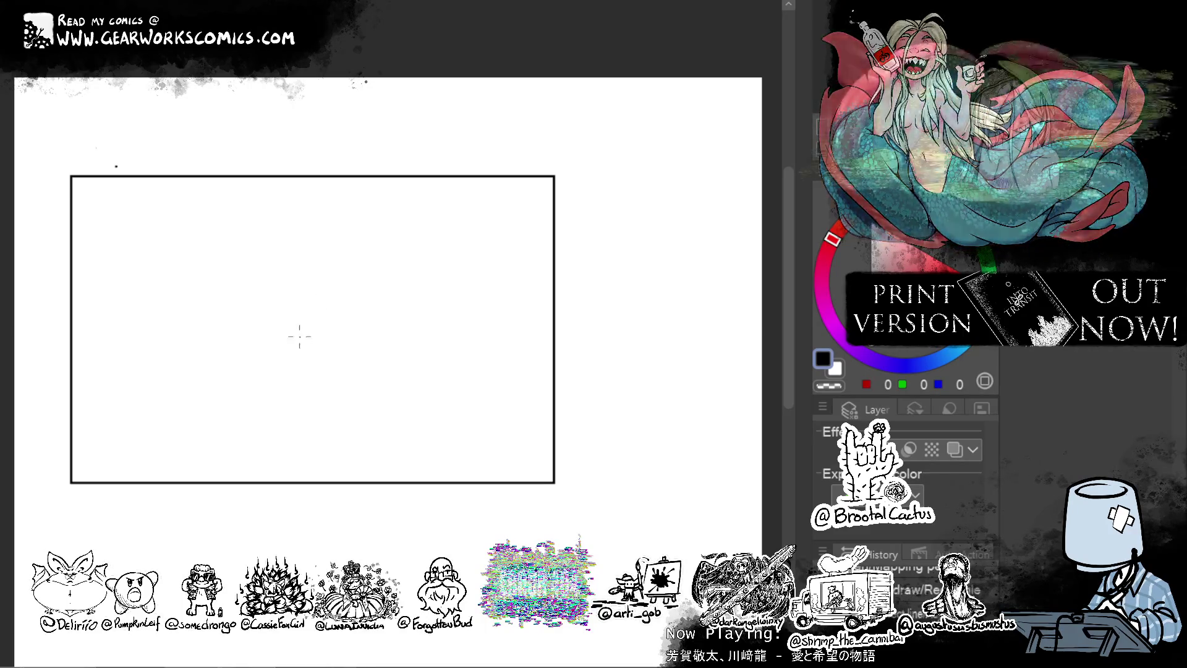
Zoom in on the frame and draw a long arching black stroke across its middle.
key(ctrl+plus)
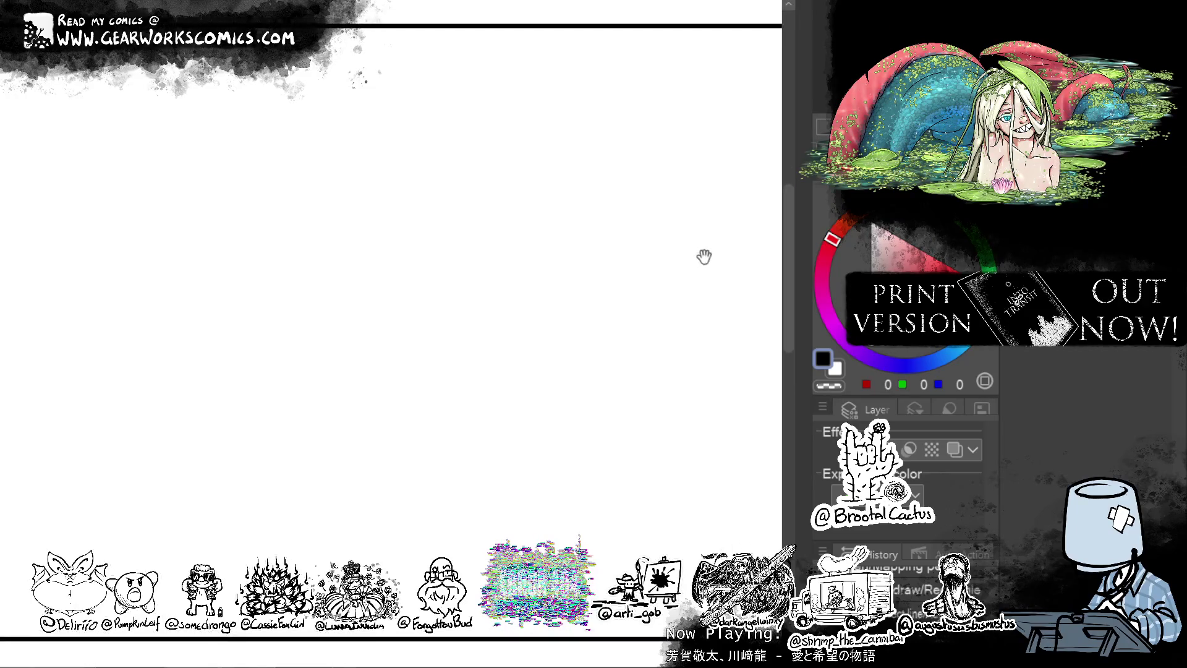
drag(2, 78, 611, 254)
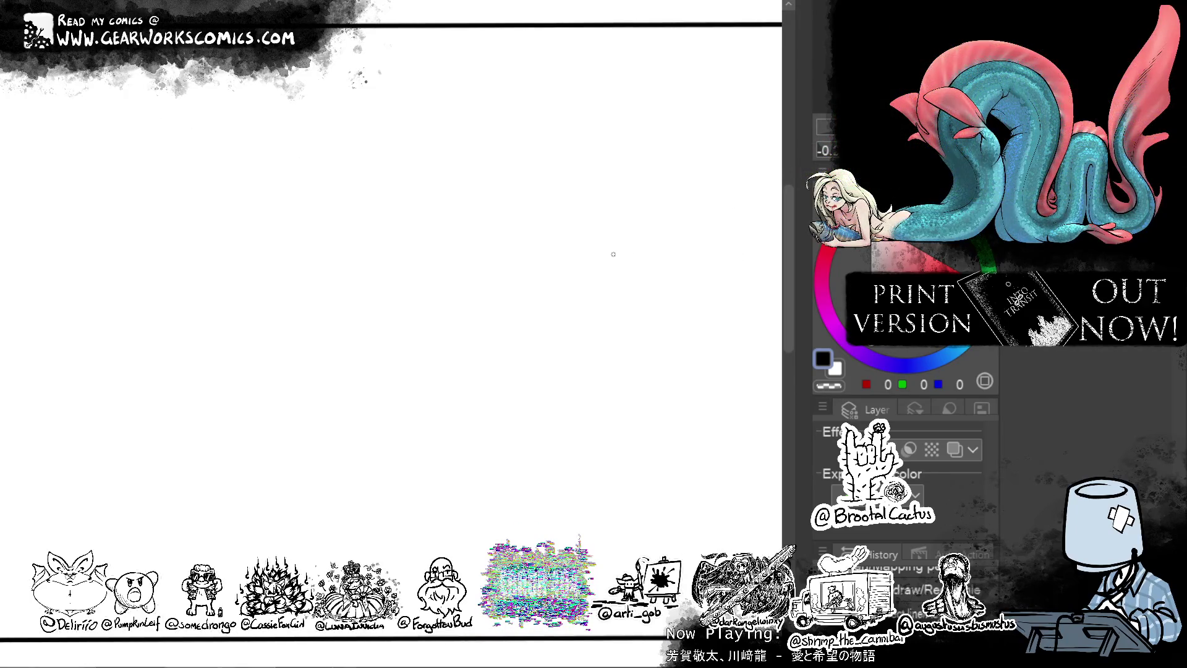
scroll(609, 244, down, 5)
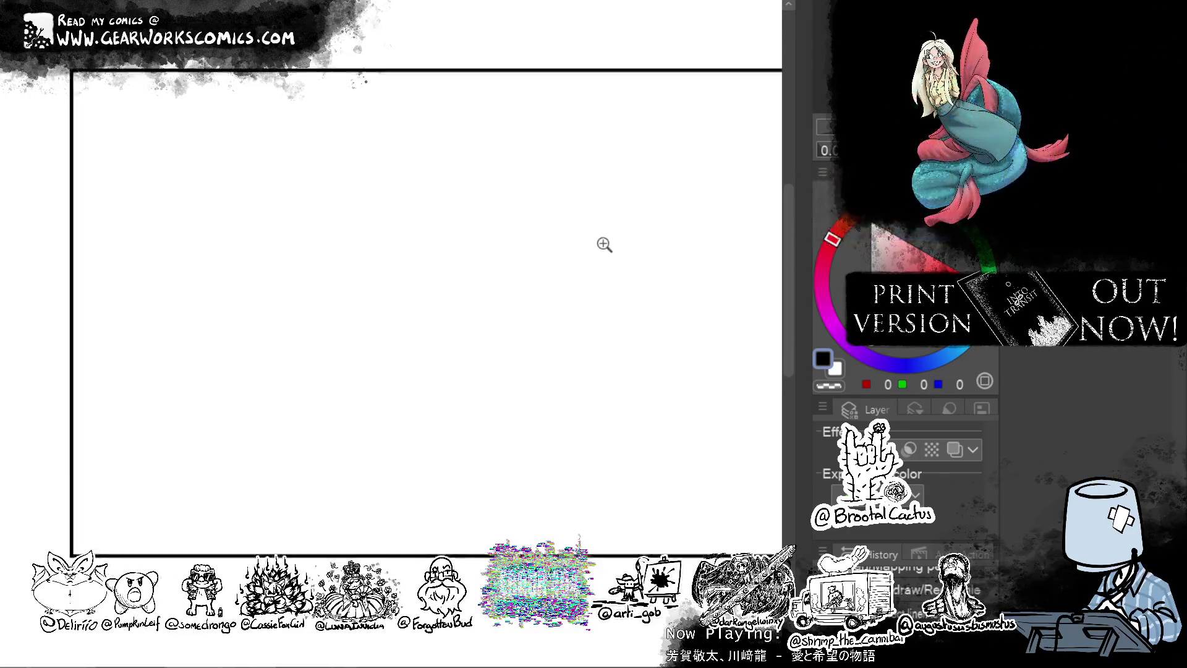
drag(556, 257, 537, 256)
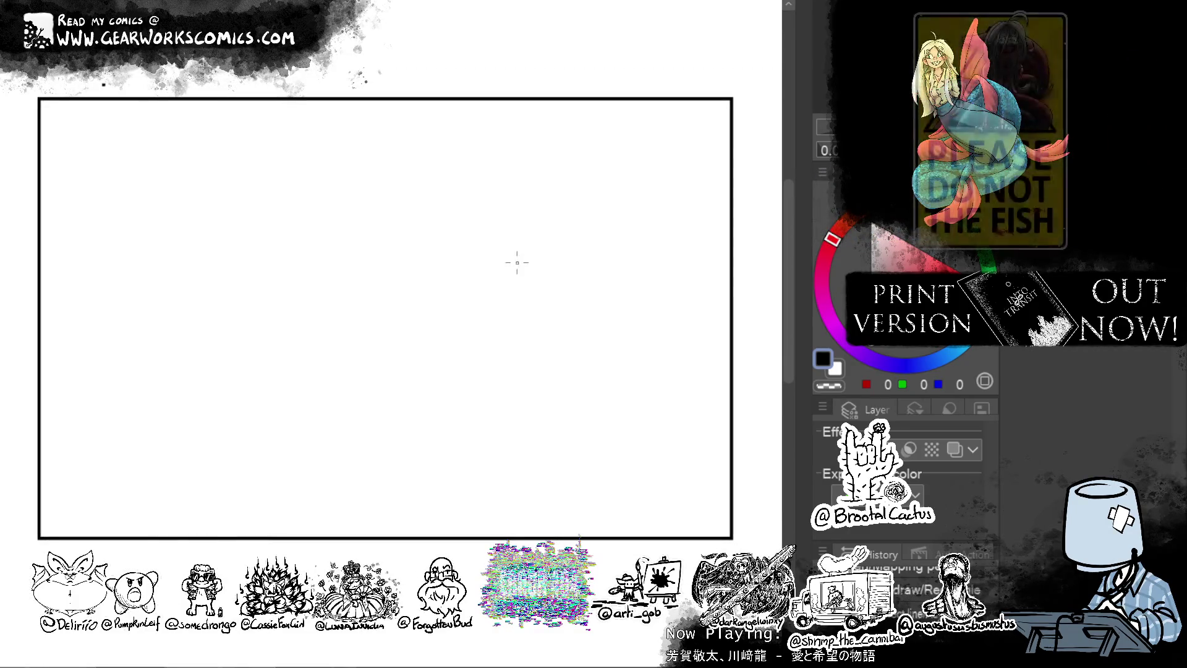
drag(238, 333, 488, 306)
key(ctrl+z)
mouse_move(237, 335)
mouse_down()
mouse_move(483, 309)
mouse_move(516, 312)
mouse_move(545, 339)
mouse_up()
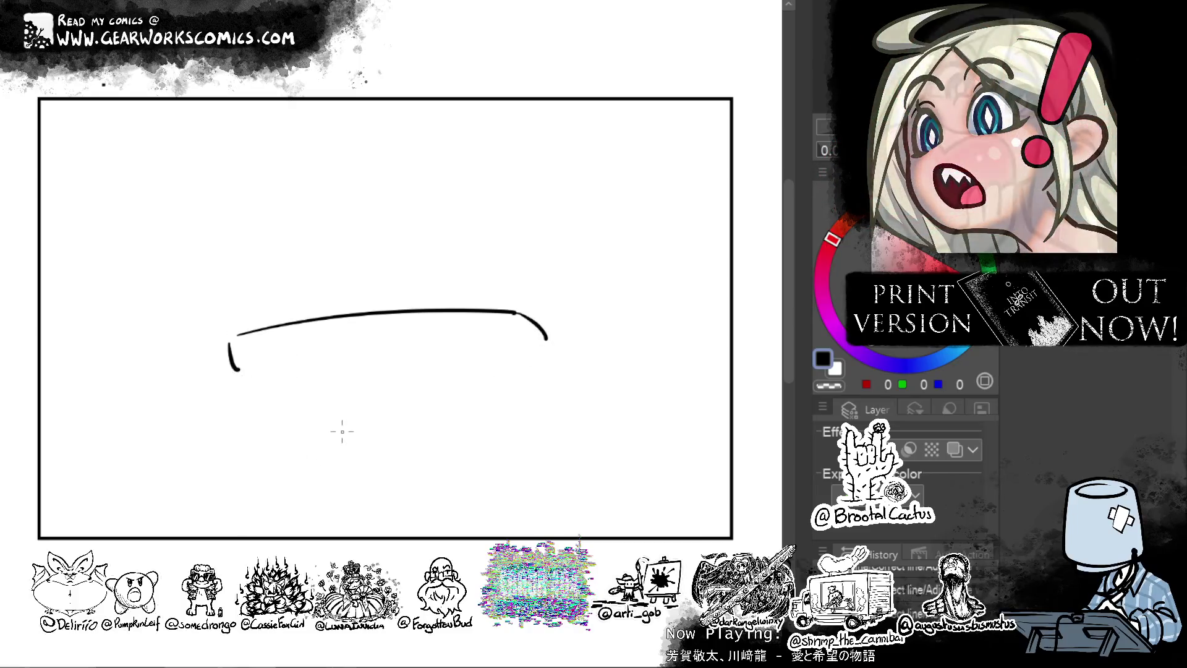
Draw the oval tabletop ellipse, redoing its left and right ends until they sit flat.
key(ctrl+z)
drag(237, 334, 203, 351)
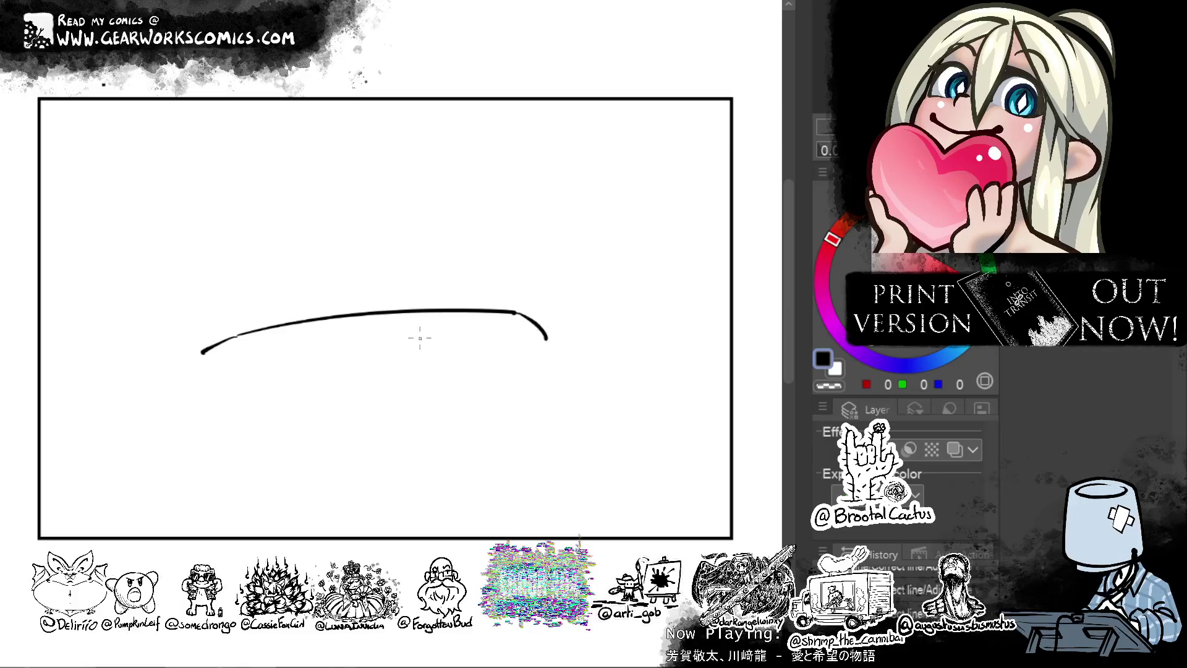
key(ctrl+z)
drag(515, 313, 571, 322)
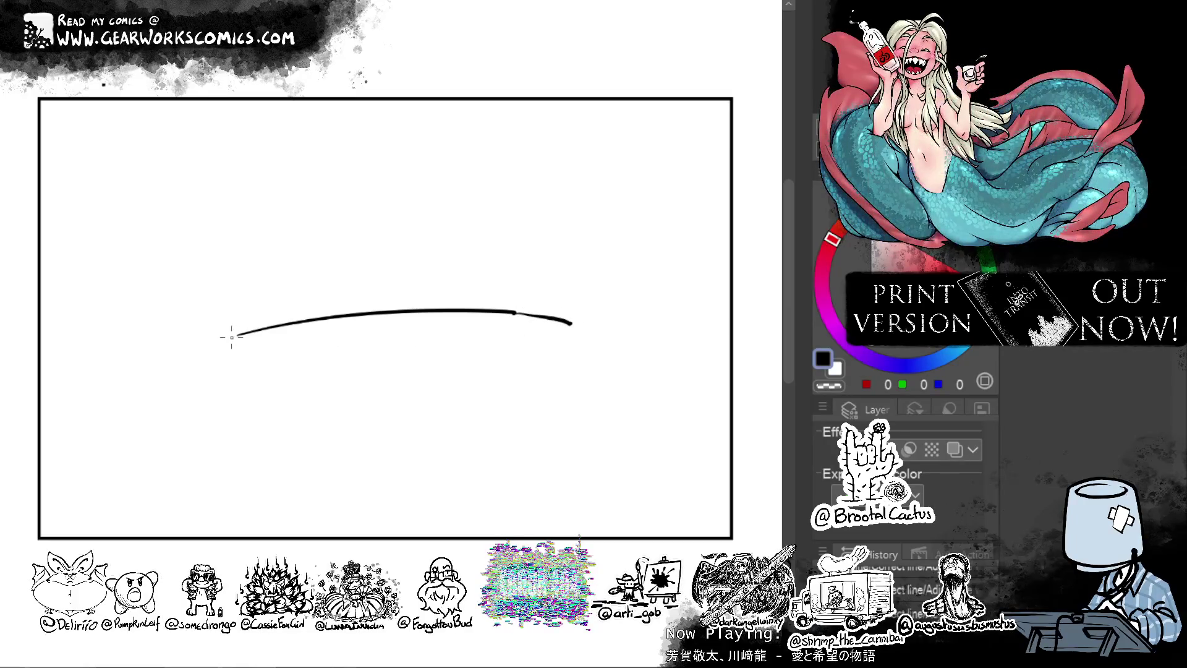
drag(207, 373, 267, 389)
key(ctrl+z)
mouse_move(572, 323)
mouse_down()
mouse_move(577, 343)
mouse_move(427, 373)
mouse_up()
key(ctrl+z)
drag(580, 351, 479, 371)
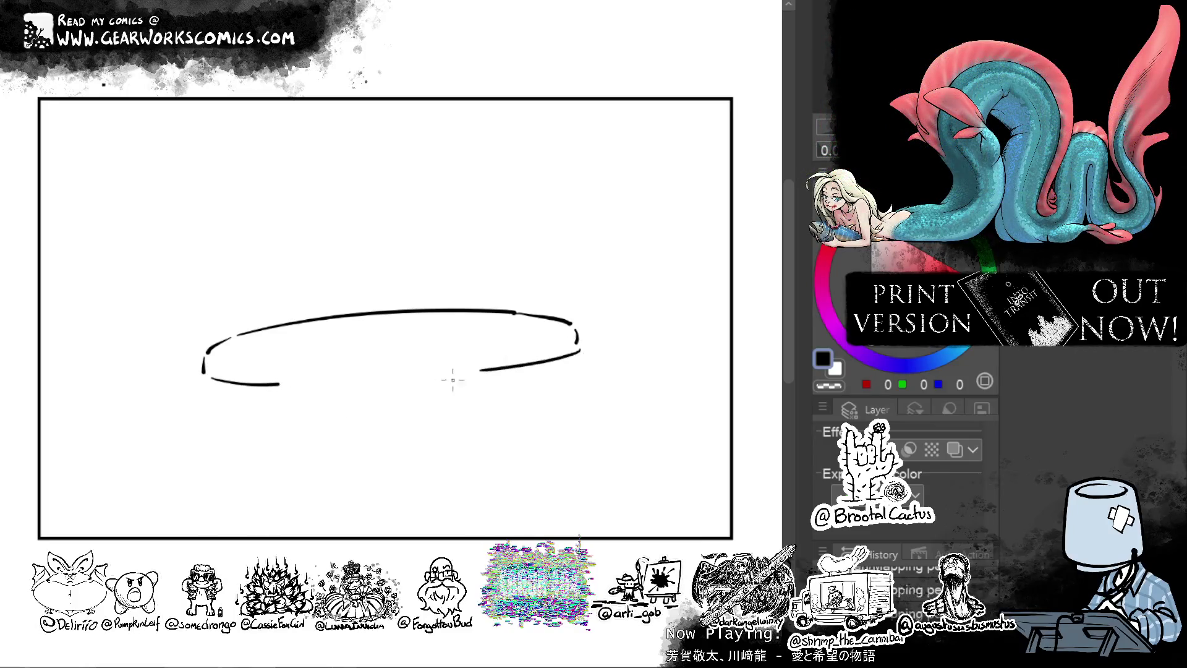
Add a shorter pedestal stem down from the tabletop and a flat foot at its base.
mouse_move(339, 357)
mouse_down()
mouse_move(430, 355)
mouse_move(399, 349)
mouse_up()
key(ctrl+z)
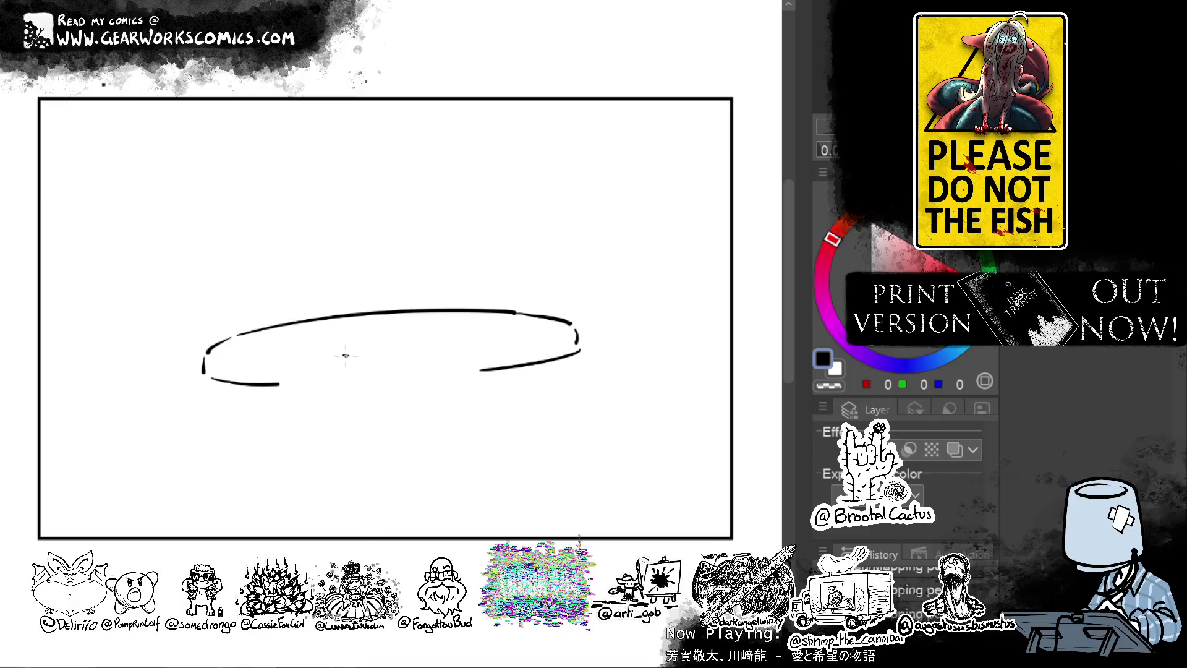
drag(345, 355, 426, 348)
key(ctrl+z)
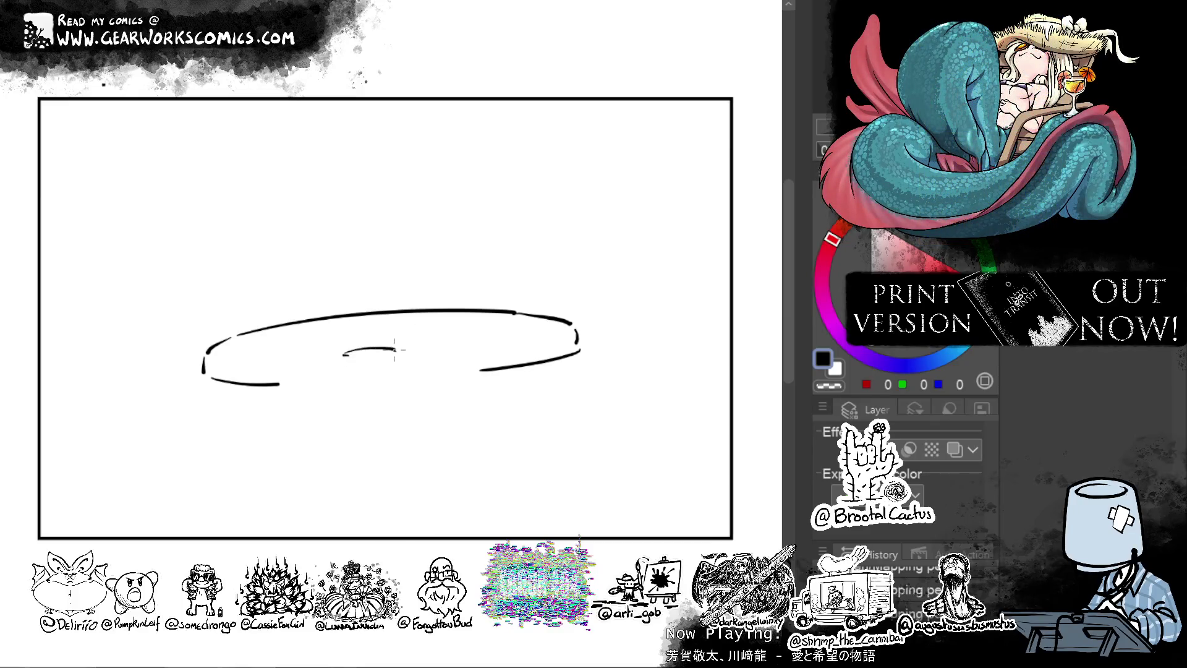
drag(395, 351, 392, 425)
key(ctrl+z)
drag(397, 350, 353, 465)
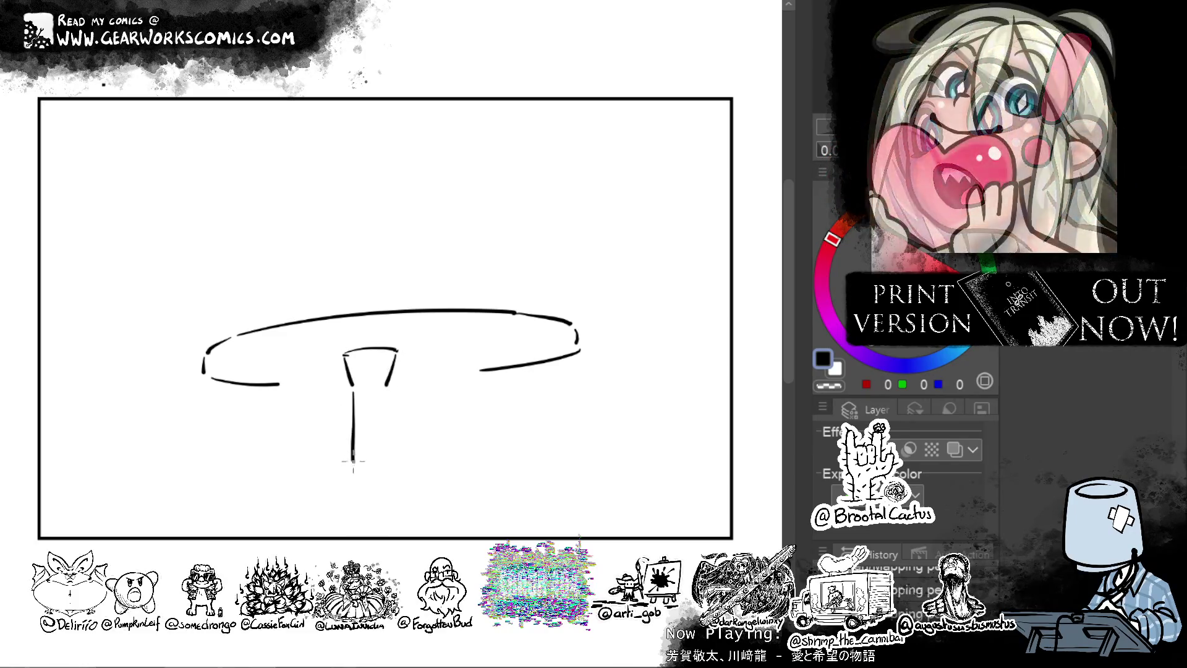
mouse_move(352, 475)
mouse_down()
mouse_move(286, 479)
mouse_move(442, 478)
mouse_up()
key(ctrl+z)
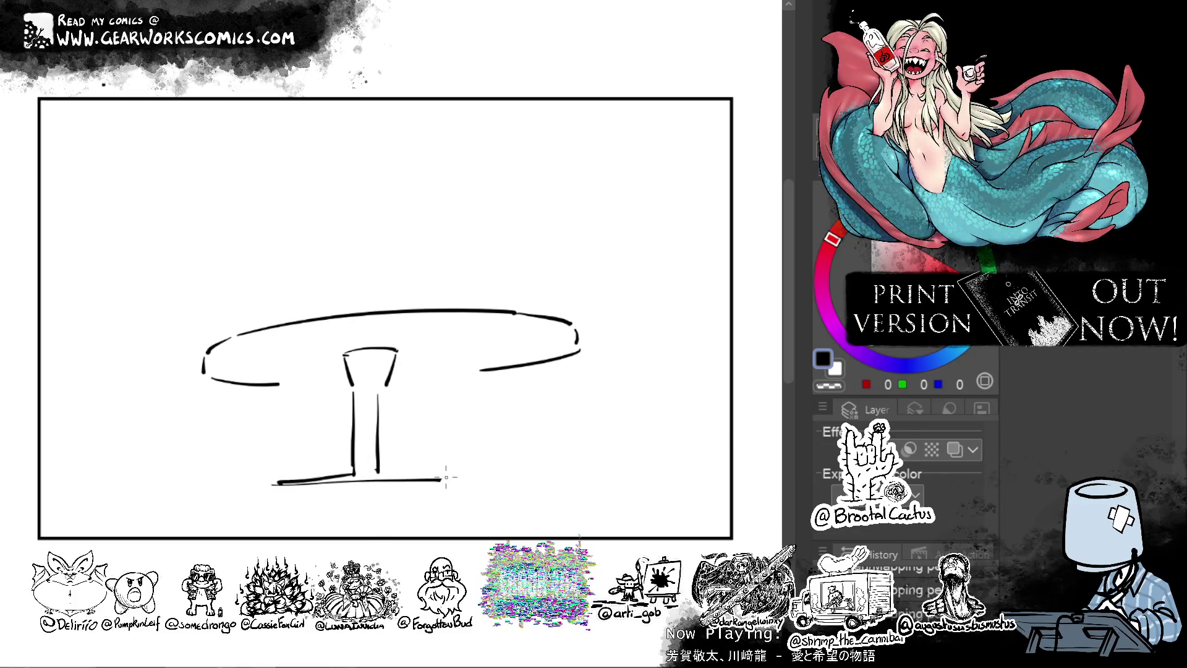
Lasso the tabletop and transform it to narrow its right side, then select the stem base.
drag(662, 433, 636, 445)
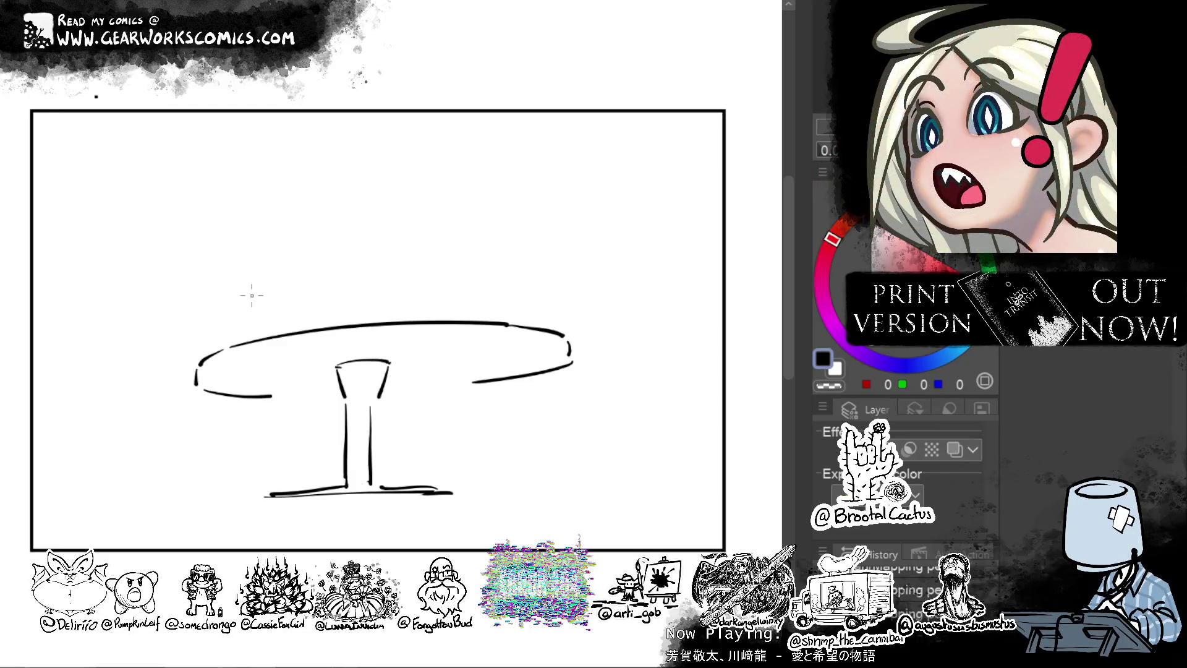
drag(254, 242, 250, 433)
key(ctrl+z)
drag(415, 251, 422, 409)
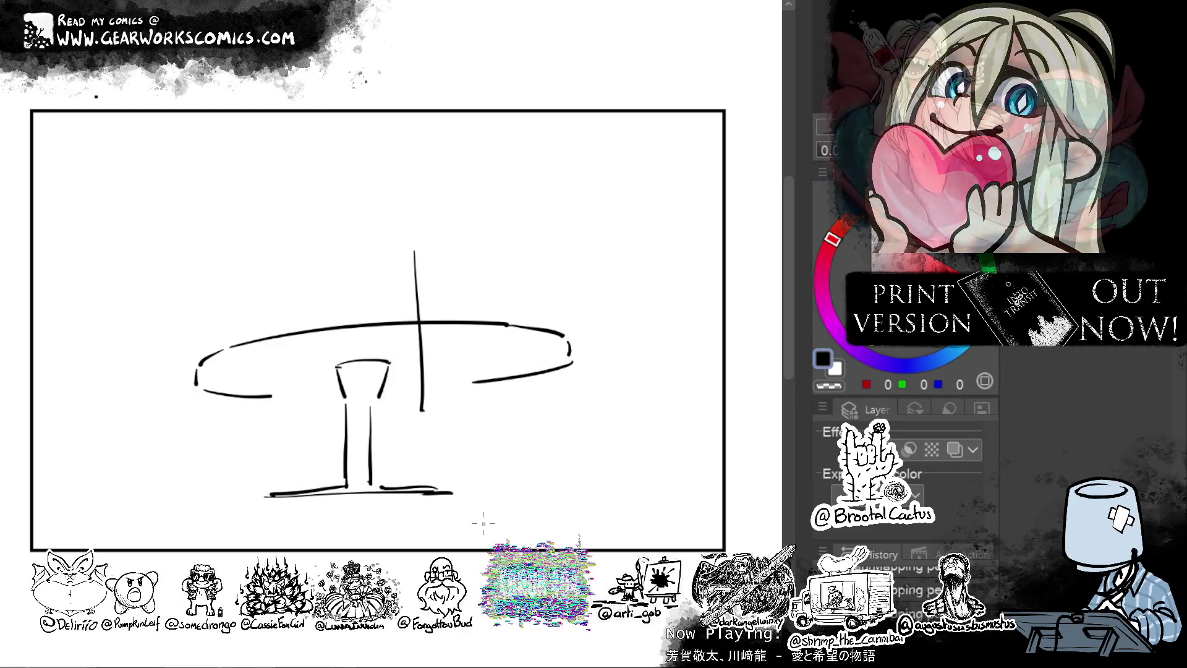
key(ctrl+z)
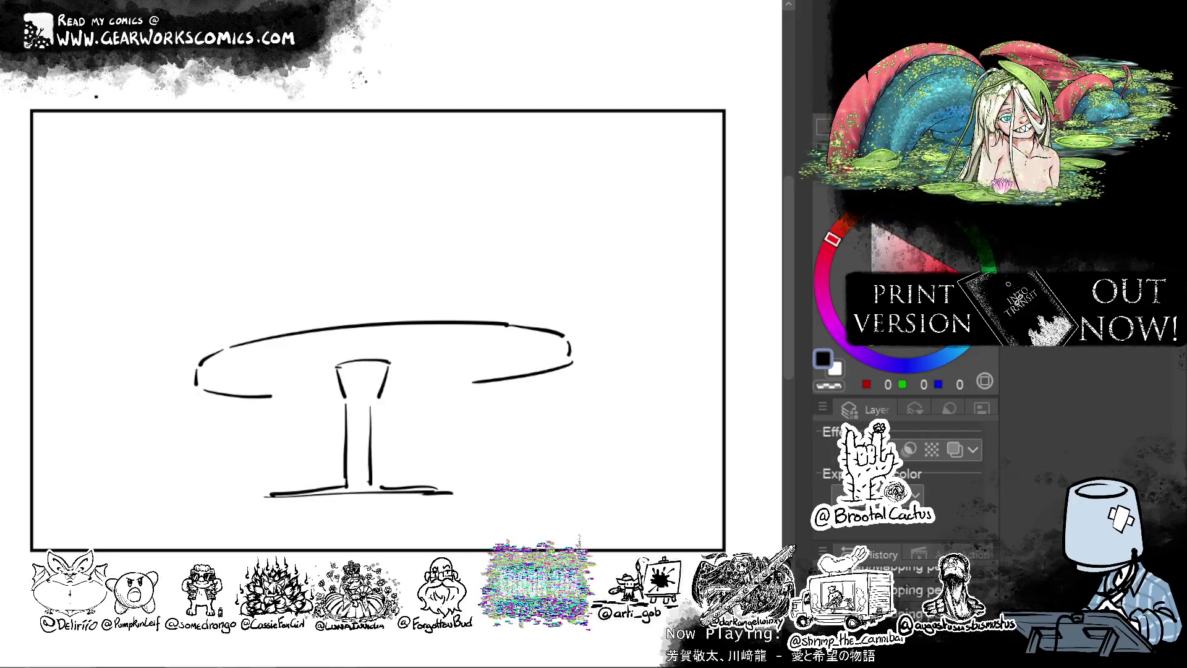
mouse_move(357, 339)
mouse_down()
mouse_move(186, 325)
mouse_move(429, 385)
mouse_move(426, 399)
mouse_up()
key(ctrl+t)
drag(621, 321, 579, 356)
key(Return)
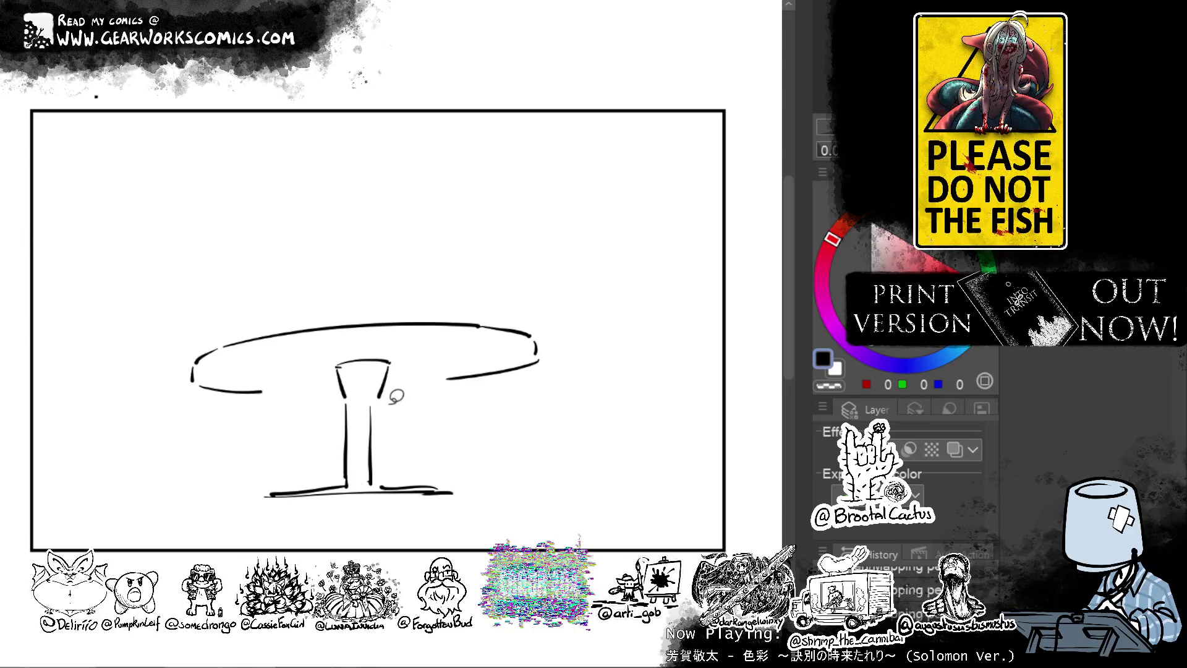
mouse_move(361, 401)
mouse_down()
mouse_move(456, 516)
mouse_move(499, 481)
mouse_up()
Shift the stem base down and right, then delete the stem and foot.
key(ctrl+t)
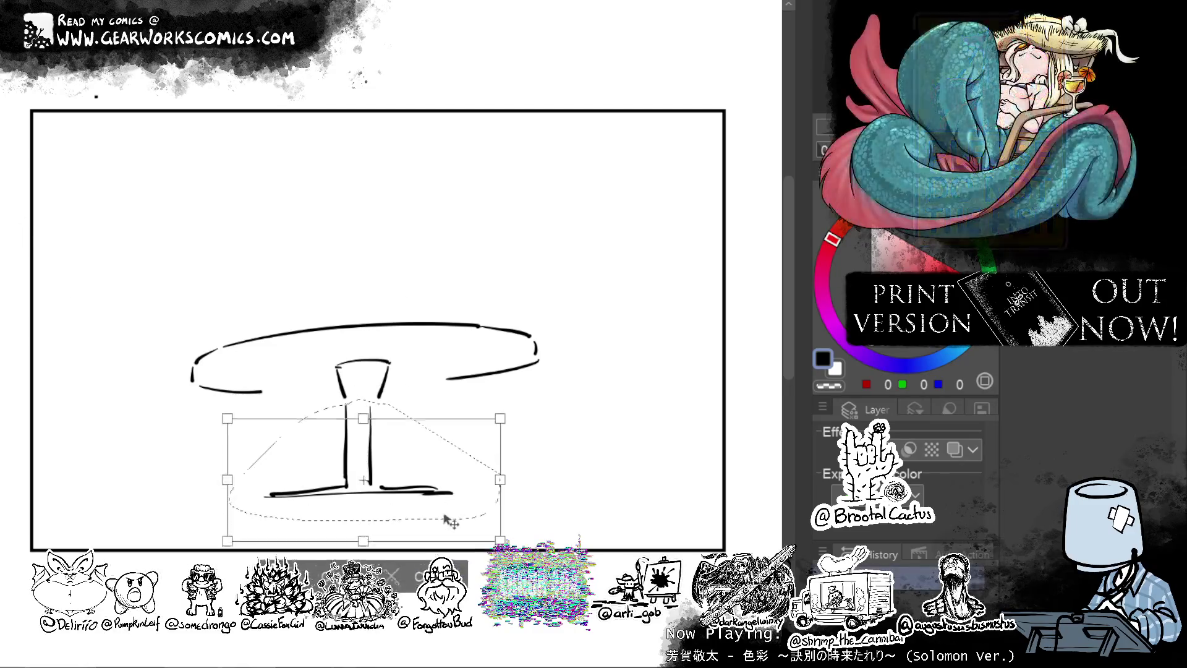
drag(445, 518, 451, 529)
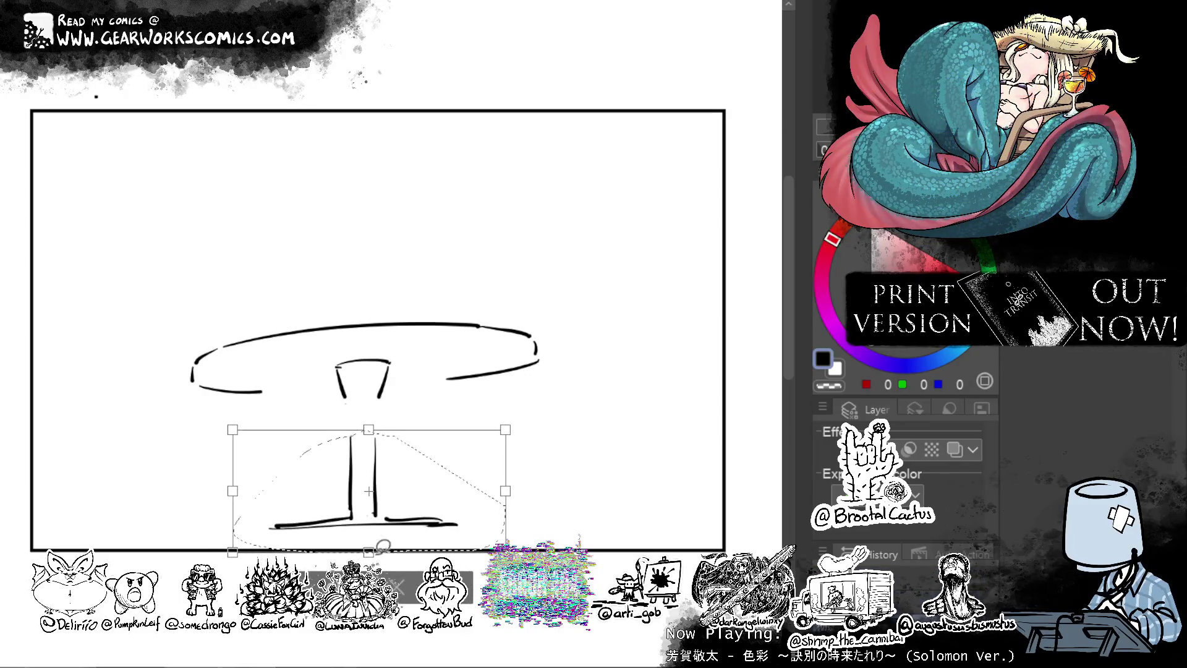
key(Return)
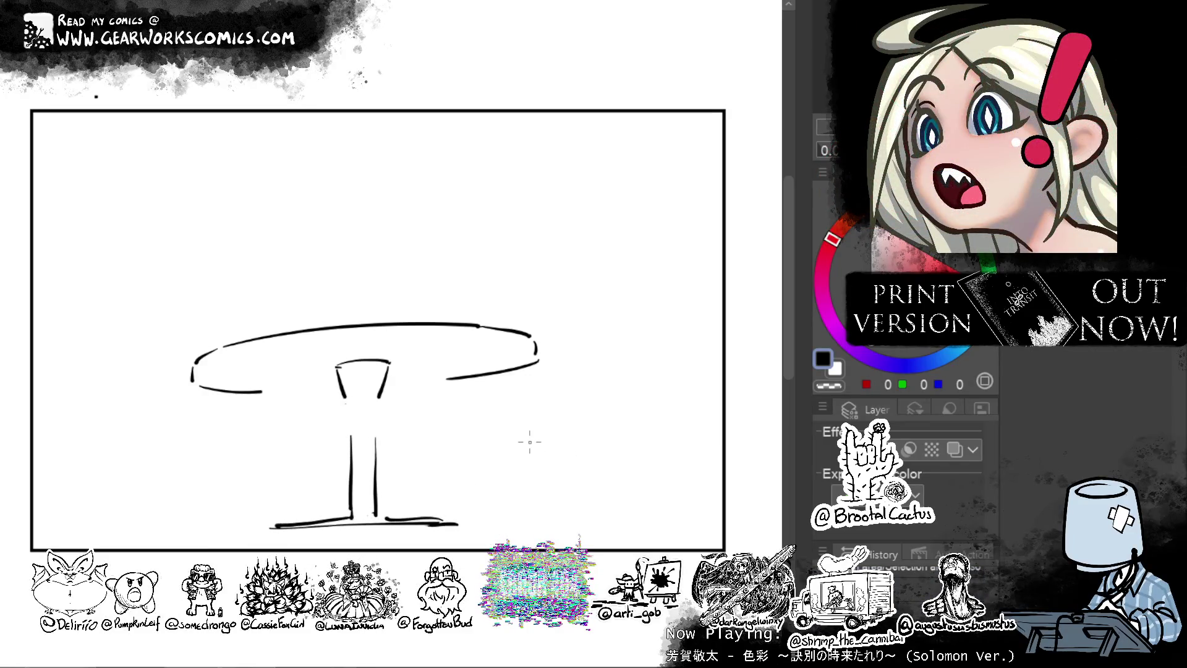
mouse_move(398, 343)
mouse_down()
mouse_move(306, 382)
mouse_move(526, 515)
mouse_move(427, 349)
mouse_up()
key(Delete)
key(ctrl+d)
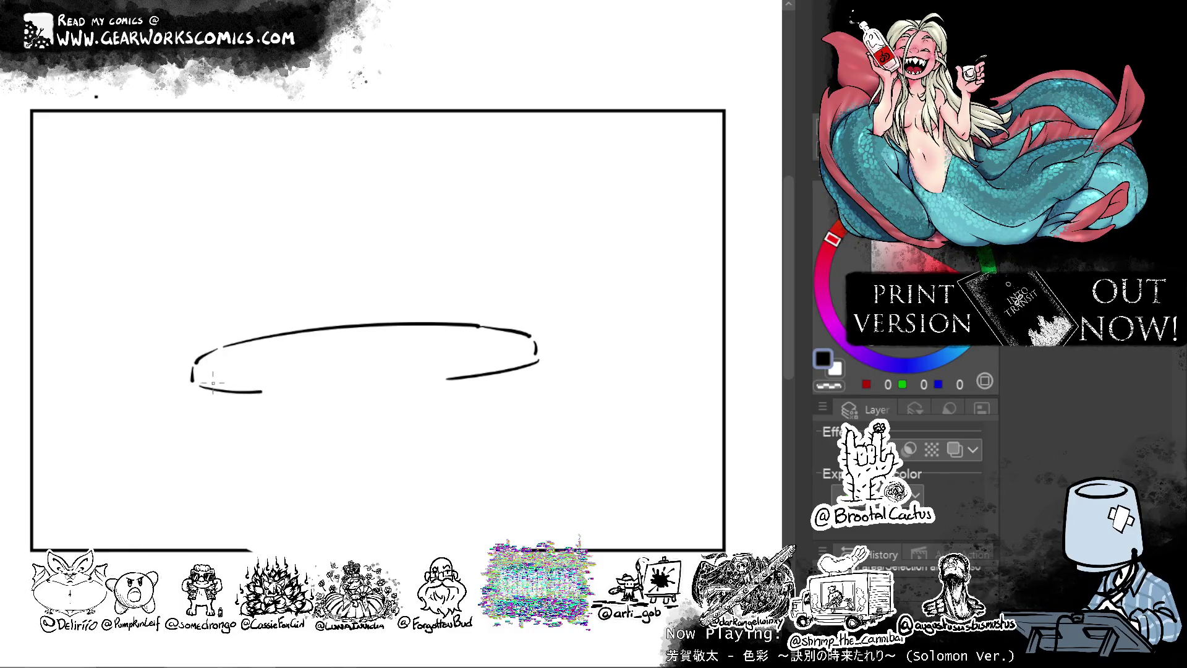
Try drawing several vertical table legs, then undo them all.
drag(216, 371, 217, 514)
drag(225, 371, 221, 513)
drag(518, 360, 549, 504)
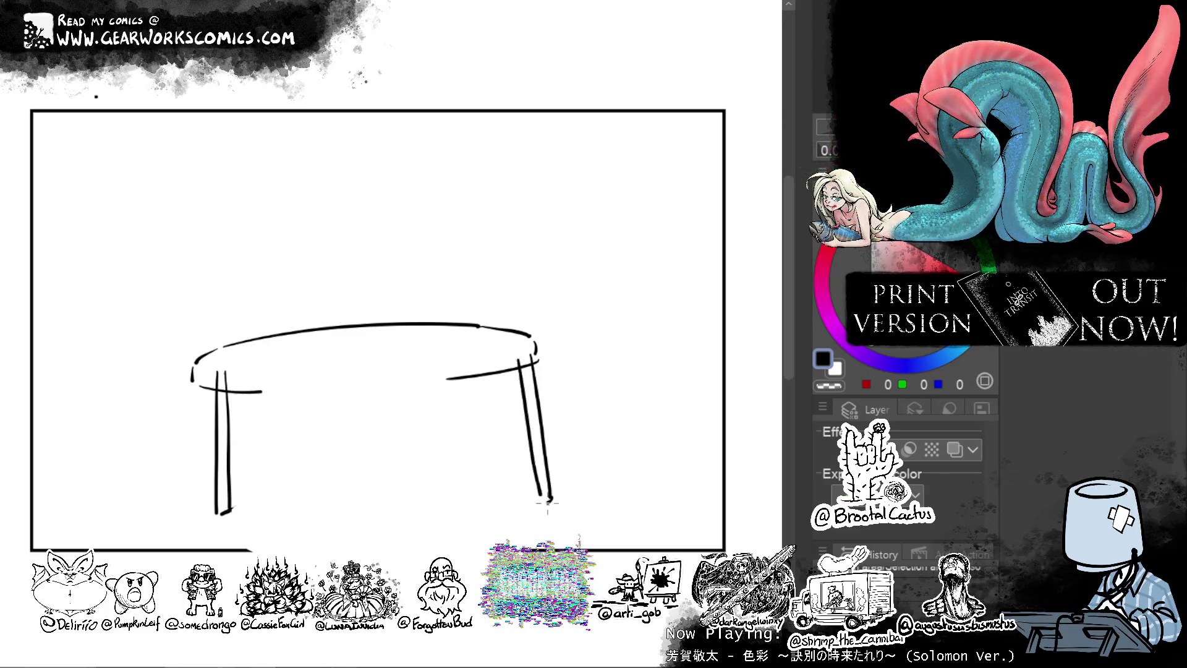
drag(274, 379, 267, 486)
key(ctrl+z)
drag(280, 384, 276, 498)
drag(500, 370, 518, 486)
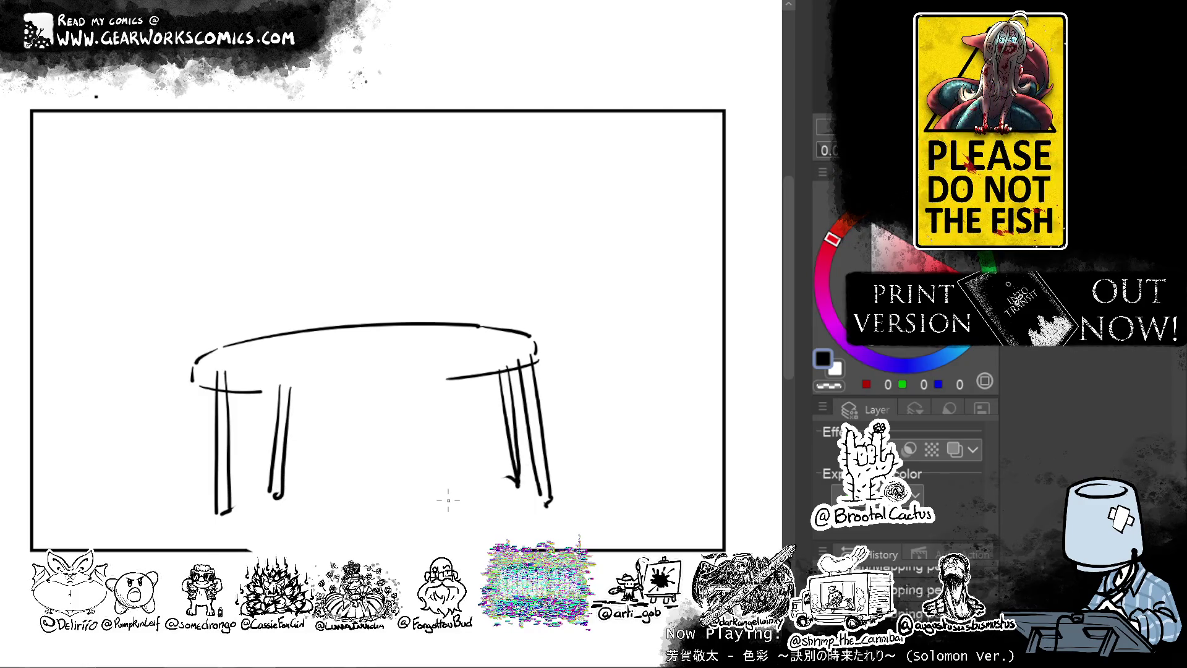
key(ctrl+z)
key(ctrl+z)
key(ctrl+z)
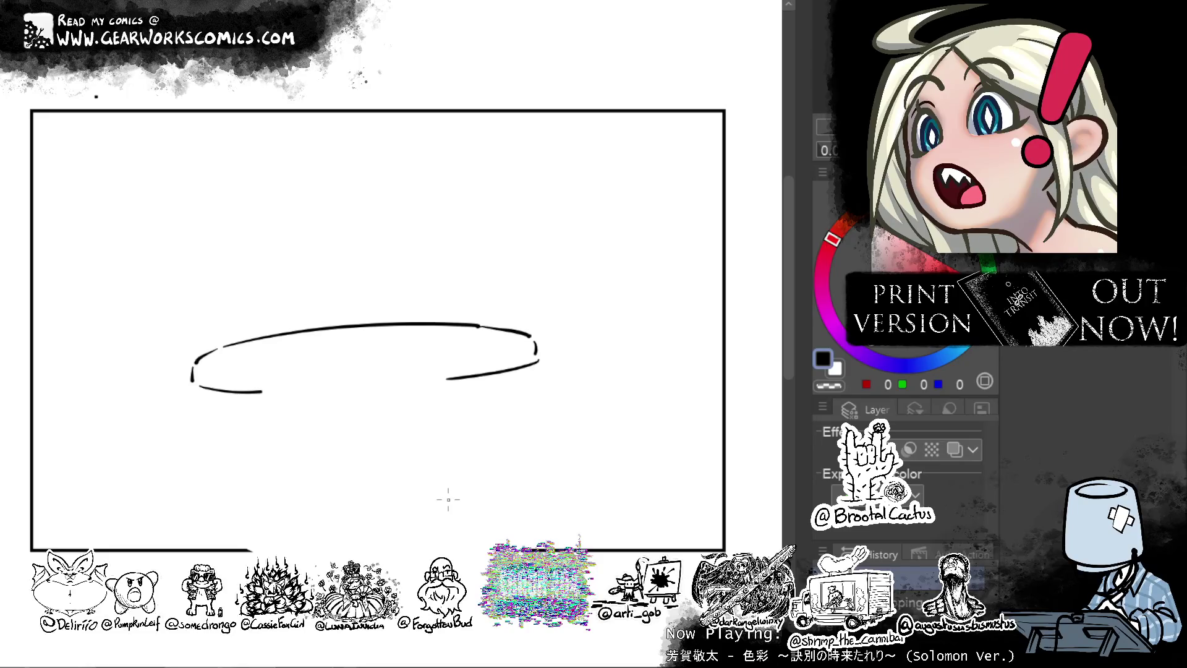
Return to the pedestal table version and erase the whole table sketch.
key(Delete)
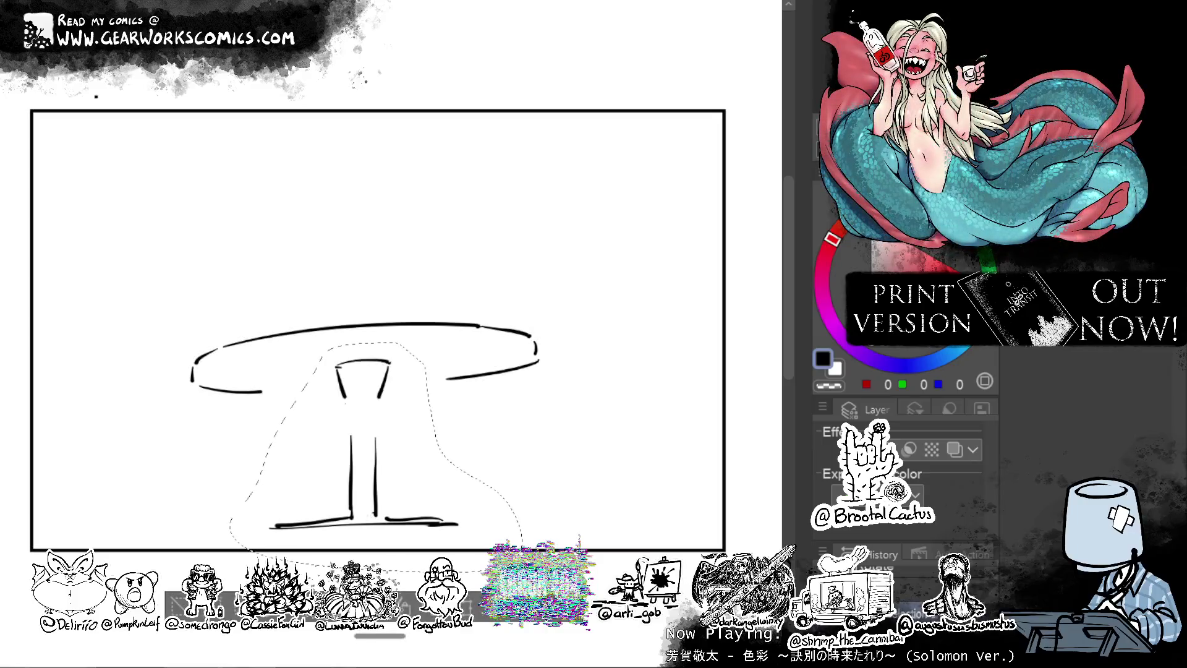
key(ctrl+z)
key(ctrl+z)
key(ctrl+y)
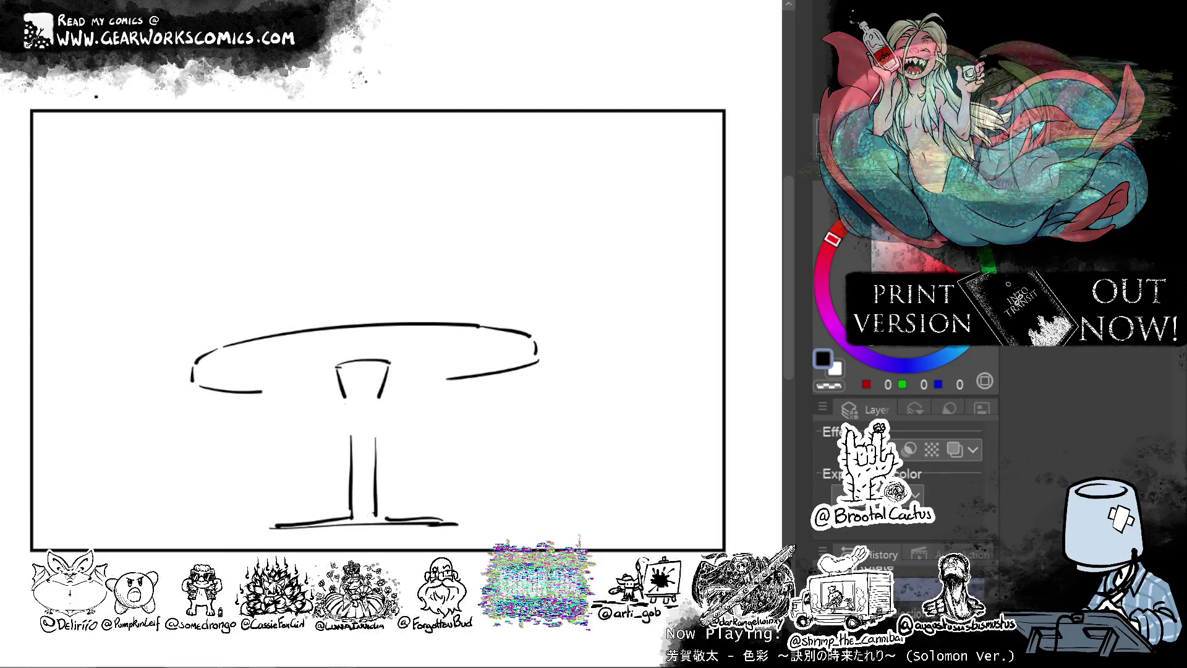
mouse_move(256, 527)
mouse_down()
mouse_move(172, 525)
mouse_move(127, 392)
mouse_move(558, 482)
mouse_move(474, 536)
mouse_up()
key(Delete)
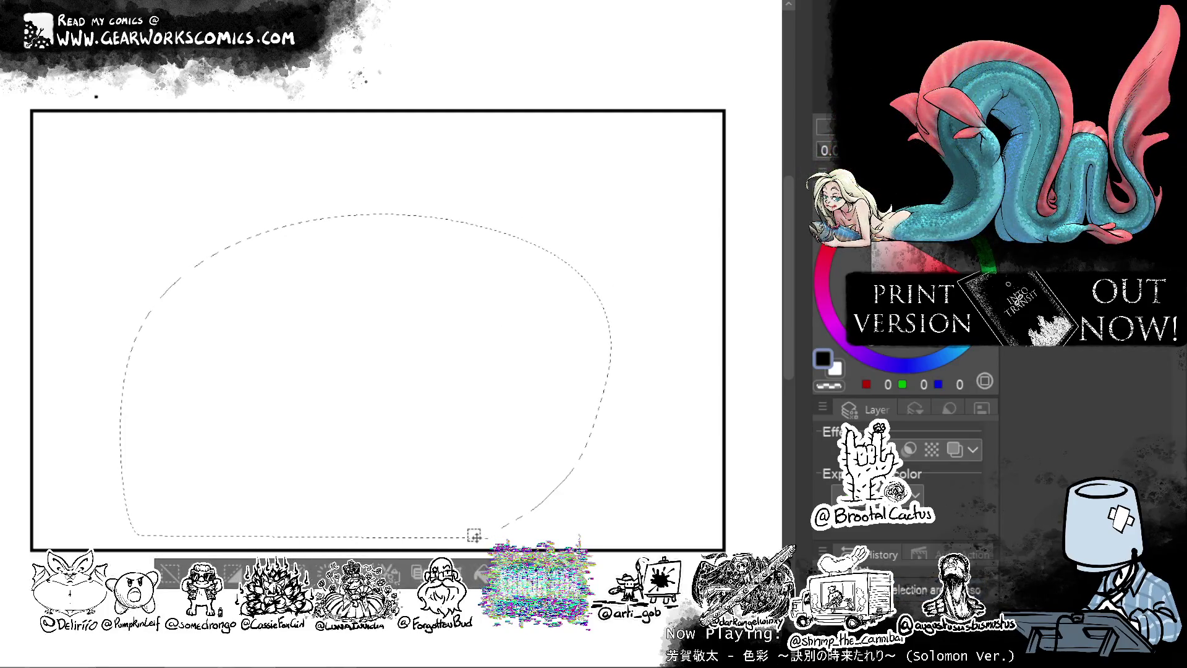
key(ctrl+d)
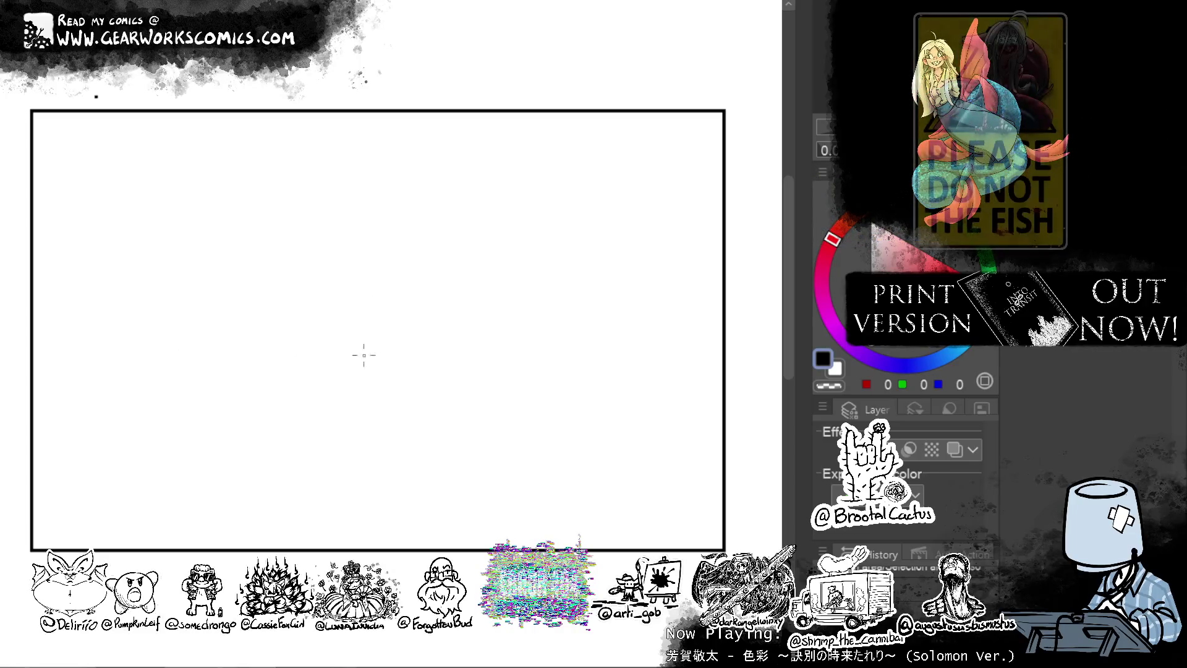
Rough in the upper edge of a long rectangular tabletop, redrawing it several times.
drag(194, 349, 534, 326)
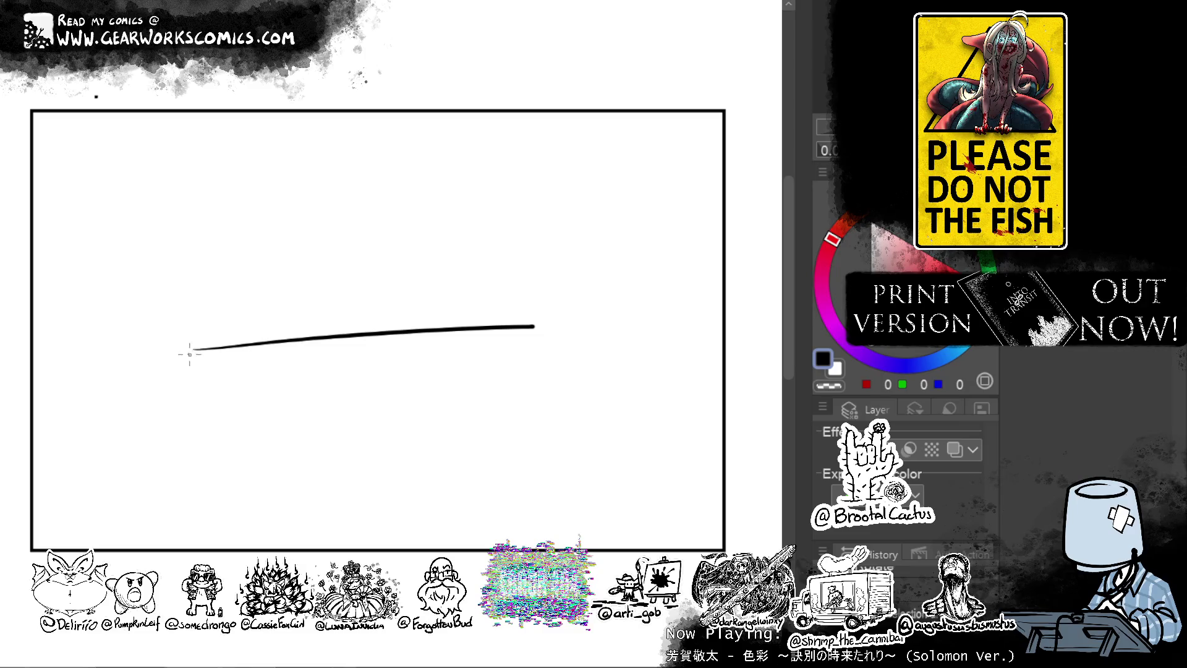
mouse_move(535, 323)
mouse_down()
mouse_move(554, 349)
mouse_move(535, 355)
mouse_move(544, 349)
mouse_move(550, 373)
mouse_up()
key(ctrl+z)
key(ctrl+z)
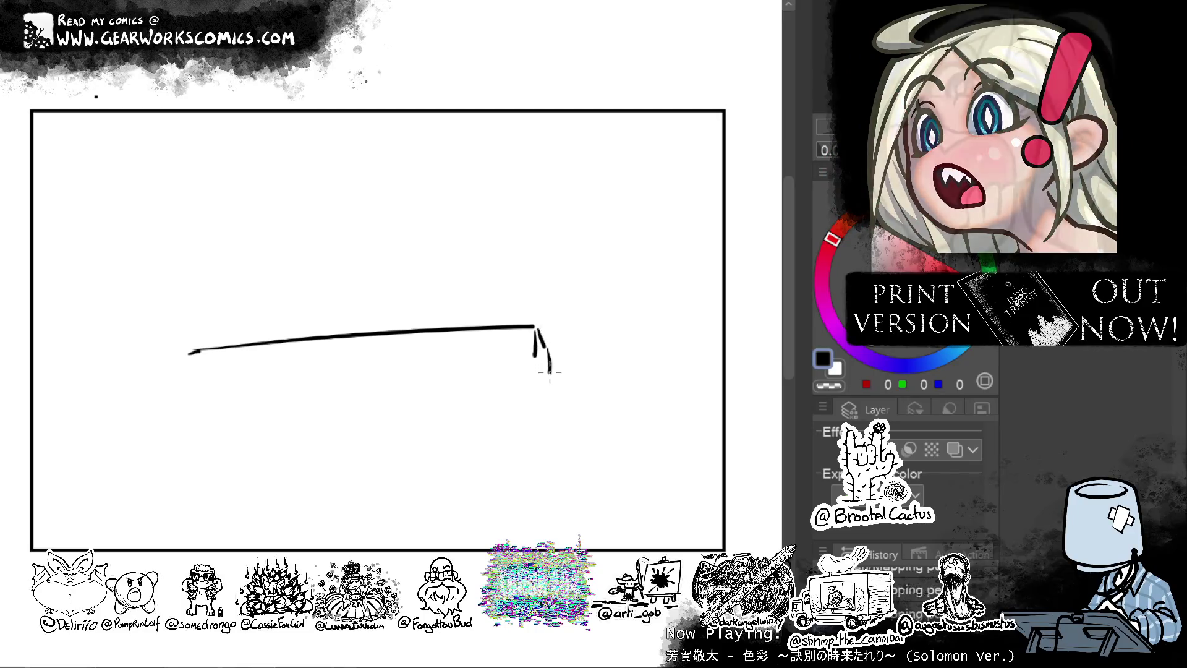
drag(194, 386, 528, 353)
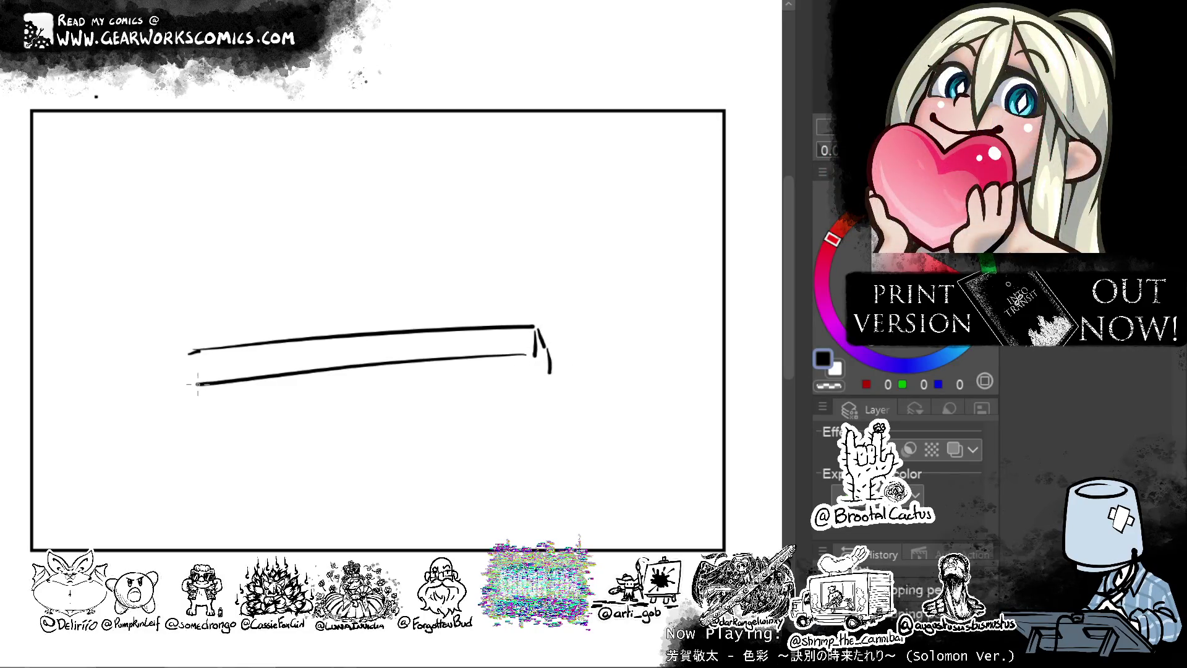
key(ctrl+z)
key(ctrl+z)
key(ctrl+z)
key(ctrl+z)
drag(181, 344, 489, 332)
key(ctrl+z)
drag(193, 345, 498, 332)
key(ctrl+z)
drag(221, 355, 542, 346)
drag(213, 364, 557, 377)
Draw the tabletop's thin lower edge.
key(ctrl+z)
drag(268, 387, 562, 379)
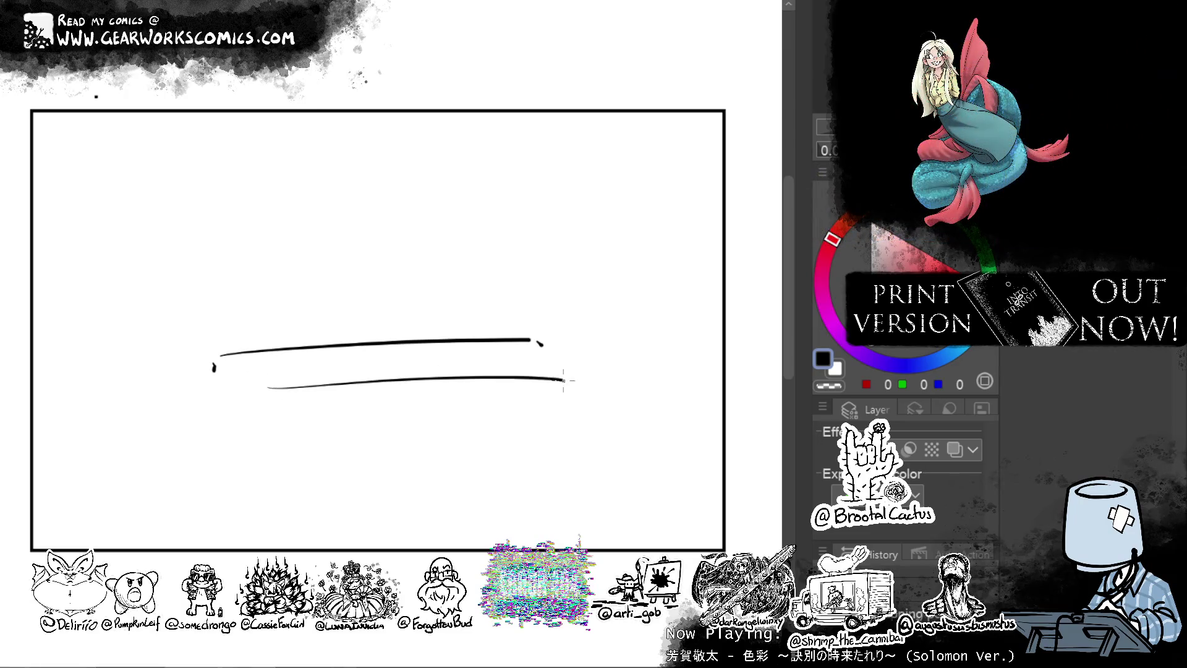
key(ctrl+z)
drag(237, 387, 547, 369)
key(ctrl+z)
drag(238, 384, 544, 373)
Add corner marks and two legs at each end of the tabletop.
drag(241, 360, 253, 371)
drag(529, 352, 530, 470)
drag(238, 369, 236, 468)
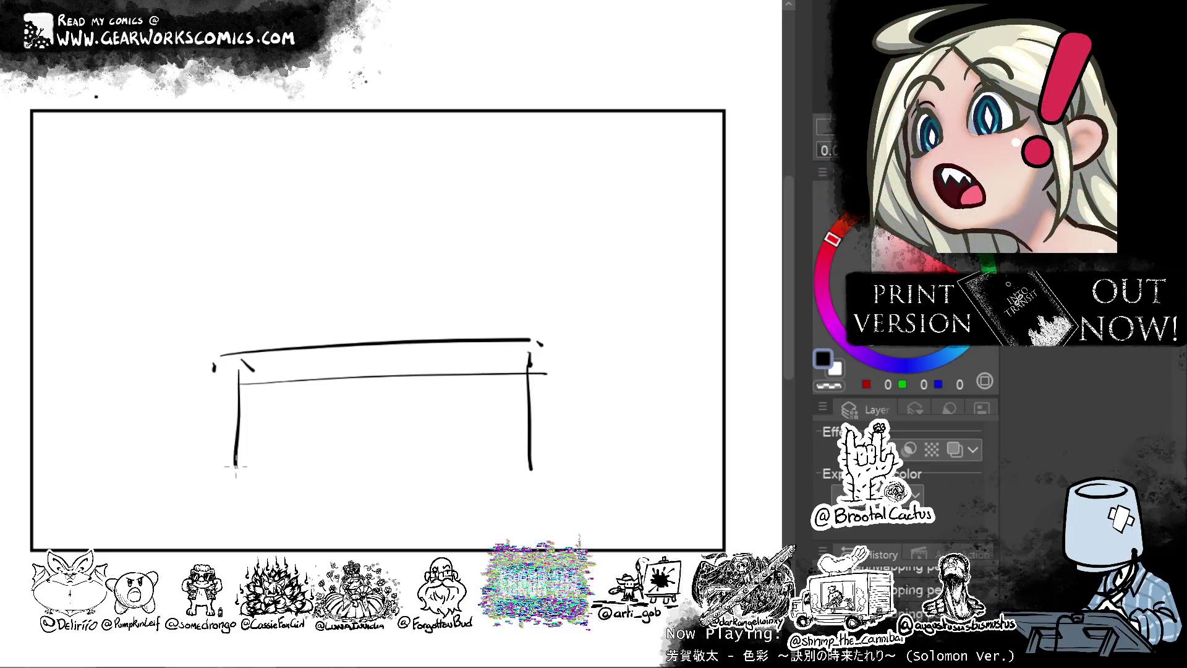
drag(530, 494, 532, 502)
drag(237, 475, 240, 504)
drag(263, 371, 265, 375)
drag(266, 378, 268, 467)
drag(516, 380, 518, 502)
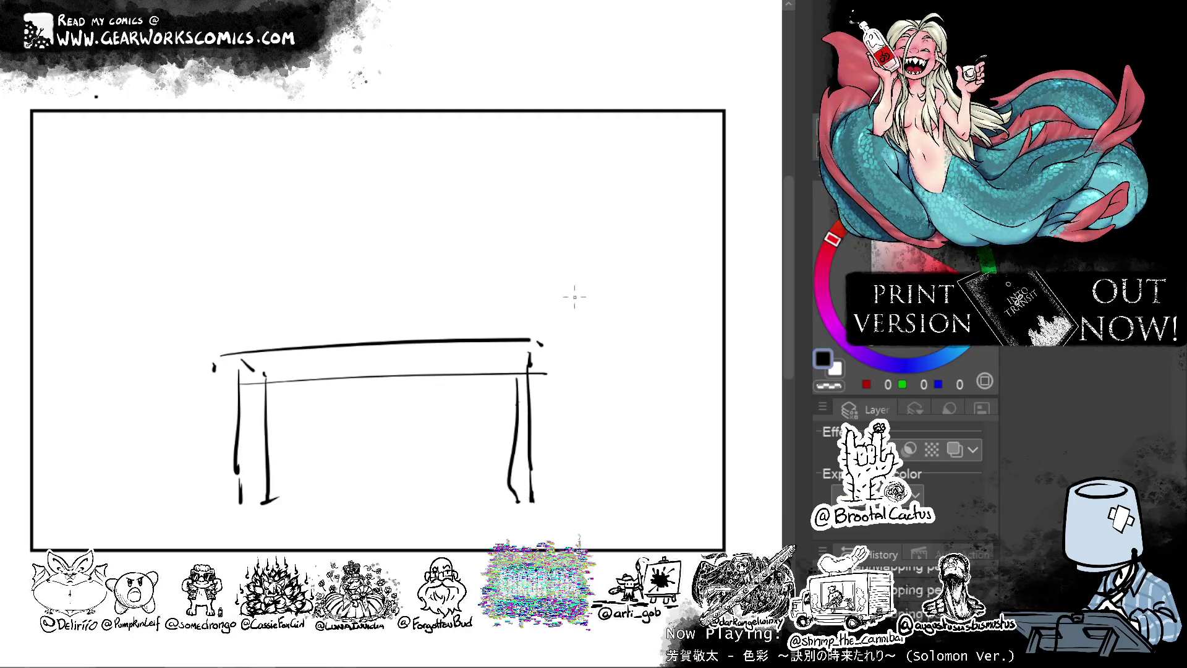
Sketch a tall hooked figure right of the table, then undo it and the last strokes.
mouse_move(577, 296)
mouse_down()
mouse_move(578, 511)
mouse_move(637, 275)
mouse_up()
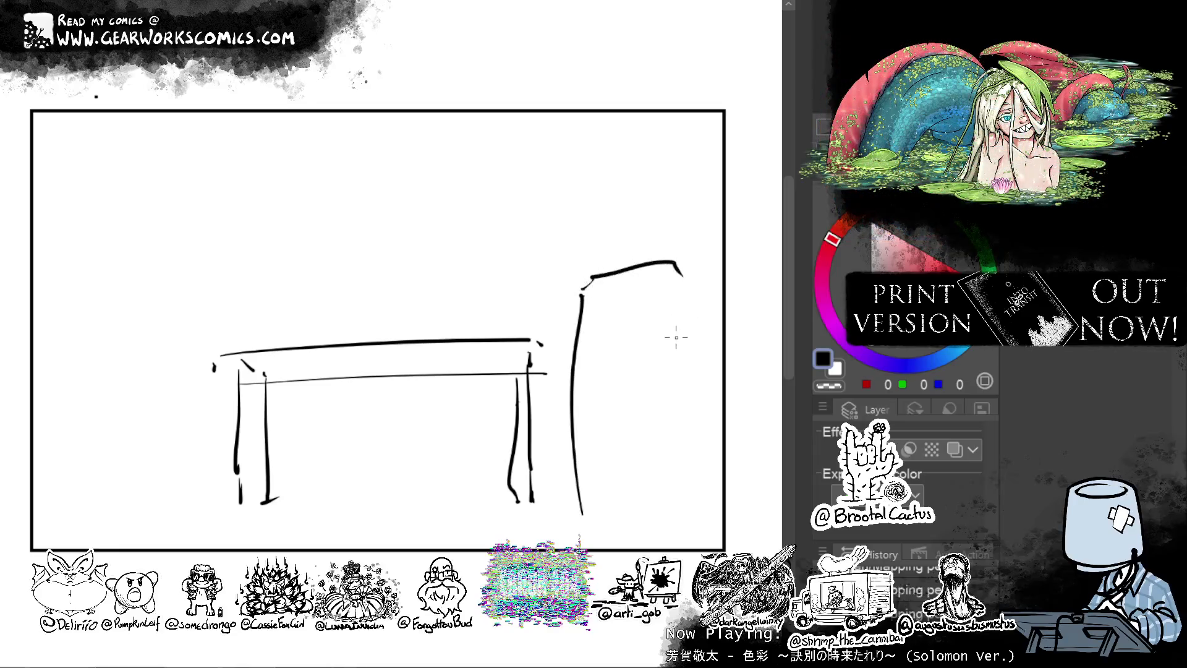
key(ctrl+z)
key(ctrl+z)
mouse_move(557, 547)
mouse_down()
mouse_move(568, 301)
mouse_move(696, 263)
mouse_up()
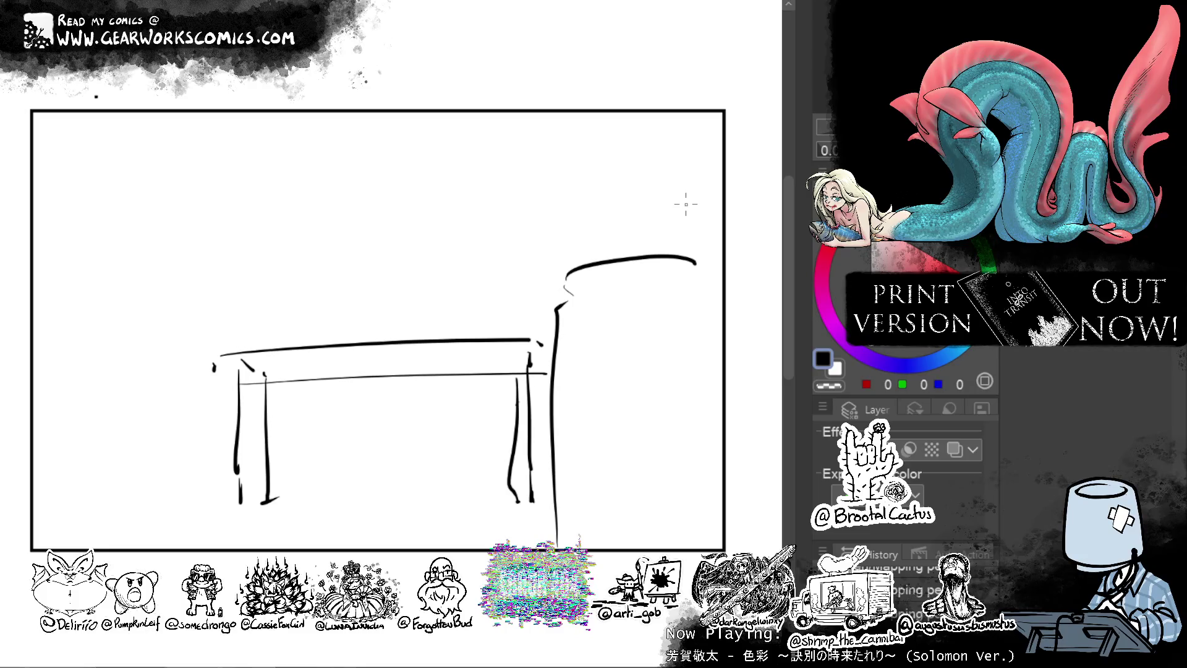
key(ctrl+z)
key(ctrl+z)
key(ctrl+z)
key(ctrl+z)
key(ctrl+z)
key(ctrl+z)
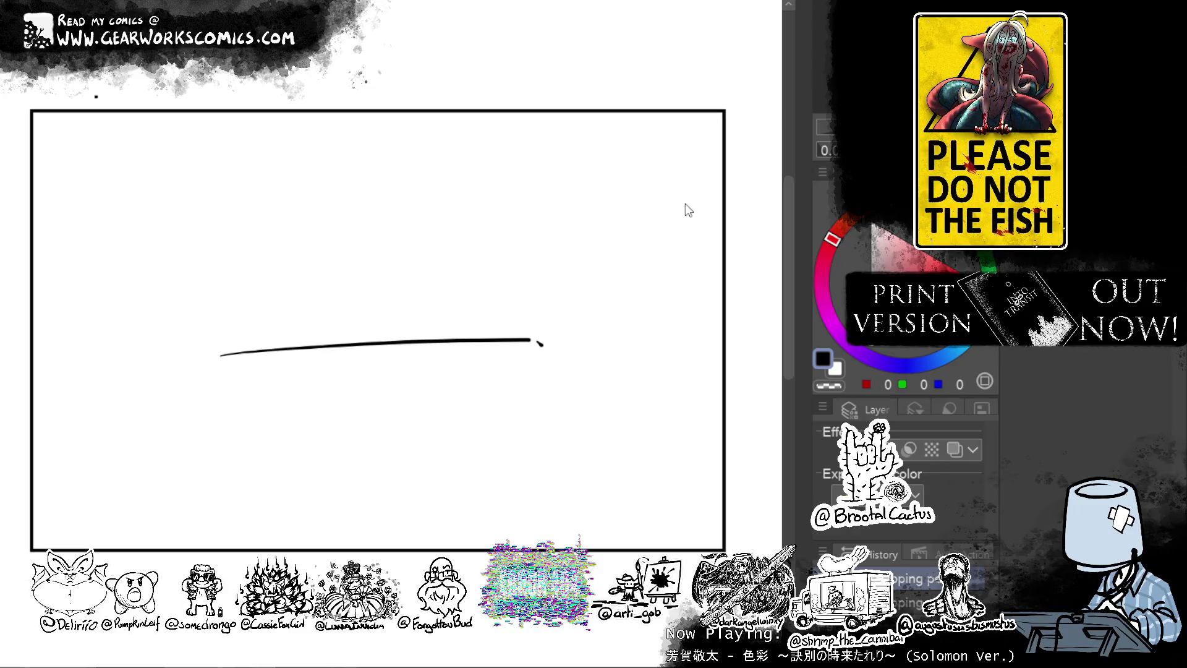
key(ctrl+z)
key(ctrl+z)
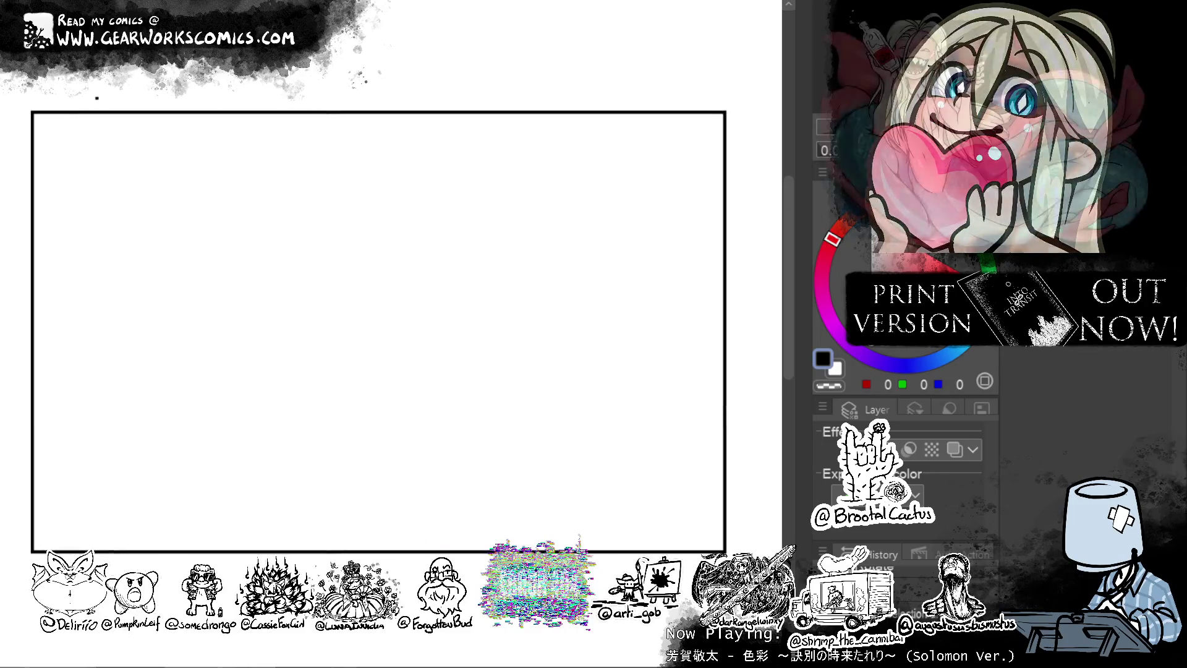
scroll(626, 263, down, 1)
scroll(626, 263, up, 1)
drag(609, 268, 530, 315)
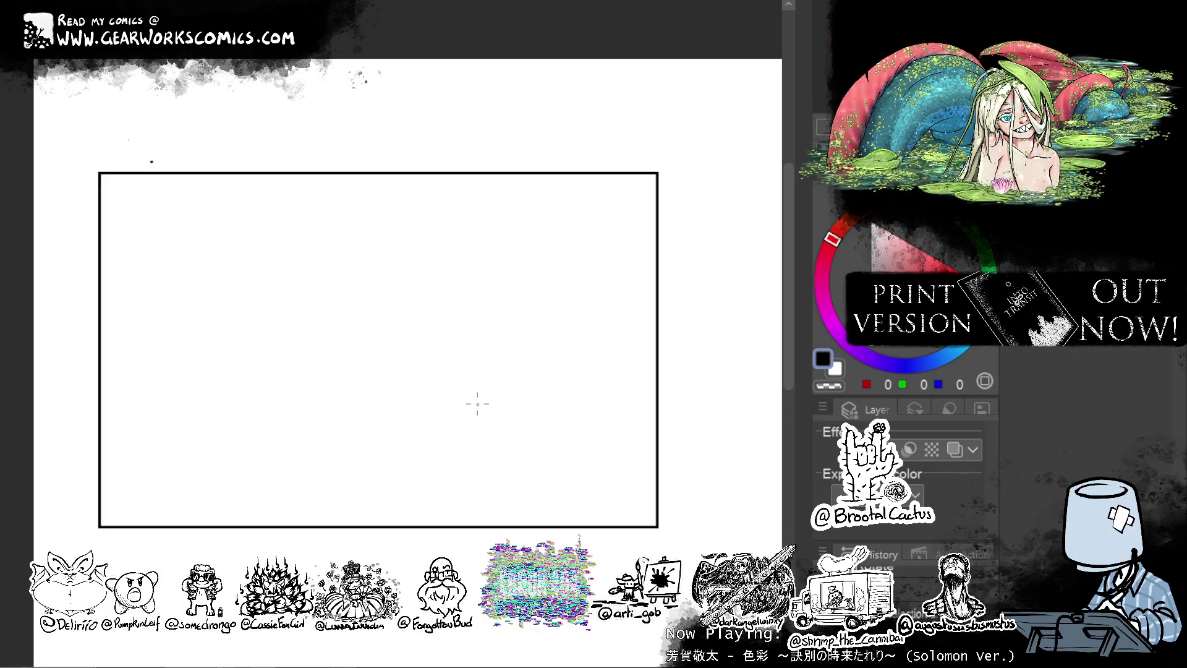
drag(229, 364, 434, 334)
key(ctrl+z)
drag(216, 365, 494, 350)
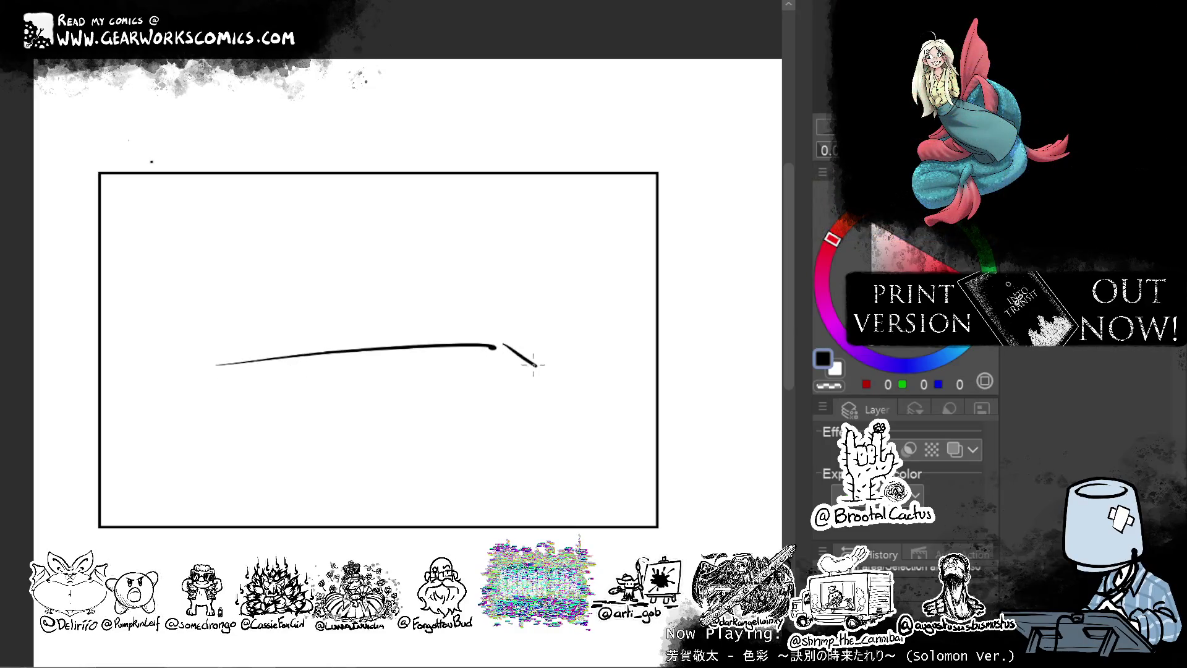
key(ctrl+z)
drag(375, 291, 517, 297)
mouse_move(358, 291)
mouse_down()
mouse_move(252, 331)
mouse_move(346, 295)
mouse_move(538, 292)
mouse_up()
key(ctrl+z)
key(ctrl+z)
click(212, 335)
drag(213, 346, 547, 317)
key(ctrl+z)
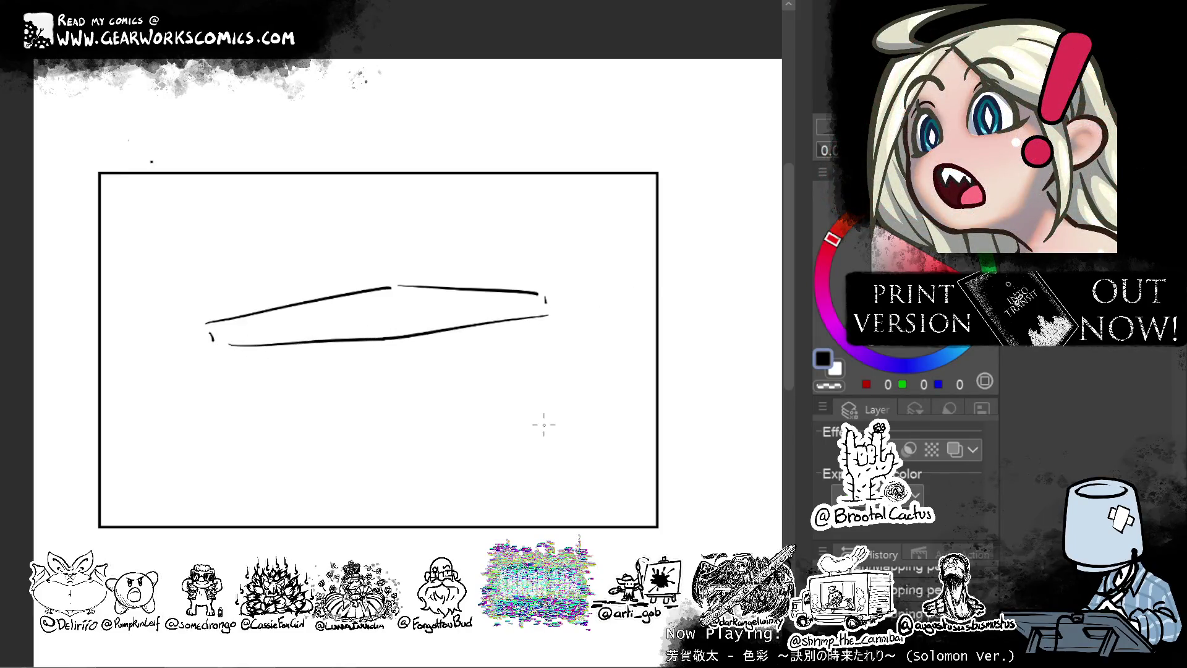
drag(391, 323, 396, 484)
drag(229, 359, 235, 487)
key(ctrl+z)
key(ctrl+z)
key(ctrl+z)
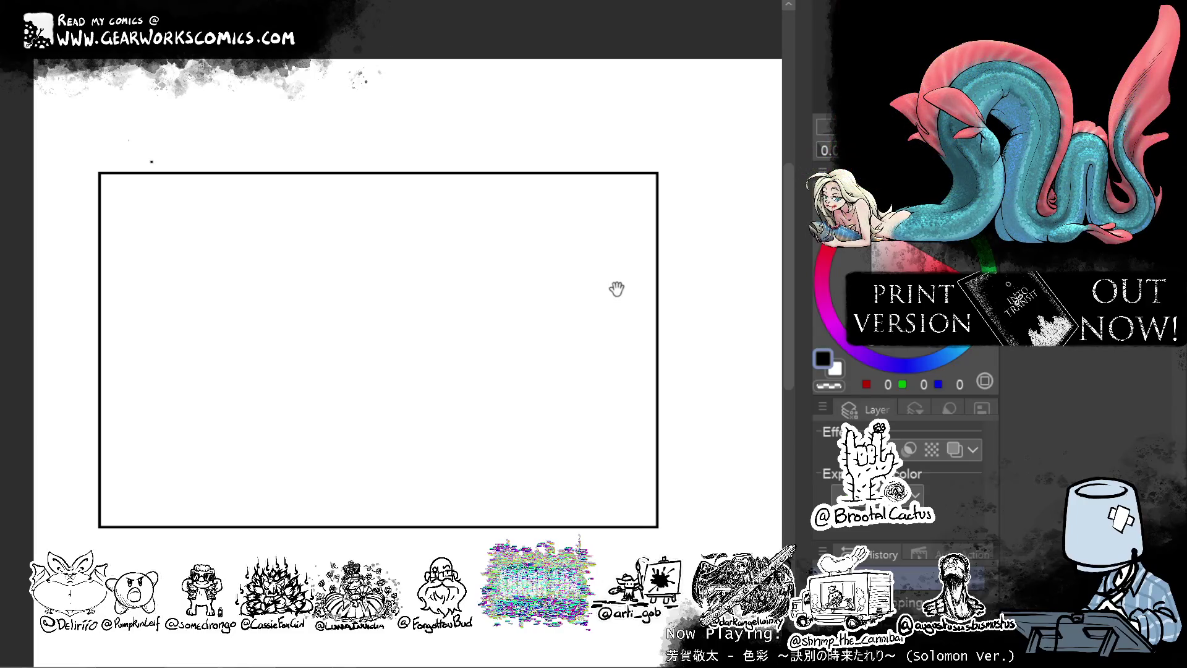
drag(615, 286, 550, 276)
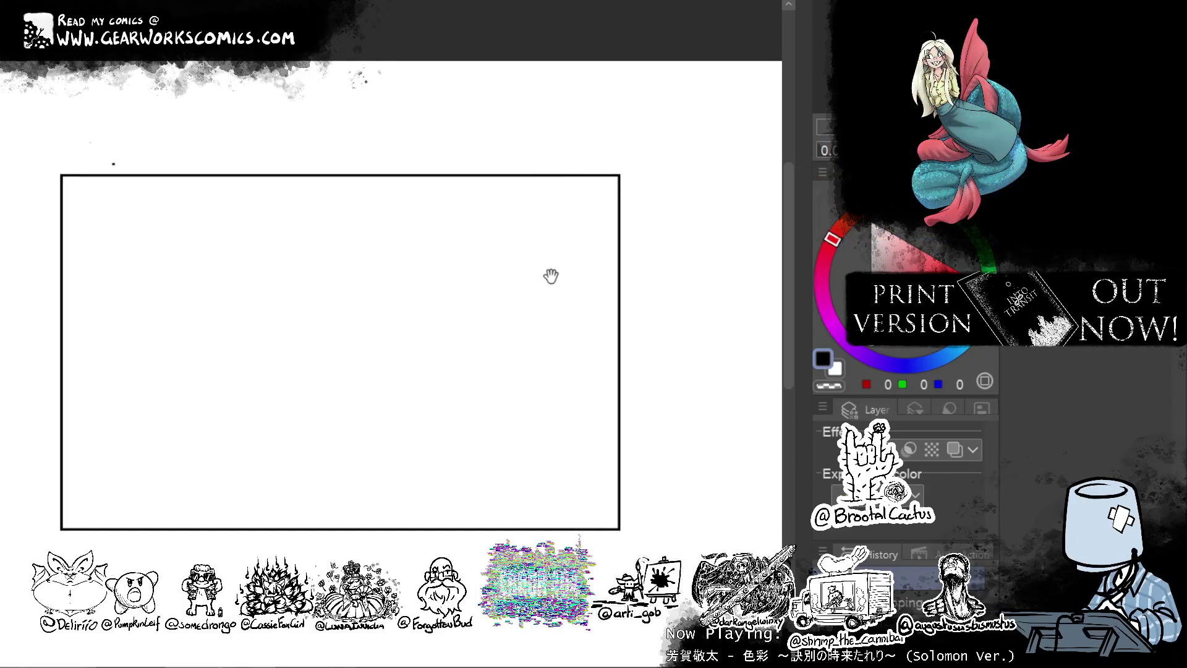
mouse_move(532, 336)
mouse_down()
mouse_move(511, 247)
mouse_move(546, 241)
mouse_move(540, 276)
mouse_move(516, 202)
mouse_up()
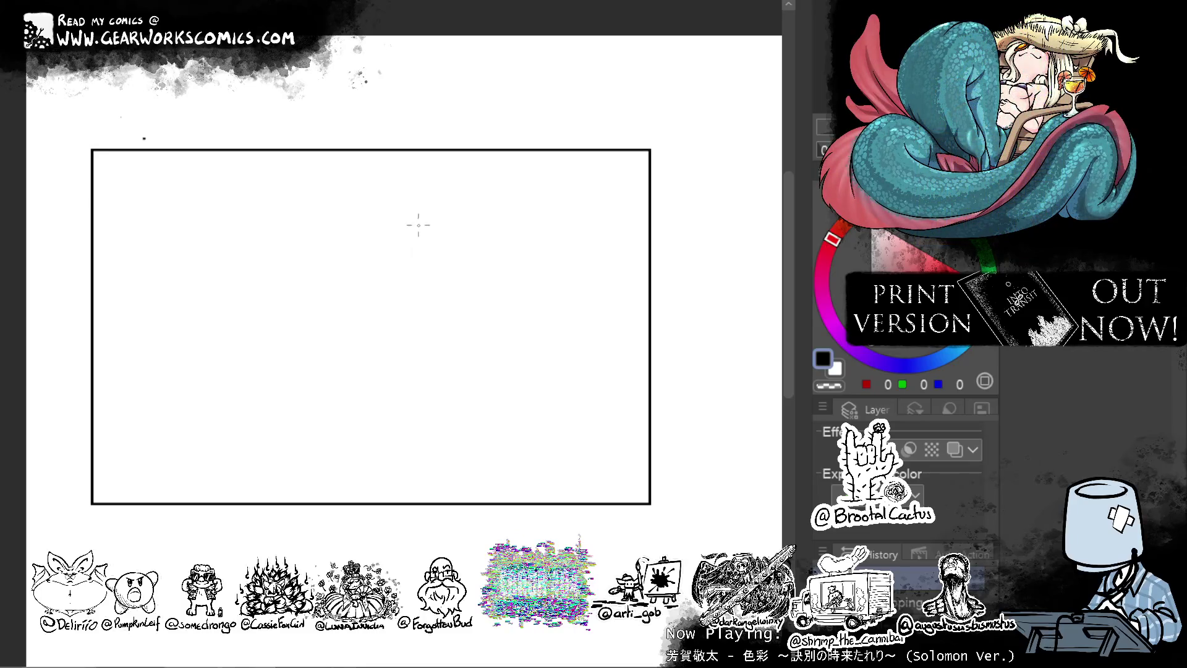
Draw the boxy head outline, the torso's side and the right shoulder.
drag(415, 239, 433, 287)
mouse_move(416, 233)
mouse_down()
mouse_move(441, 218)
mouse_move(482, 242)
mouse_move(443, 289)
mouse_up()
drag(481, 232, 468, 280)
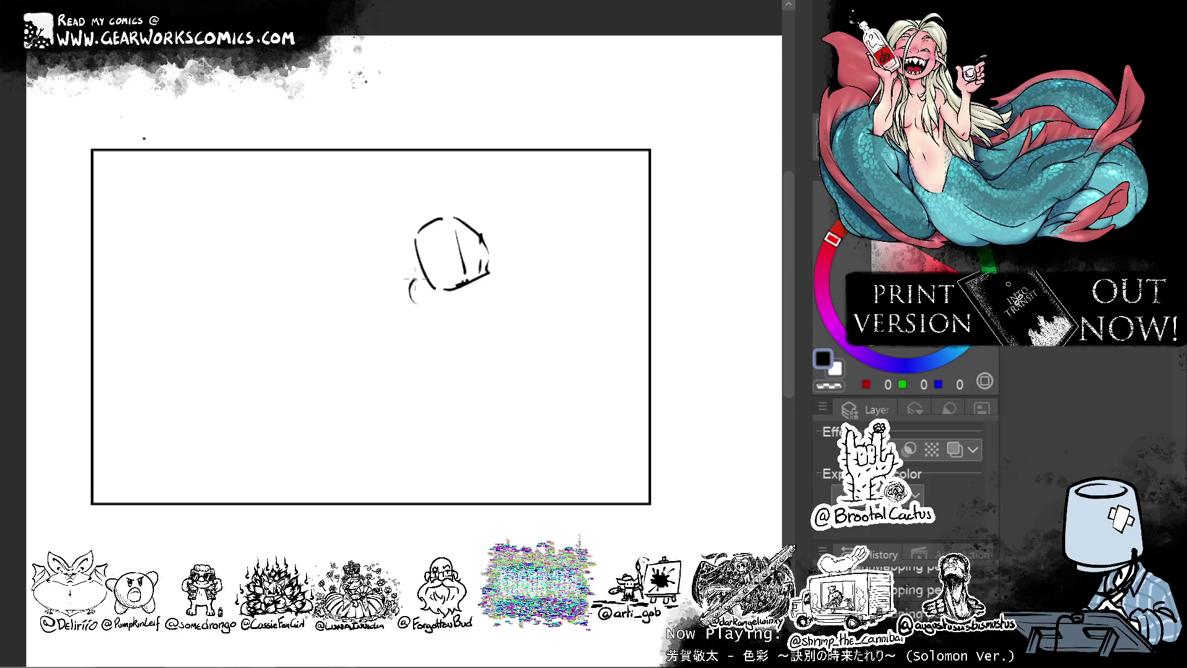
drag(435, 313, 467, 364)
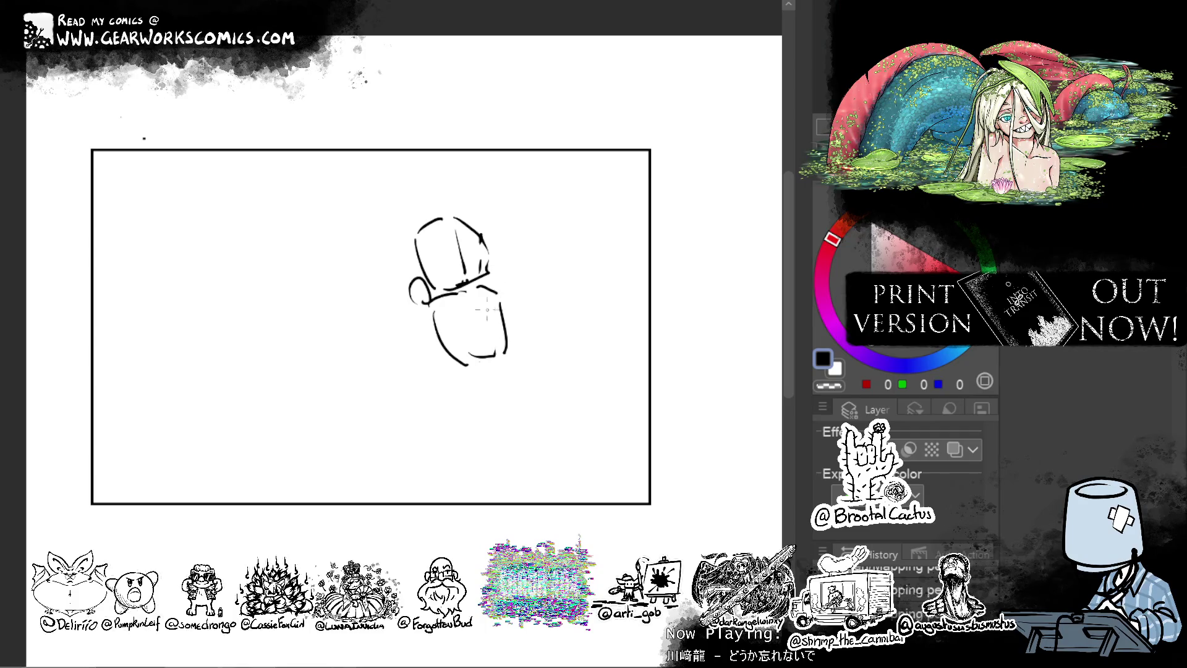
drag(497, 285, 513, 302)
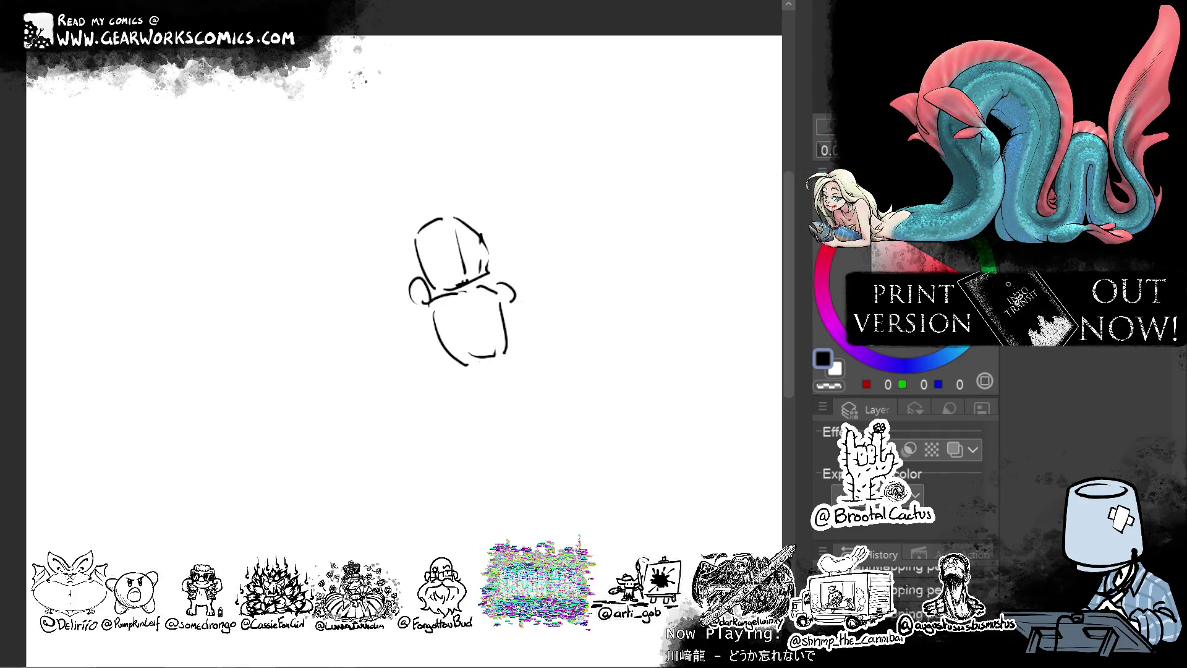
Sketch both arms outstretched, the left reaching out and down, the right angling up.
drag(627, 267, 600, 215)
drag(495, 249, 525, 302)
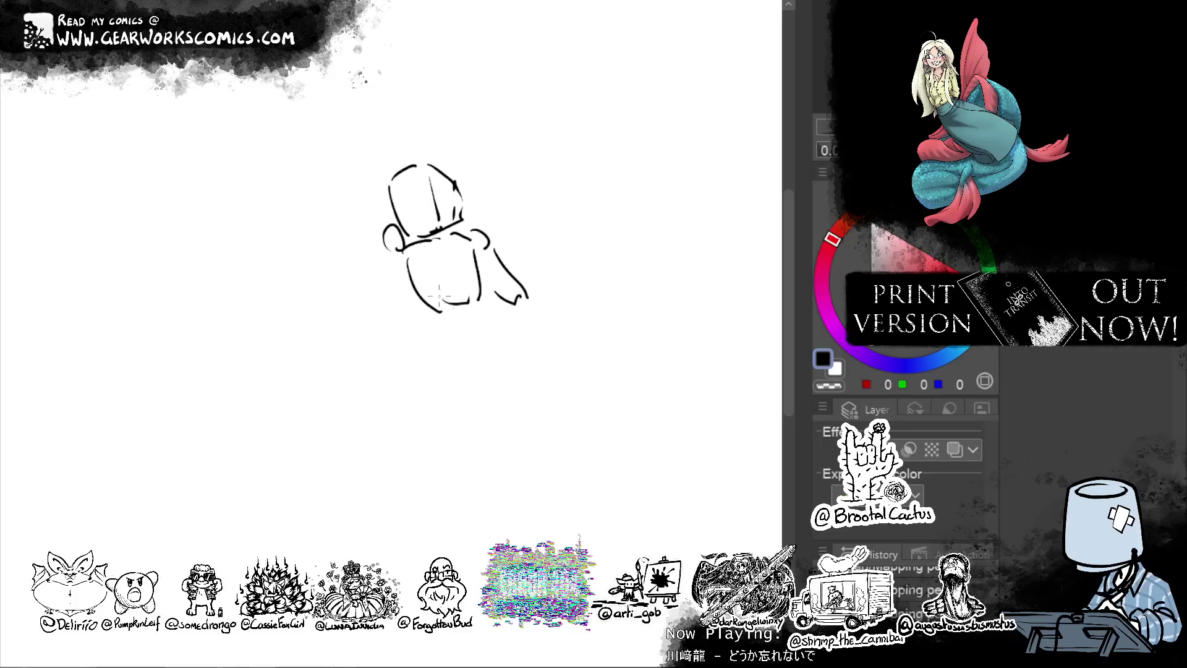
drag(388, 230, 322, 230)
key(ctrl+z)
drag(389, 250, 320, 245)
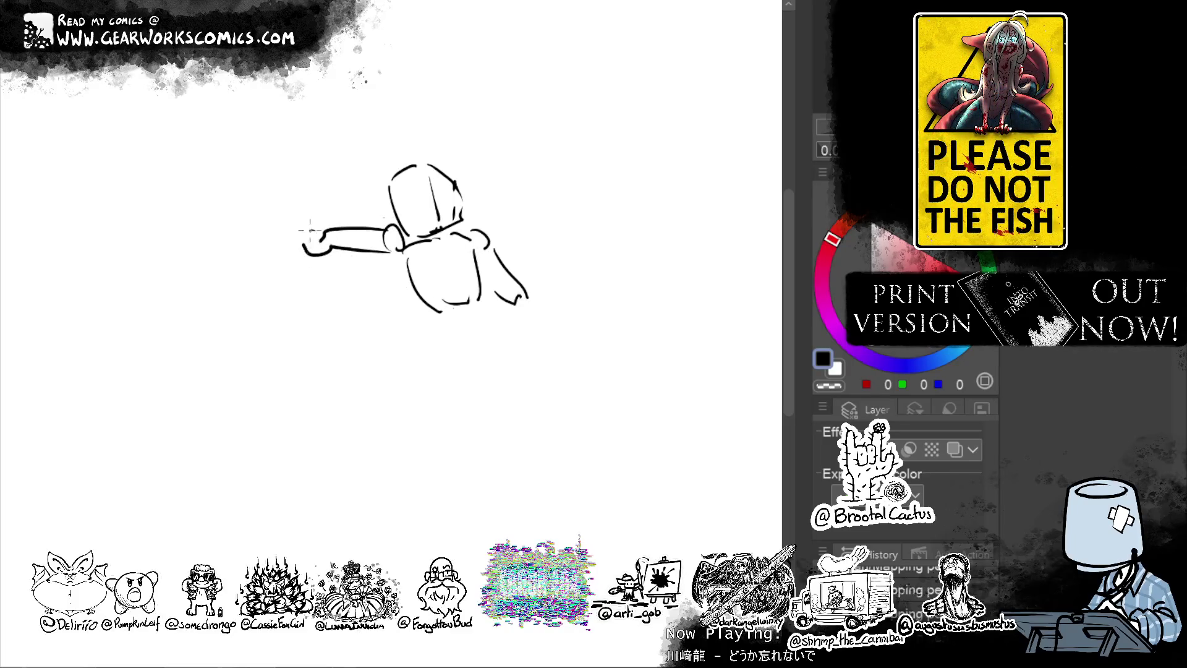
drag(320, 232, 275, 272)
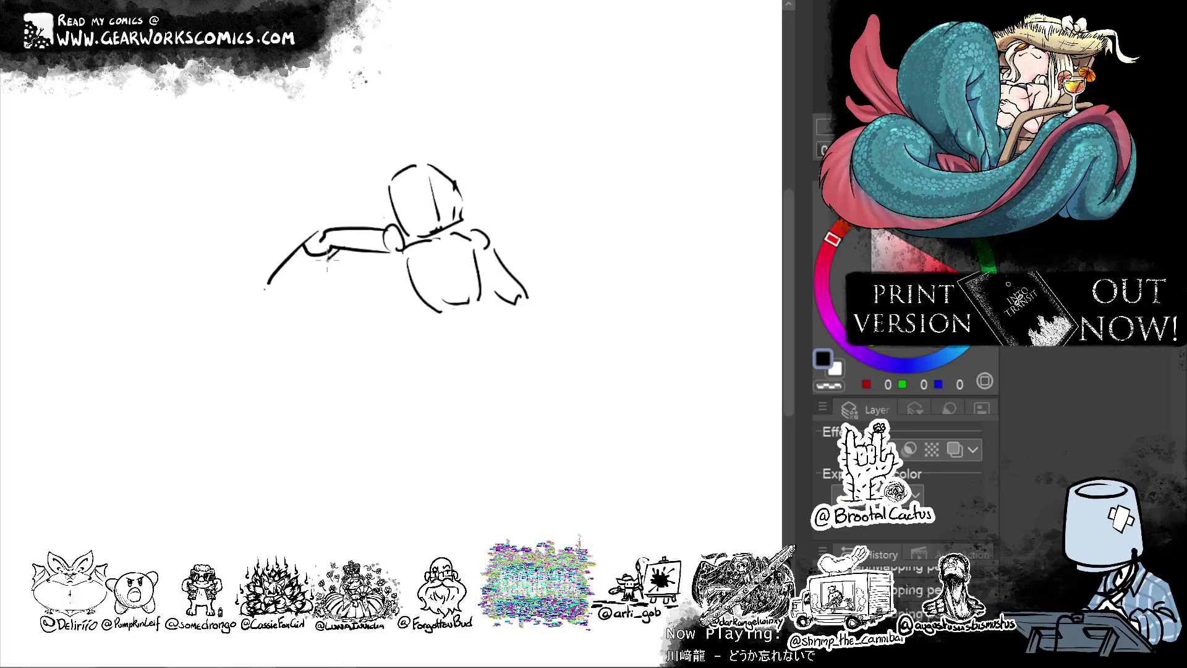
key(ctrl+z)
drag(312, 269, 275, 295)
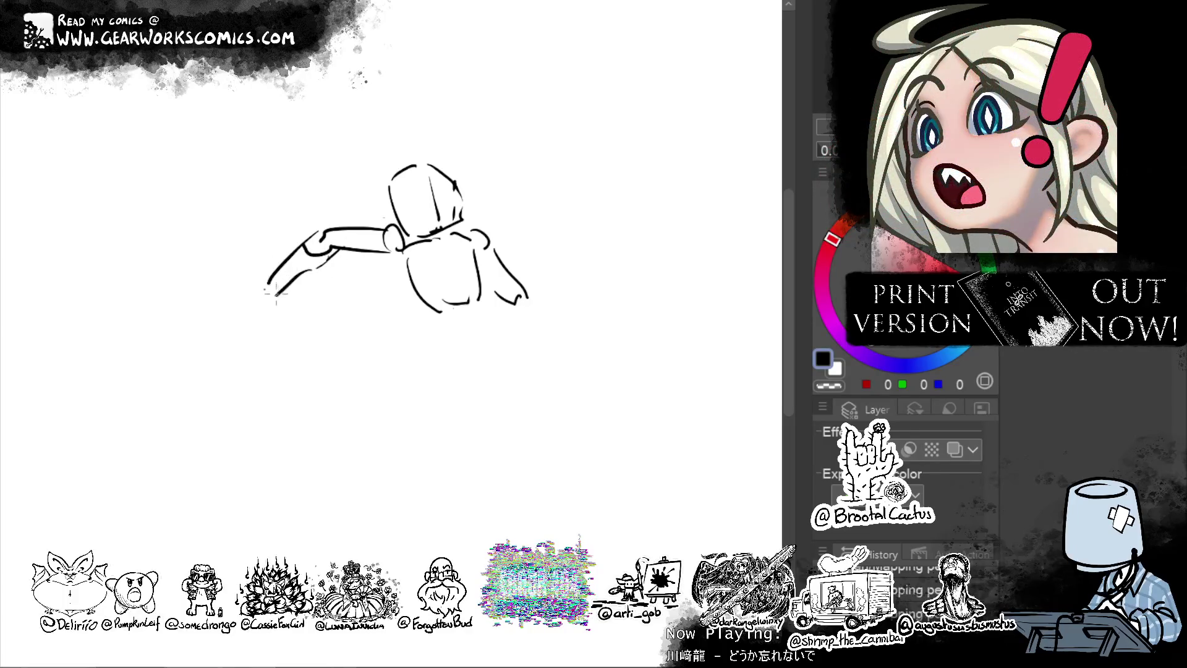
drag(549, 167, 527, 145)
drag(502, 261, 544, 226)
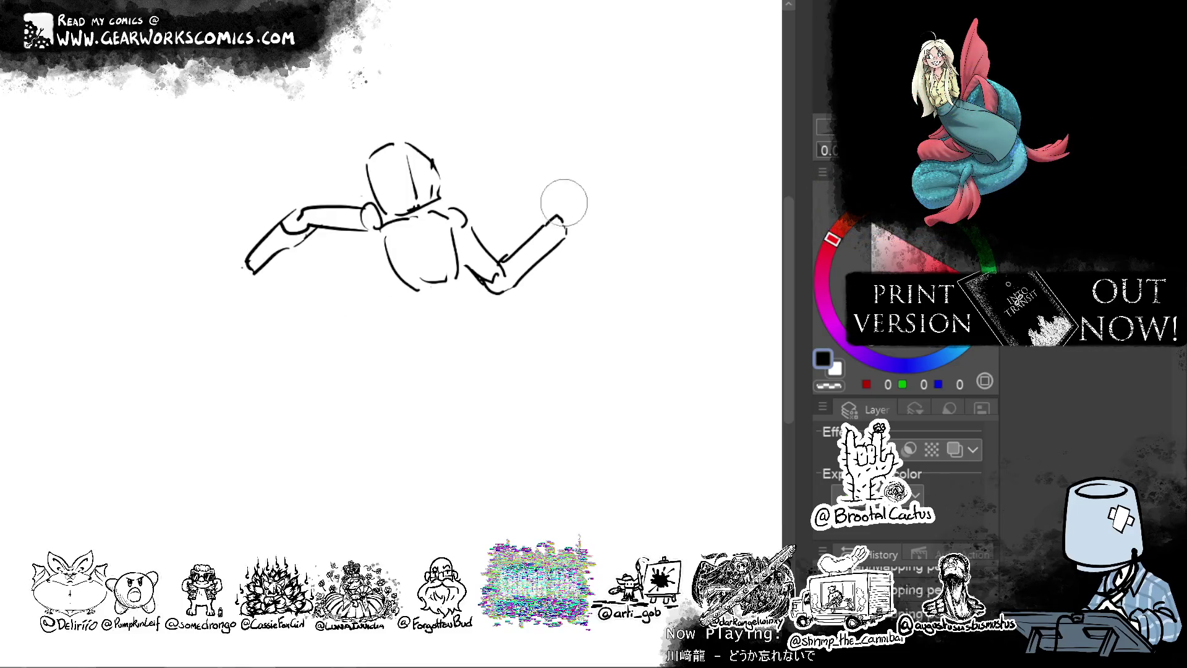
Shorten the right forearm tip and draw the lower-torso line up to the waist.
drag(549, 212, 575, 204)
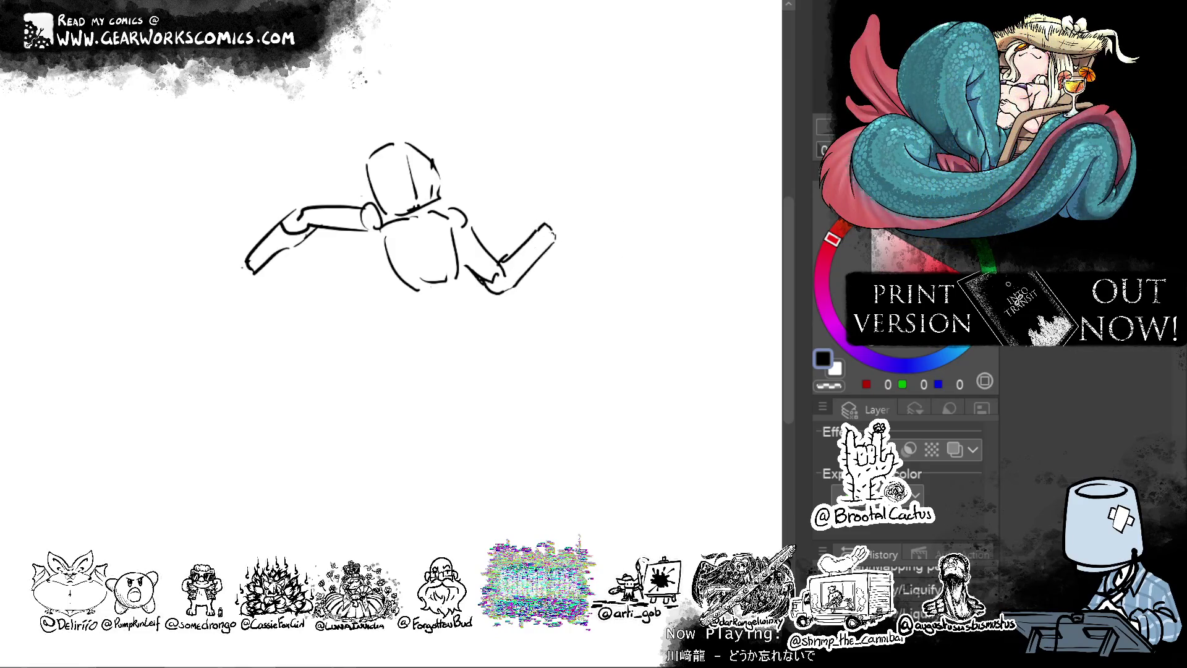
drag(664, 240, 738, 243)
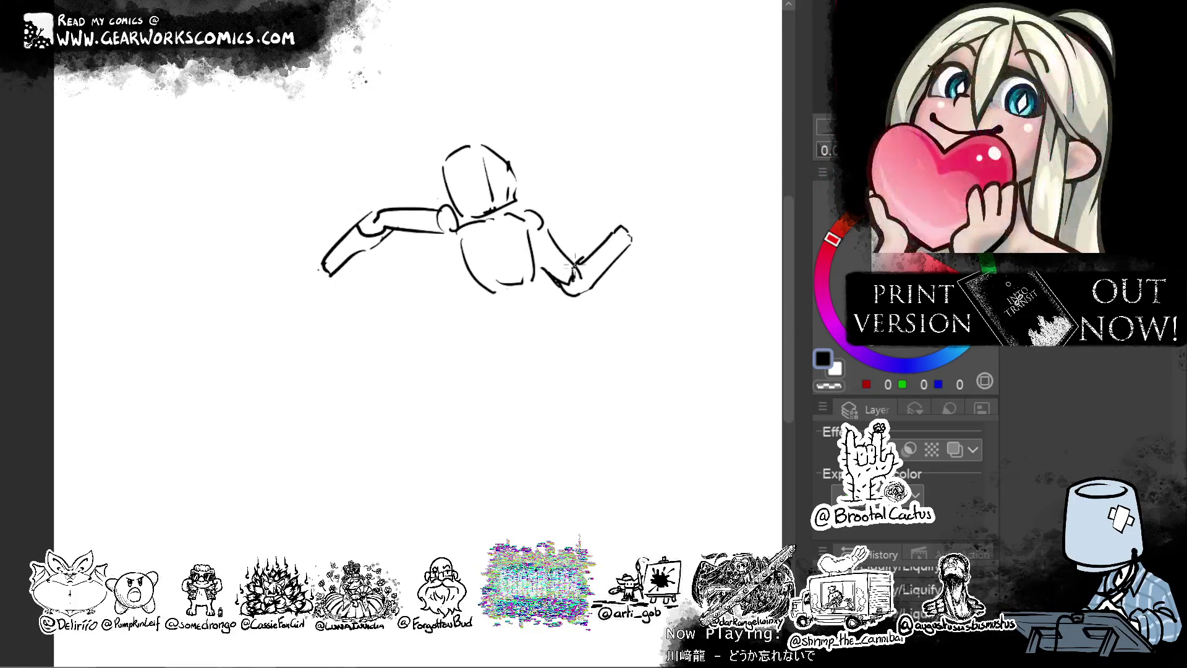
key(ctrl+z)
drag(494, 308, 500, 349)
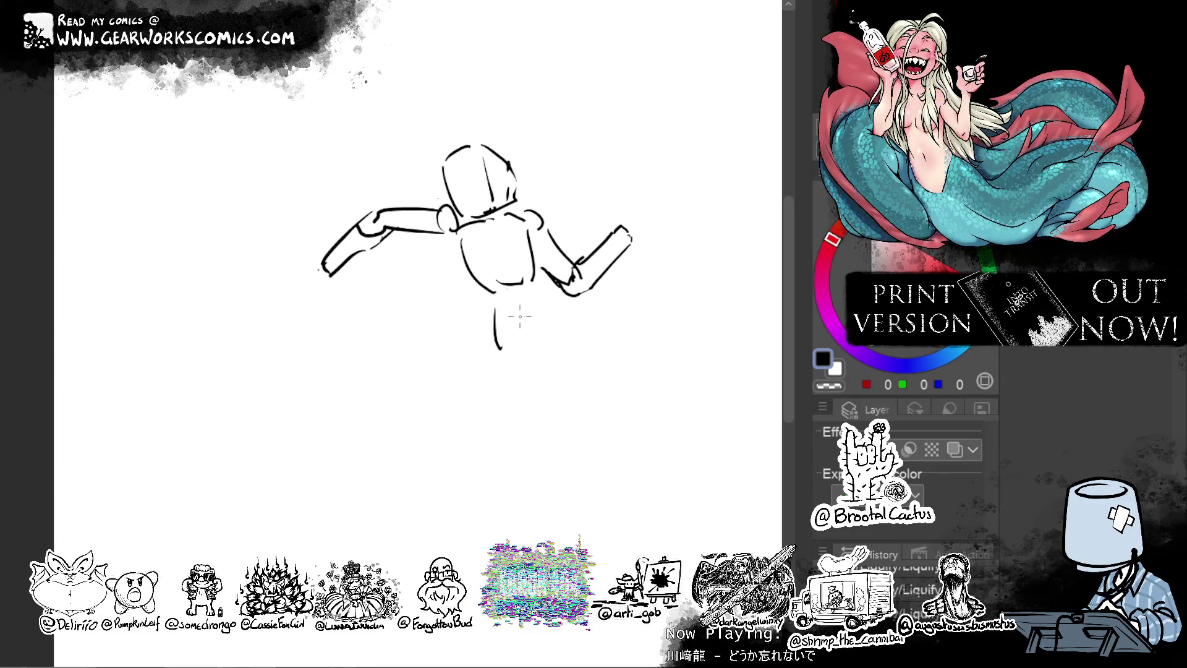
key(ctrl+z)
drag(496, 302, 511, 356)
key(ctrl+z)
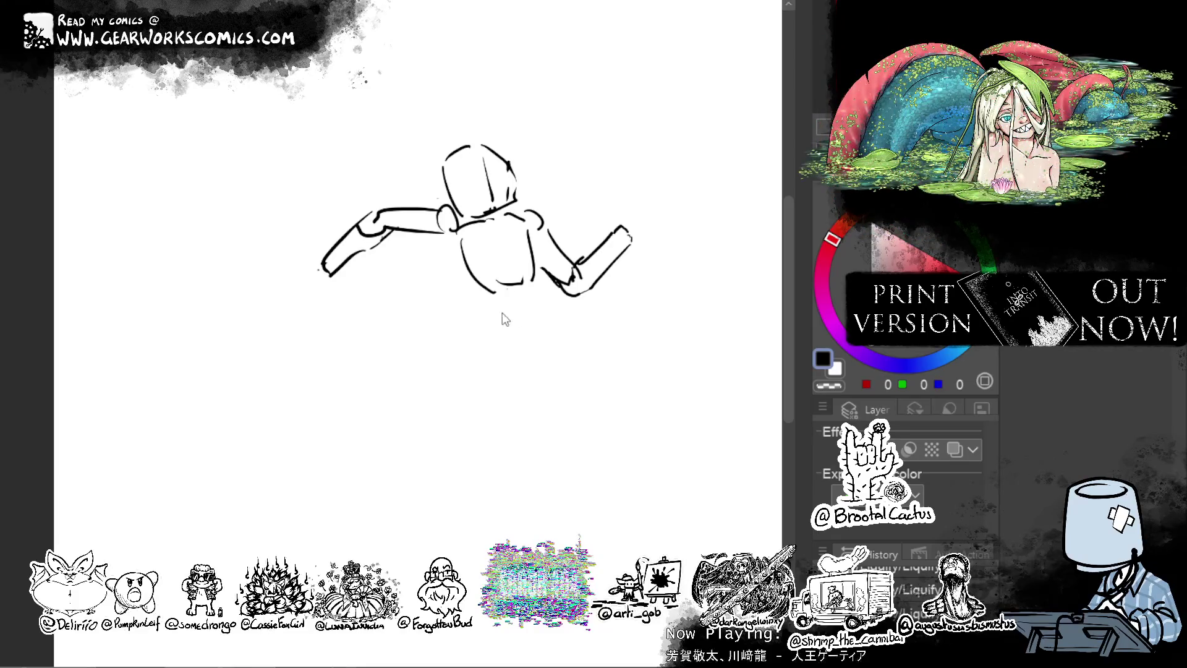
drag(508, 287, 497, 309)
Draw the right hip and try several leg curves reaching down and right.
drag(575, 296, 598, 343)
key(ctrl+z)
key(ctrl+z)
mouse_move(566, 292)
mouse_down()
mouse_move(591, 327)
mouse_move(581, 345)
mouse_up()
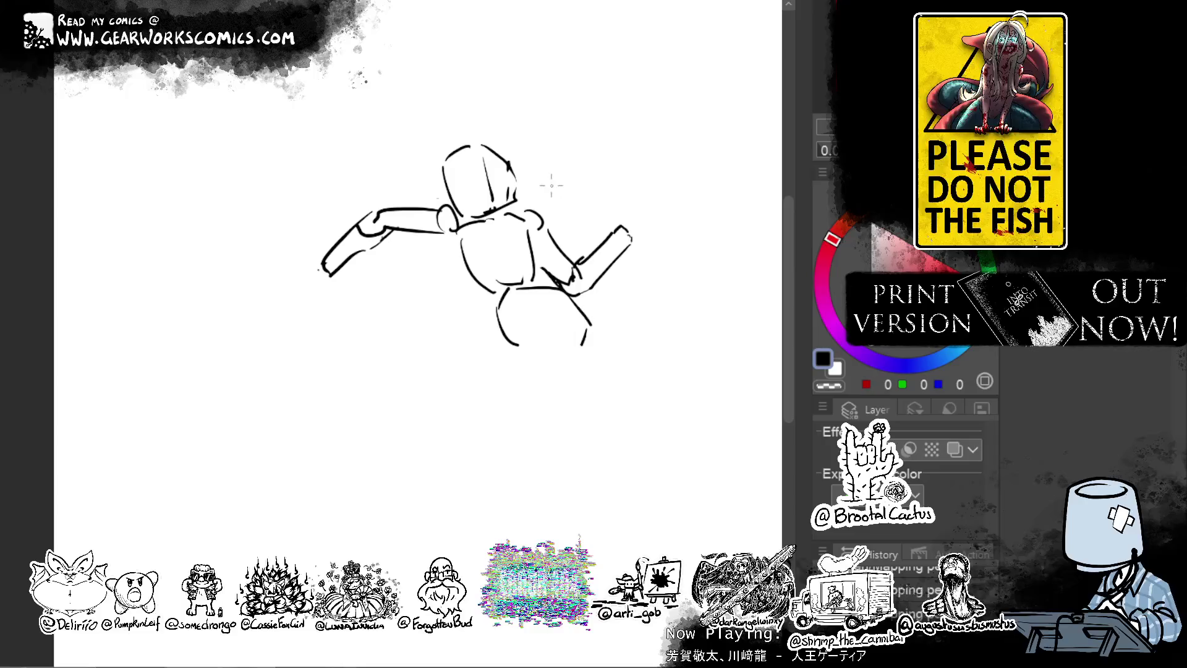
key(ctrl+z)
drag(526, 345, 580, 409)
key(ctrl+z)
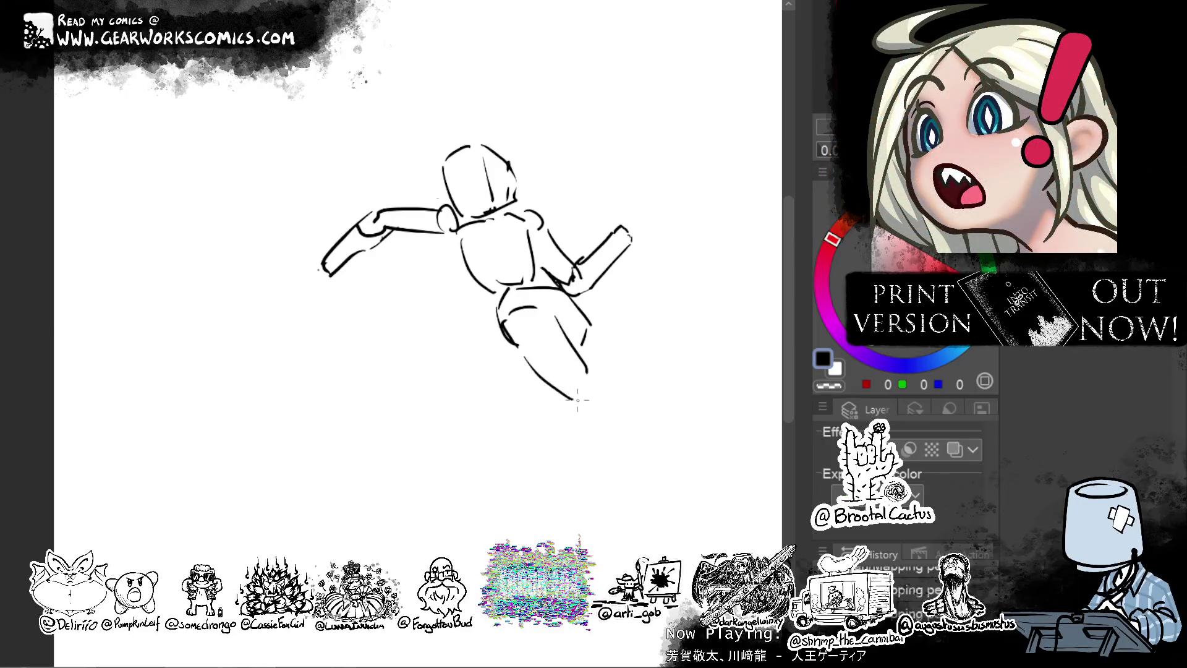
drag(586, 311, 647, 358)
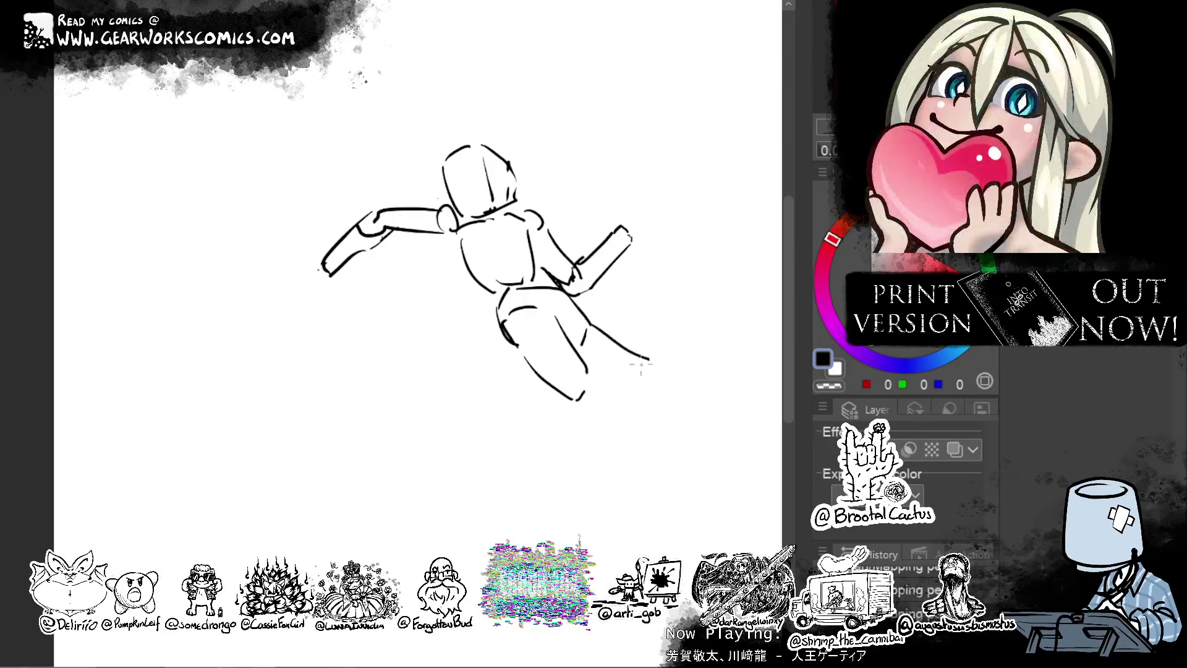
key(ctrl+z)
drag(601, 324, 678, 384)
key(ctrl+z)
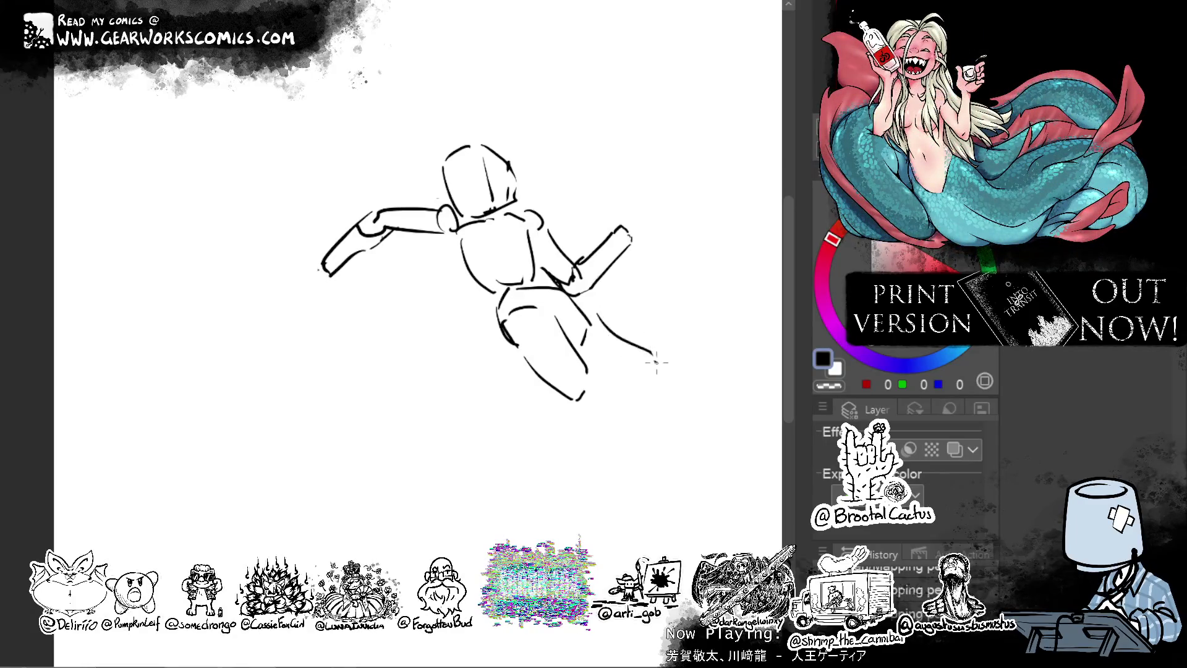
key(ctrl+z)
drag(591, 312, 648, 356)
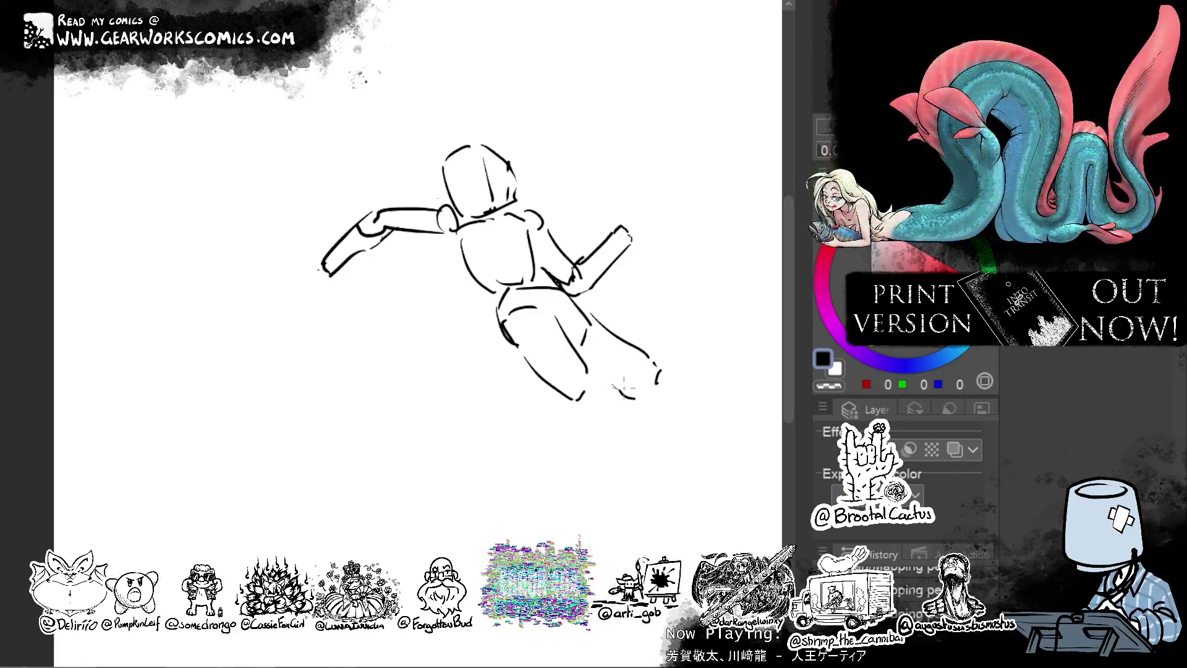
key(ctrl+z)
Try a thigh curve from the hip and a lower leg with a shin line.
drag(581, 307, 629, 290)
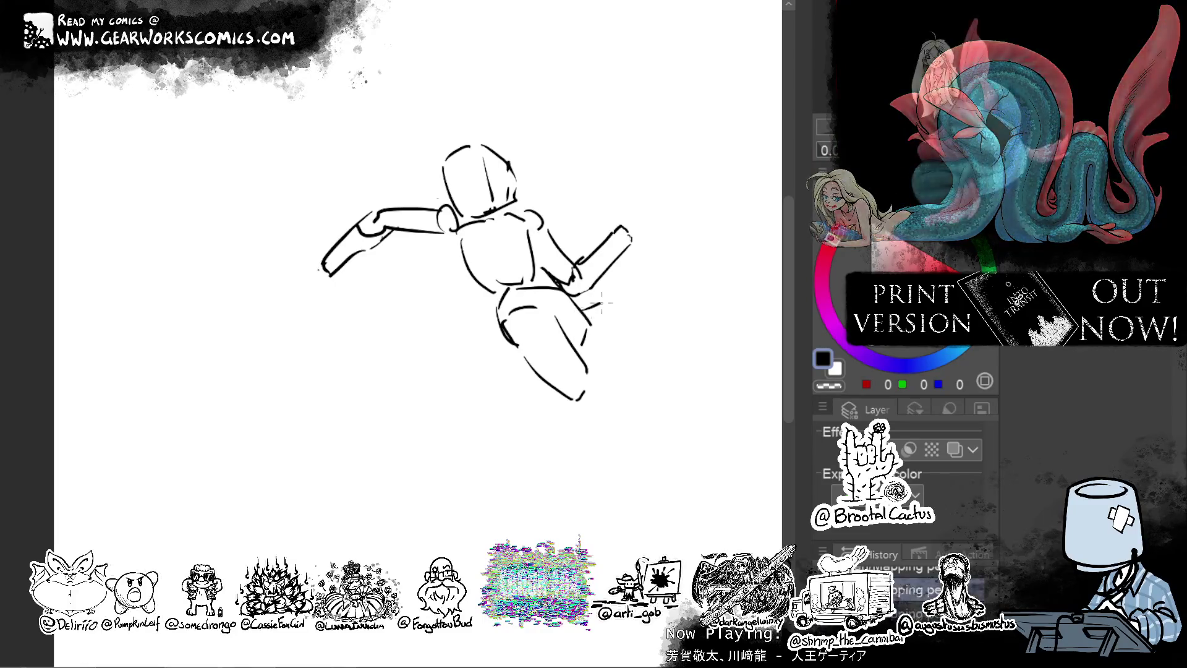
key(ctrl+z)
mouse_move(578, 305)
mouse_down()
mouse_move(655, 295)
mouse_move(661, 312)
mouse_move(622, 400)
mouse_up()
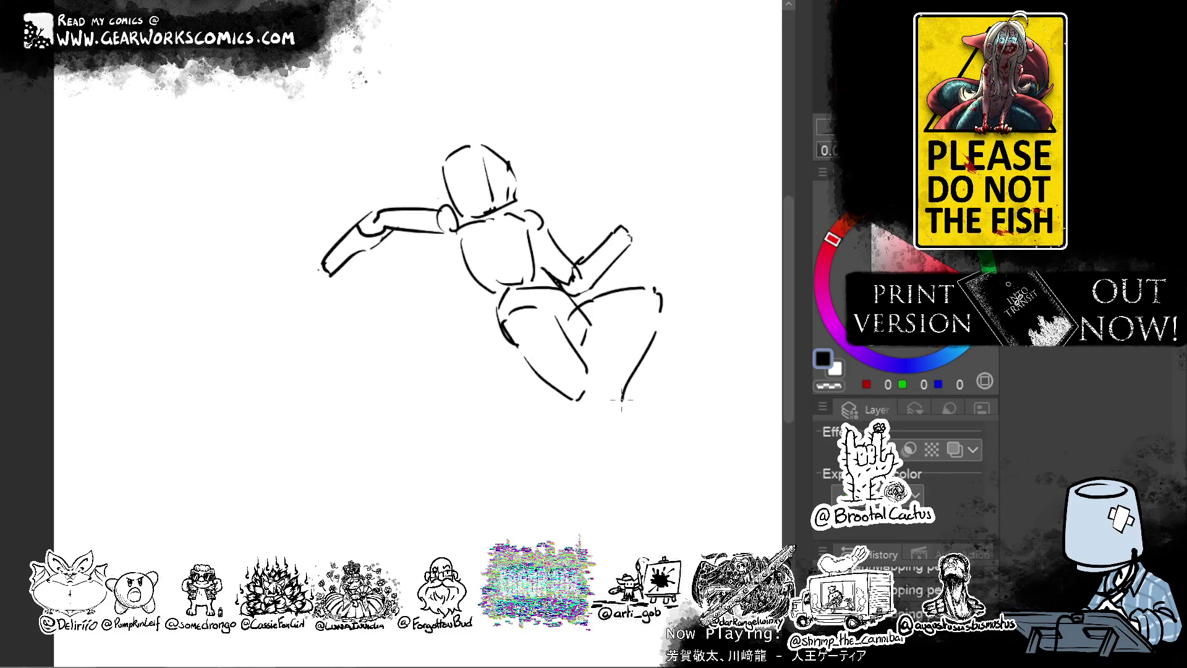
key(ctrl+z)
mouse_move(661, 321)
mouse_down()
mouse_move(611, 413)
mouse_move(616, 471)
mouse_up()
key(ctrl+z)
Test calf and foot lines below the knee, then undo all the leg strokes.
drag(604, 390, 623, 504)
drag(581, 396, 609, 502)
key(ctrl+z)
drag(575, 435, 584, 504)
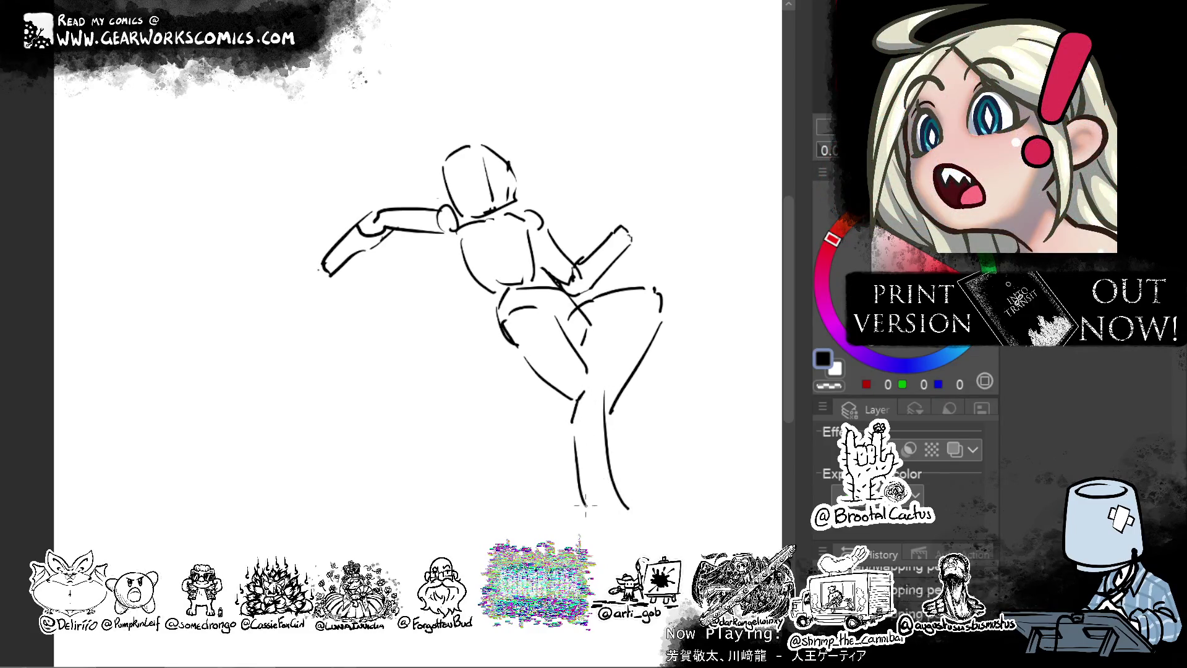
key(ctrl+z)
drag(574, 432, 591, 504)
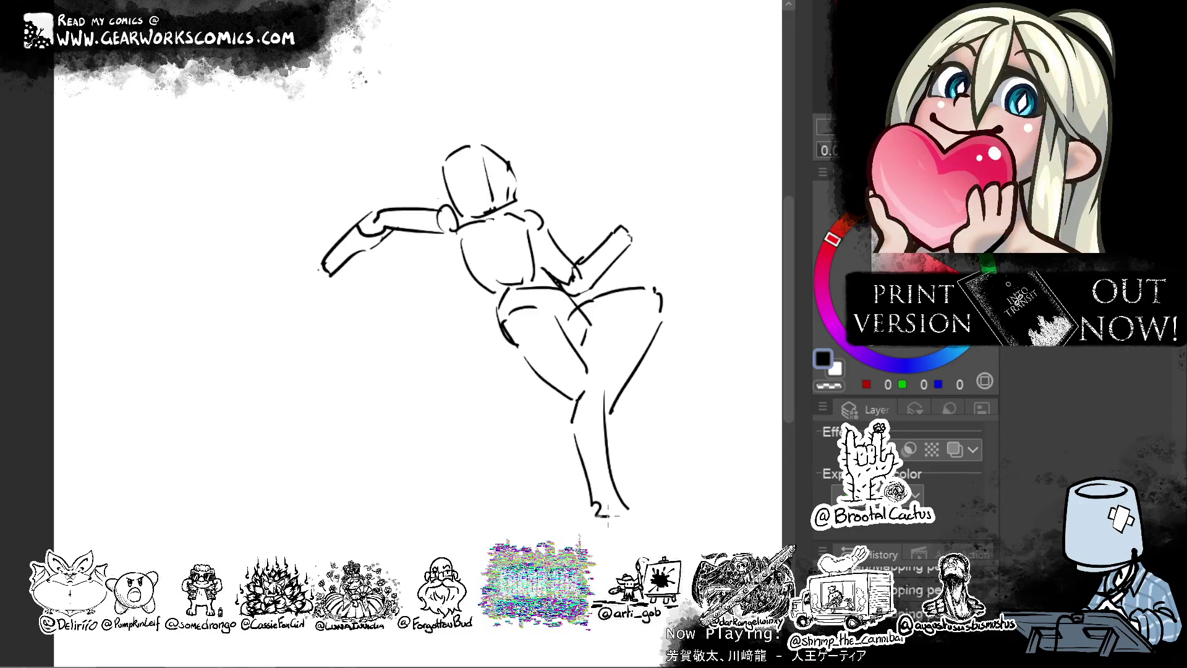
key(ctrl+z)
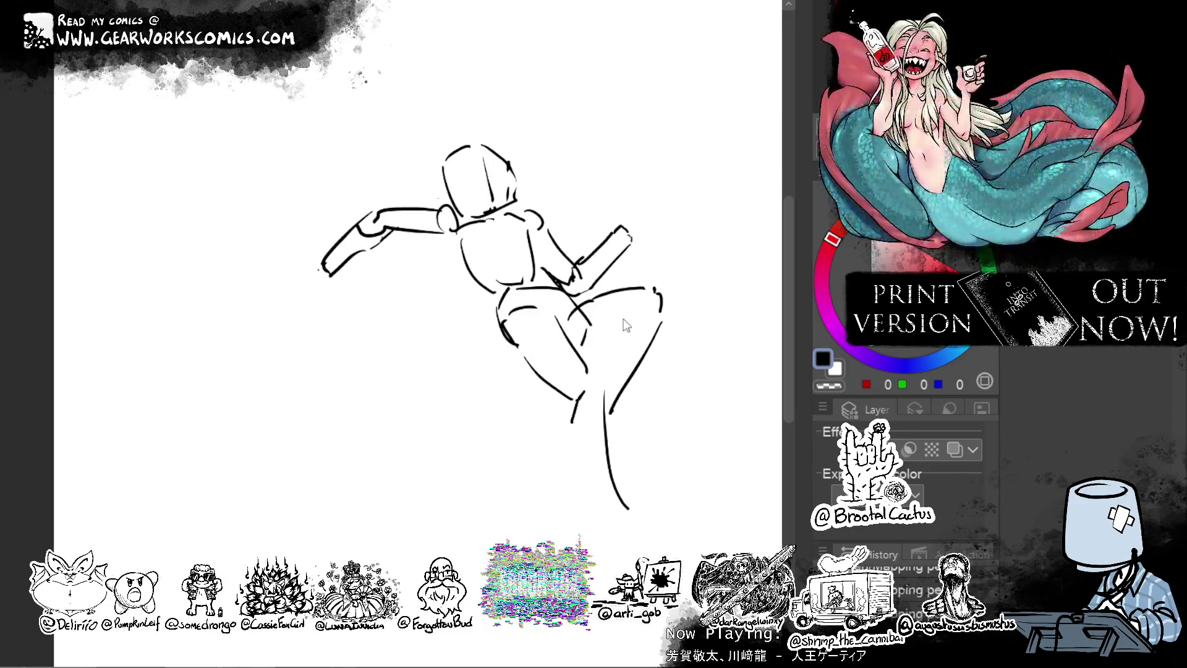
key(ctrl+z)
key(ctrl+z)
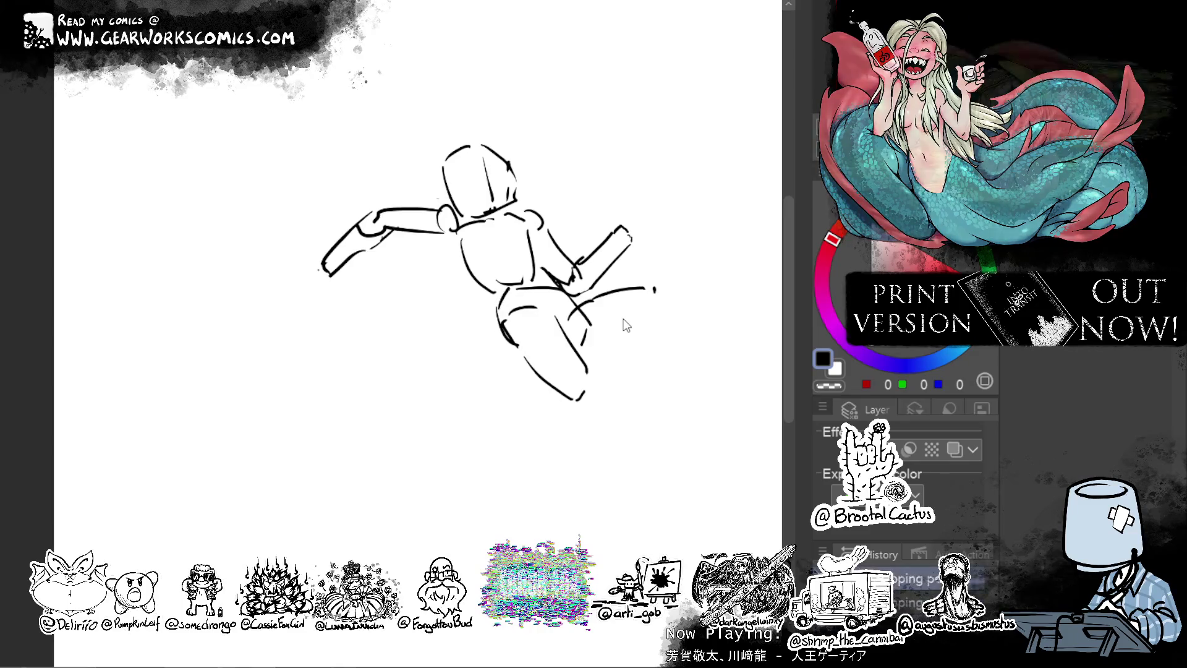
key(ctrl+z)
key(ctrl+z)
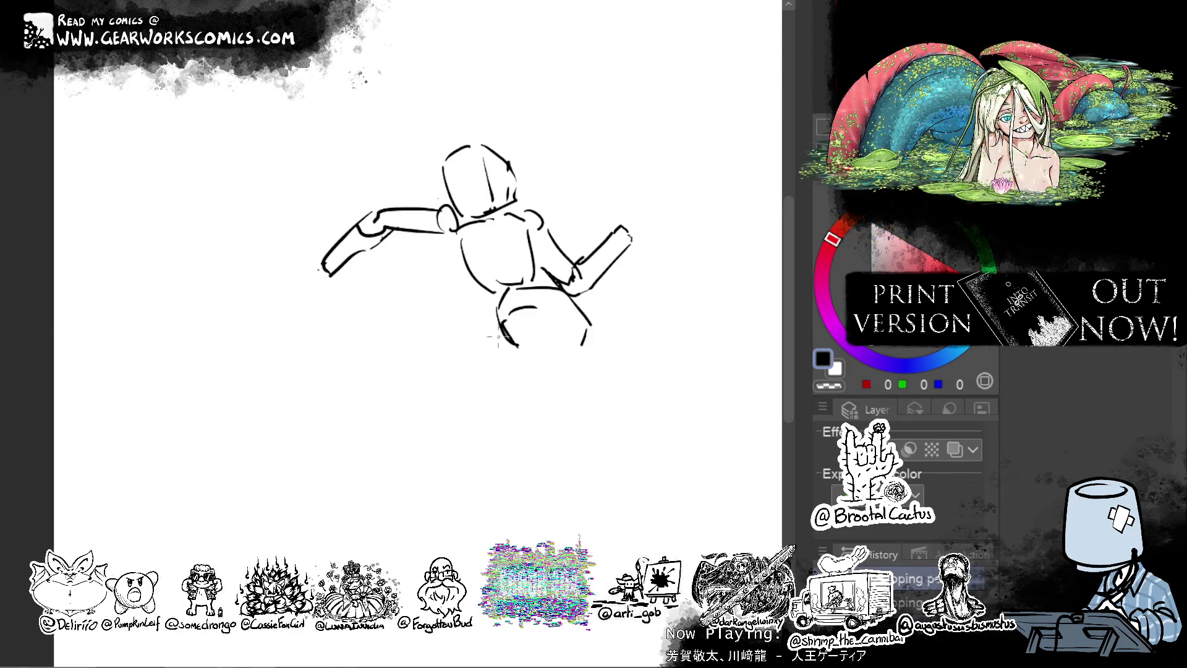
Draw two vertical leg lines and a bent leg going right then down.
drag(508, 341, 517, 445)
drag(536, 325, 541, 457)
drag(552, 337, 605, 366)
mouse_move(594, 313)
mouse_down()
mouse_move(637, 357)
mouse_move(633, 370)
mouse_up()
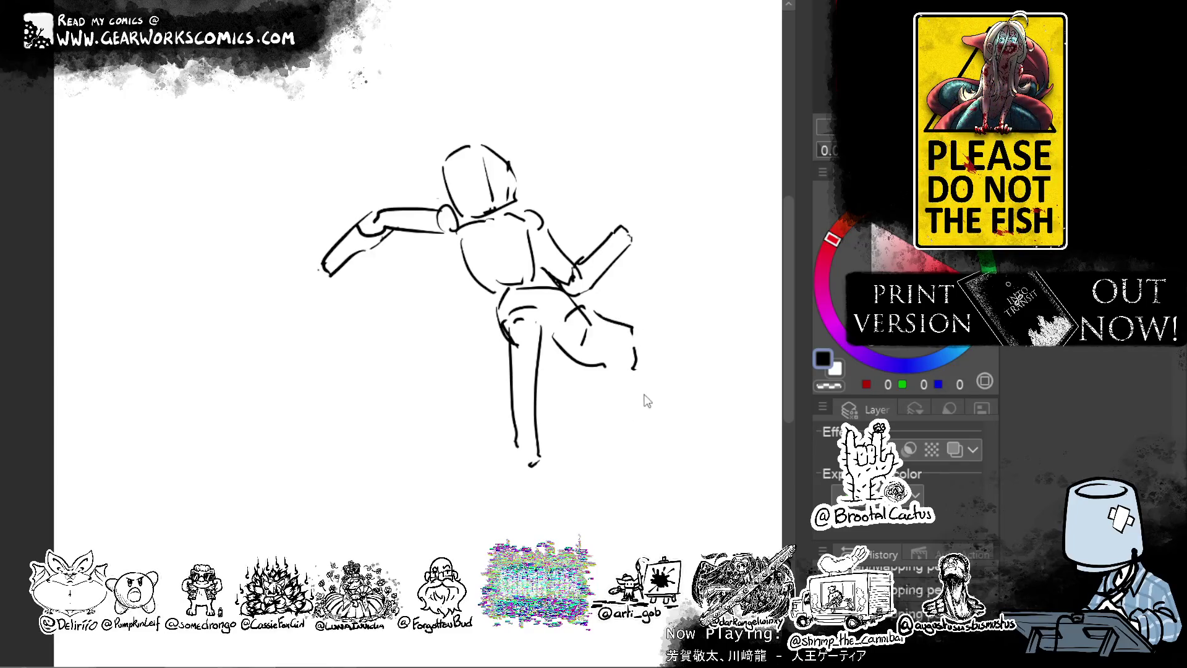
mouse_move(698, 467)
mouse_down()
mouse_move(600, 427)
mouse_move(591, 437)
mouse_move(573, 390)
mouse_up()
Rotate the whole figure sketch counter-clockwise with free transform and commit it.
key(ctrl+t)
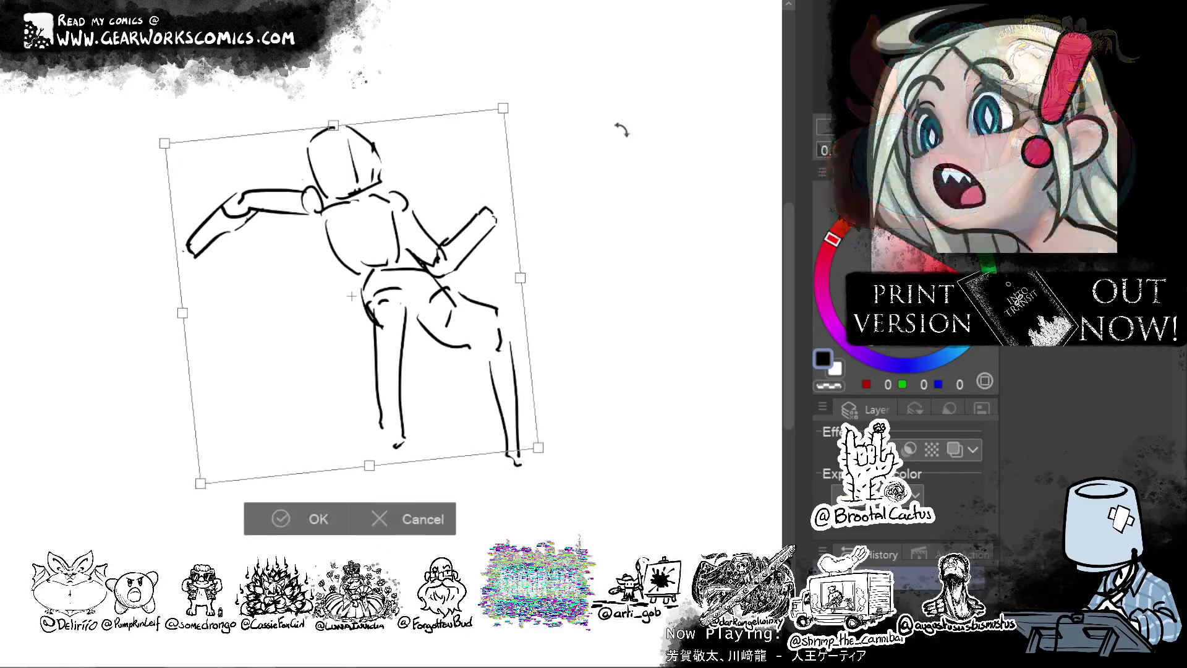
drag(622, 136, 614, 124)
drag(433, 346, 556, 383)
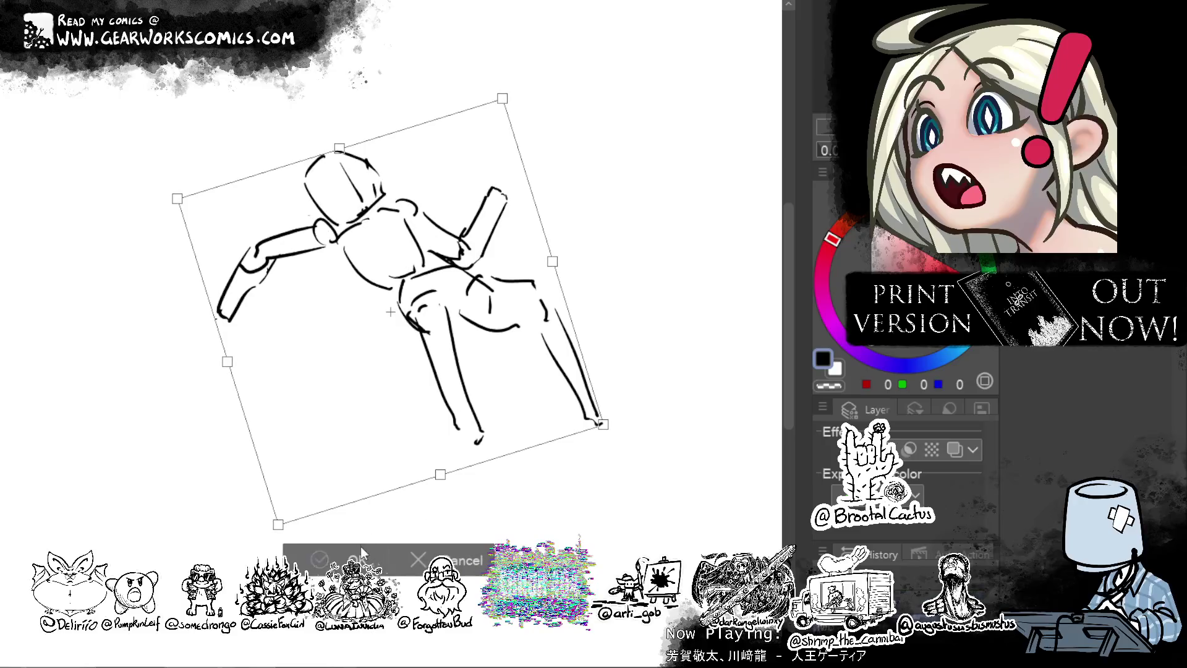
key(p)
key(Escape)
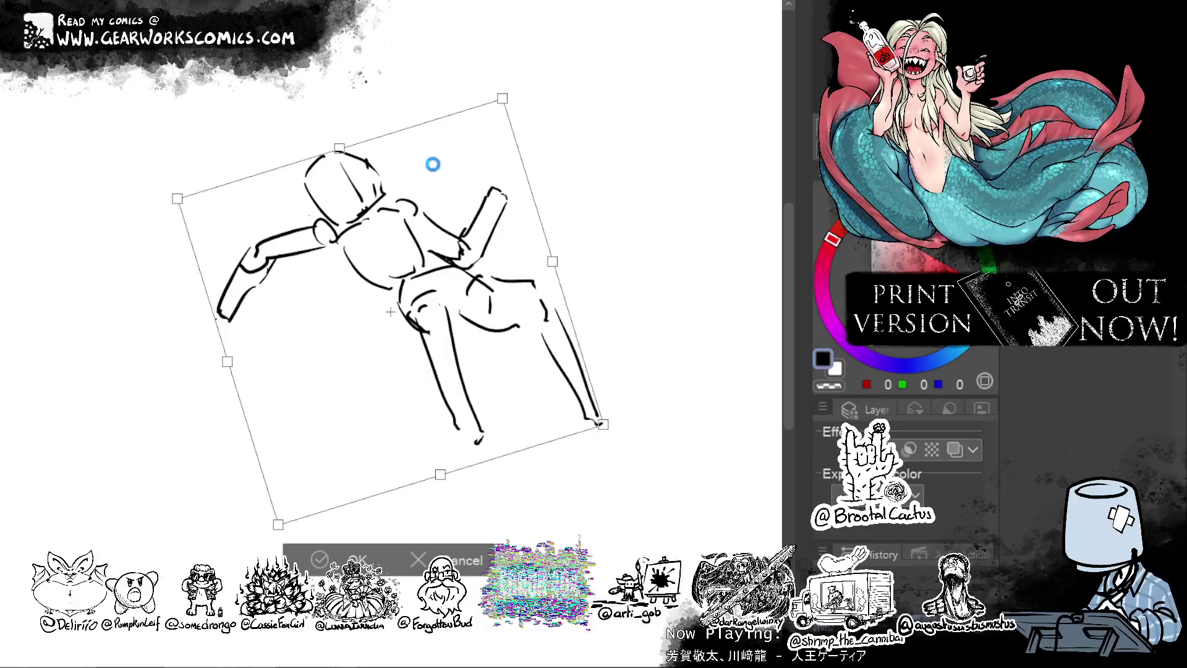
key(Return)
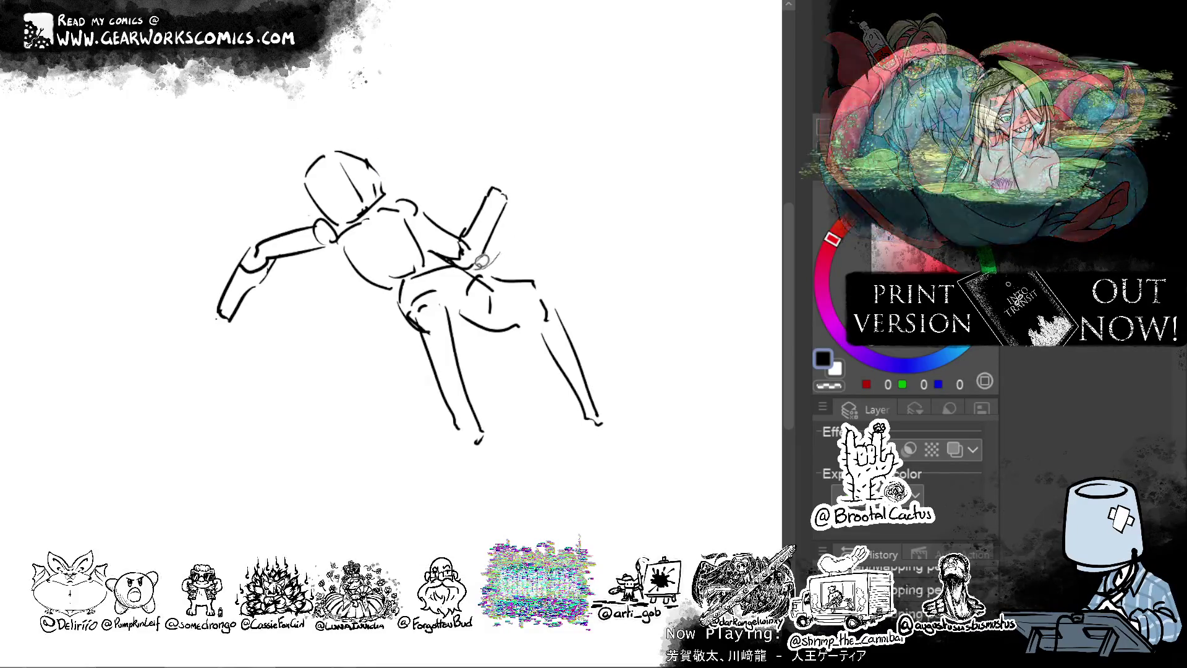
Lasso the upper body, move it up-right, rotate it about 13° clockwise, then deselect.
mouse_move(368, 322)
mouse_down()
mouse_move(618, 191)
mouse_move(612, 213)
mouse_up()
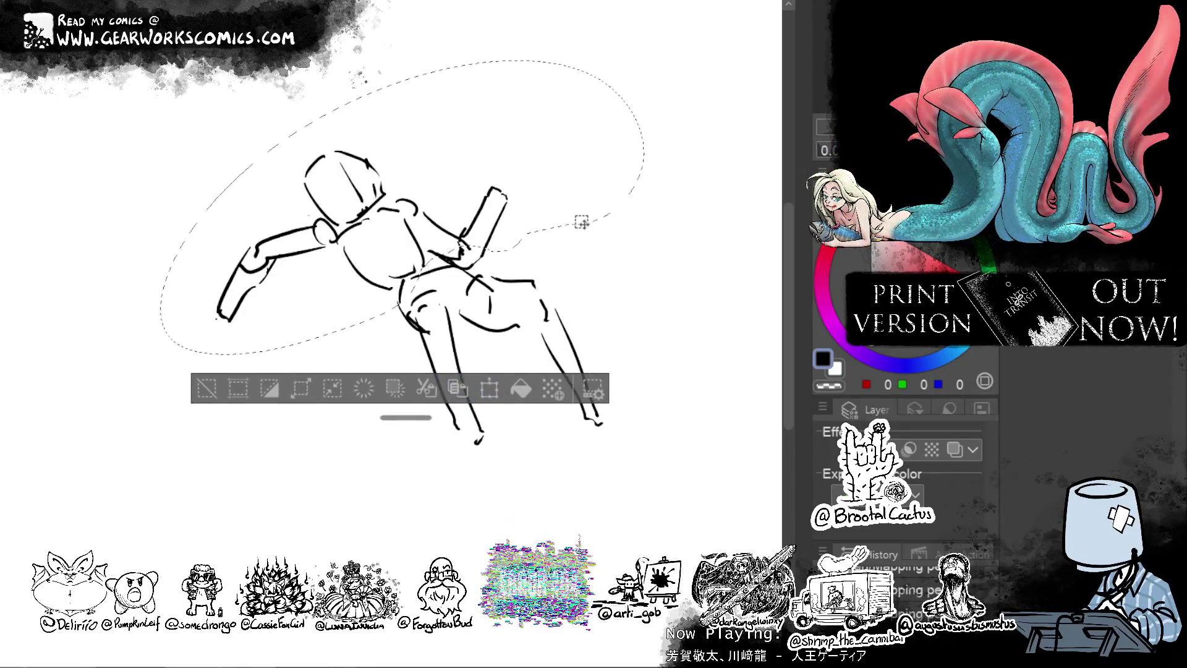
drag(541, 377, 516, 395)
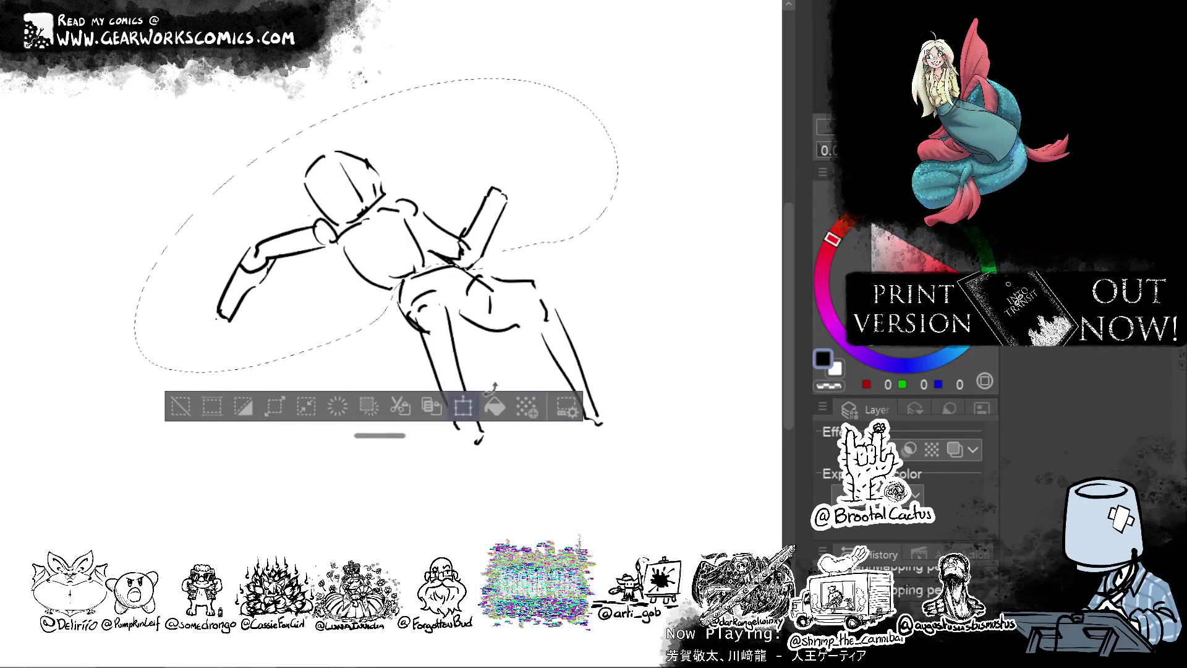
click(463, 406)
drag(575, 225, 581, 223)
key(Escape)
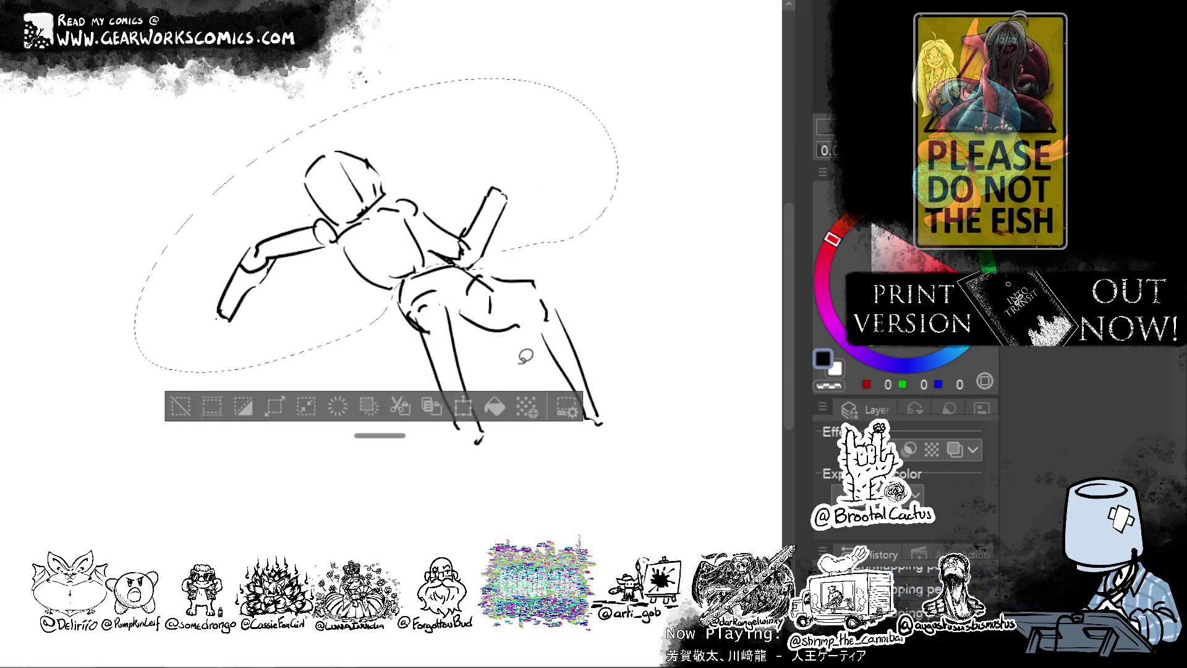
click(463, 406)
mouse_move(505, 297)
mouse_down()
mouse_move(525, 266)
mouse_move(578, 310)
mouse_up()
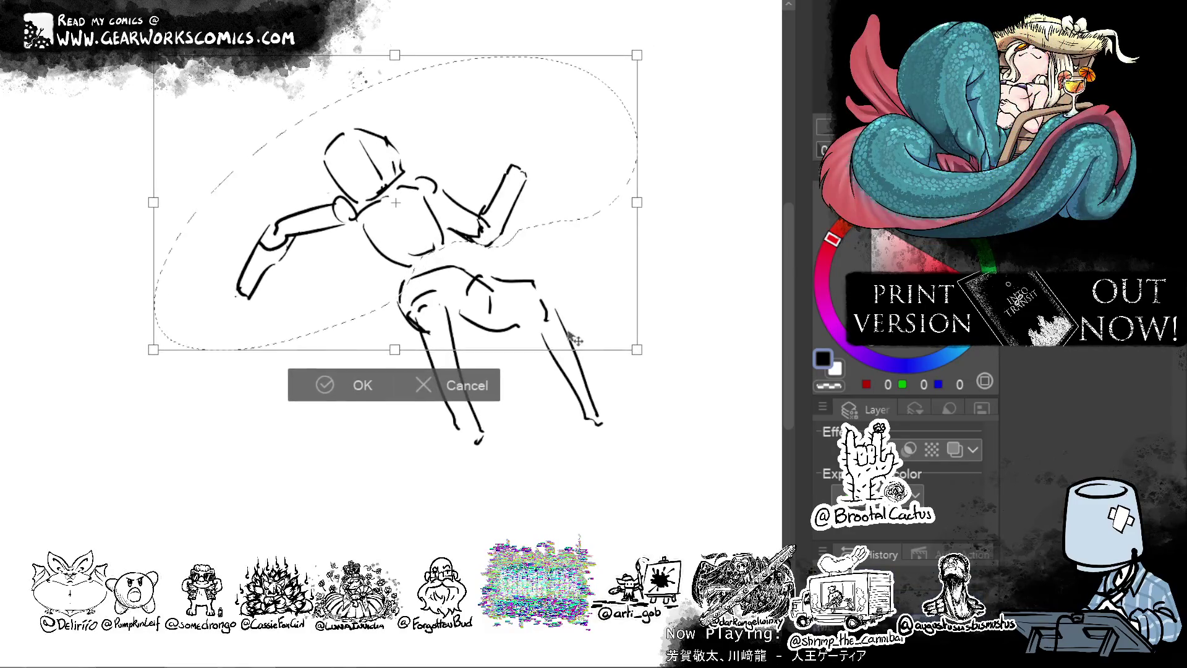
mouse_move(675, 283)
mouse_down()
mouse_move(676, 344)
mouse_move(578, 336)
mouse_move(586, 330)
mouse_up()
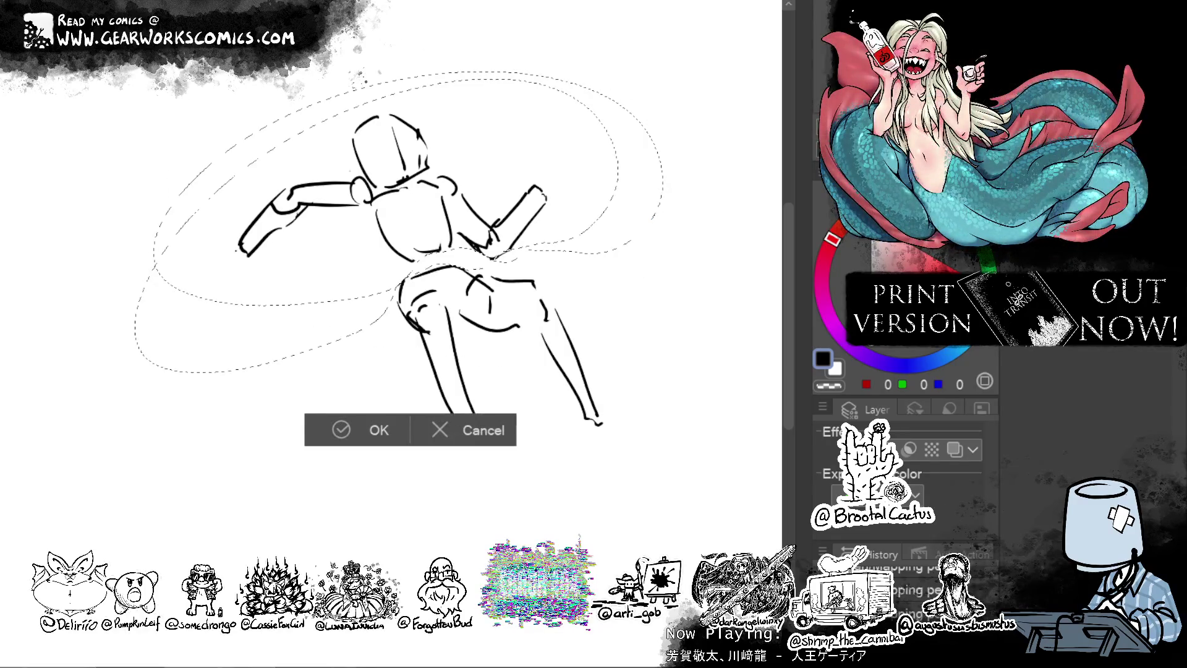
key(Return)
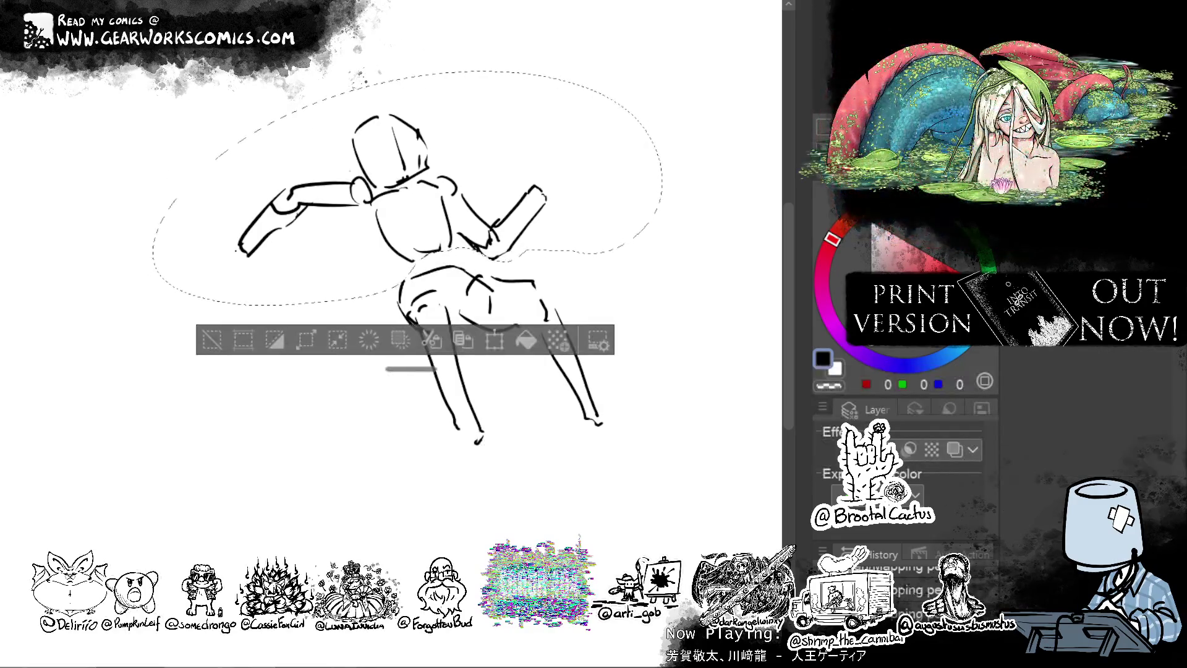
key(ctrl+d)
drag(238, 339, 268, 376)
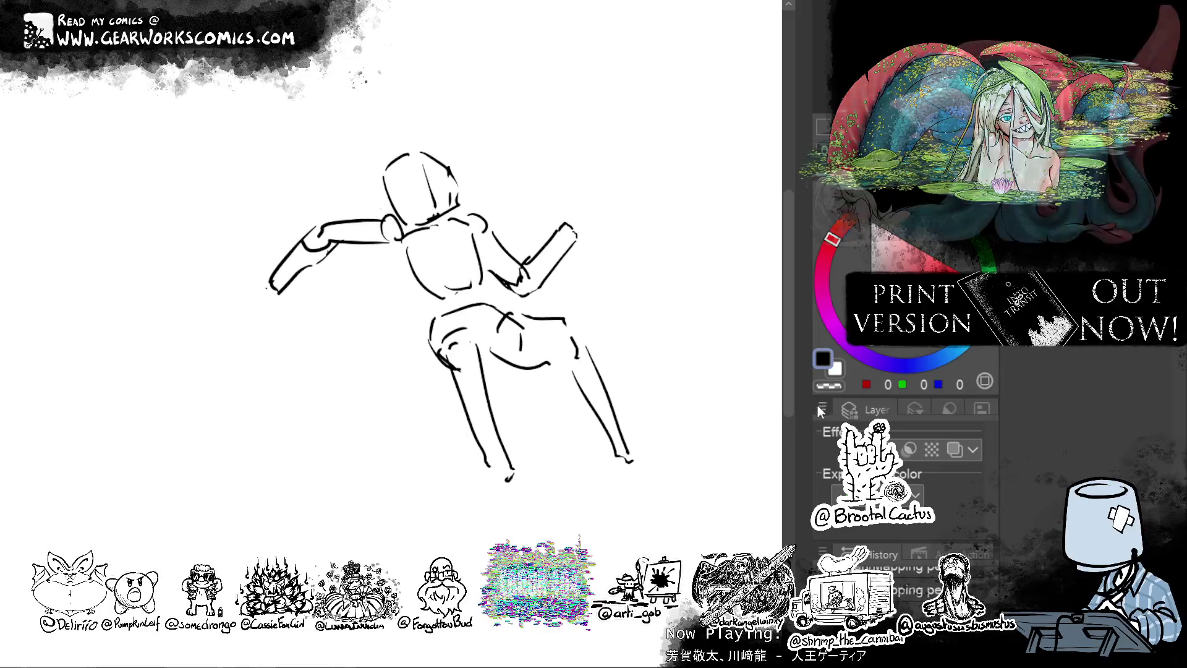
Close off the bottom edges of the left and right feet with pen strokes.
mouse_move(492, 482)
mouse_down()
mouse_move(515, 437)
mouse_move(533, 444)
mouse_up()
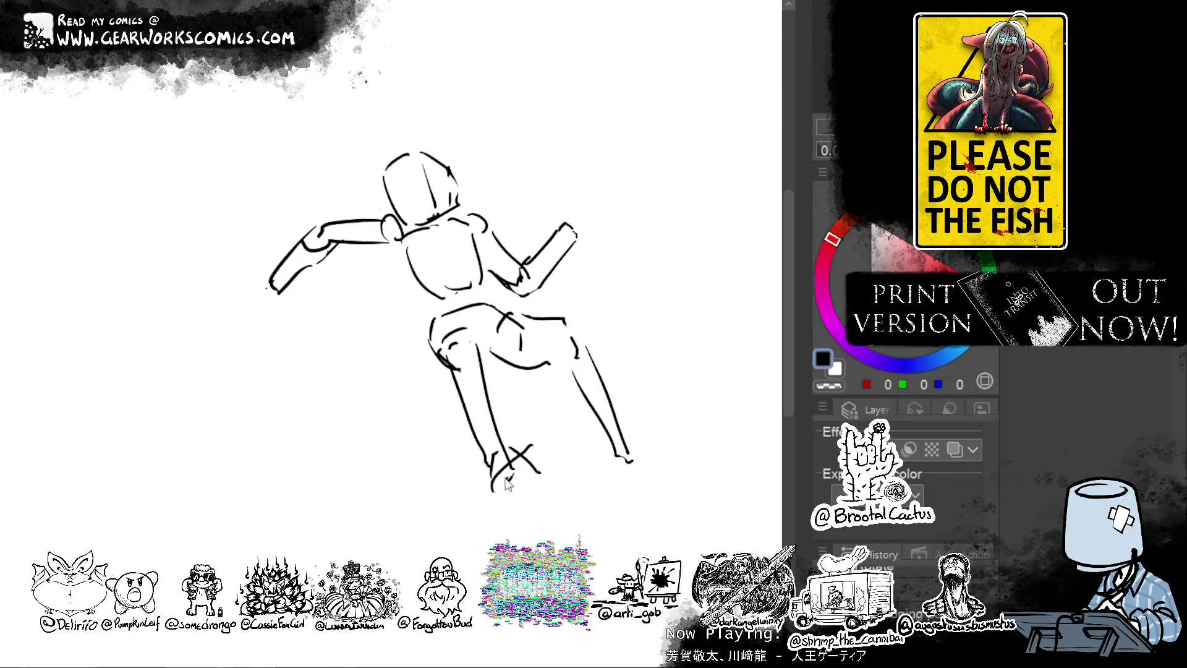
drag(539, 485, 496, 498)
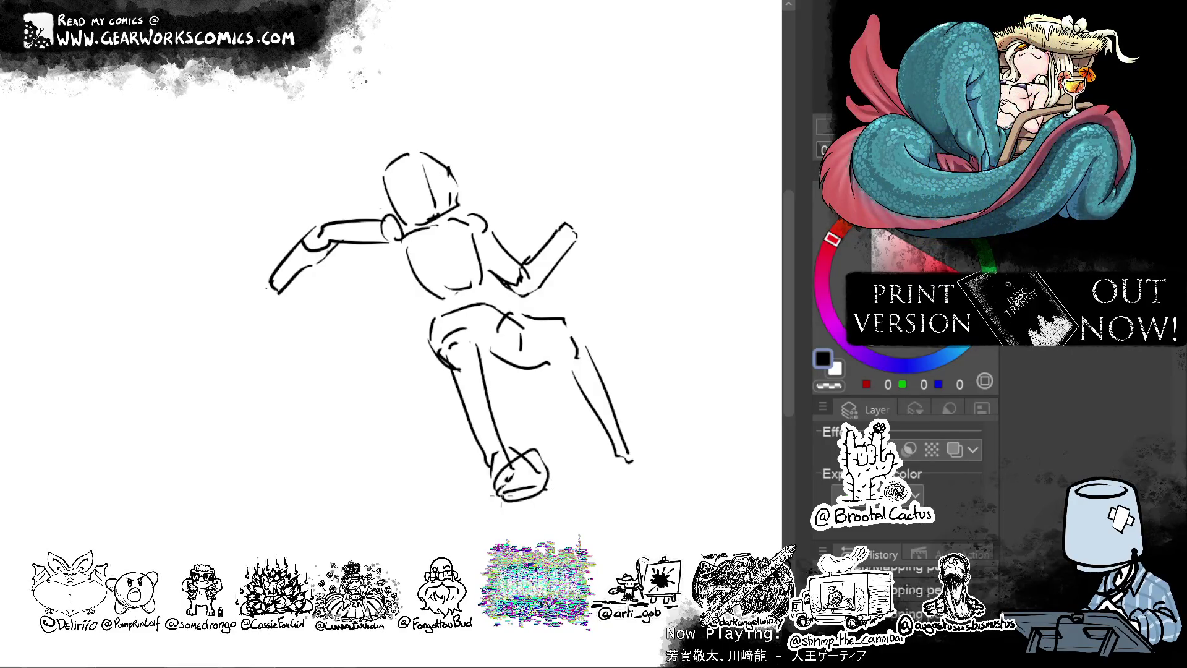
key(ctrl+z)
drag(537, 492, 506, 501)
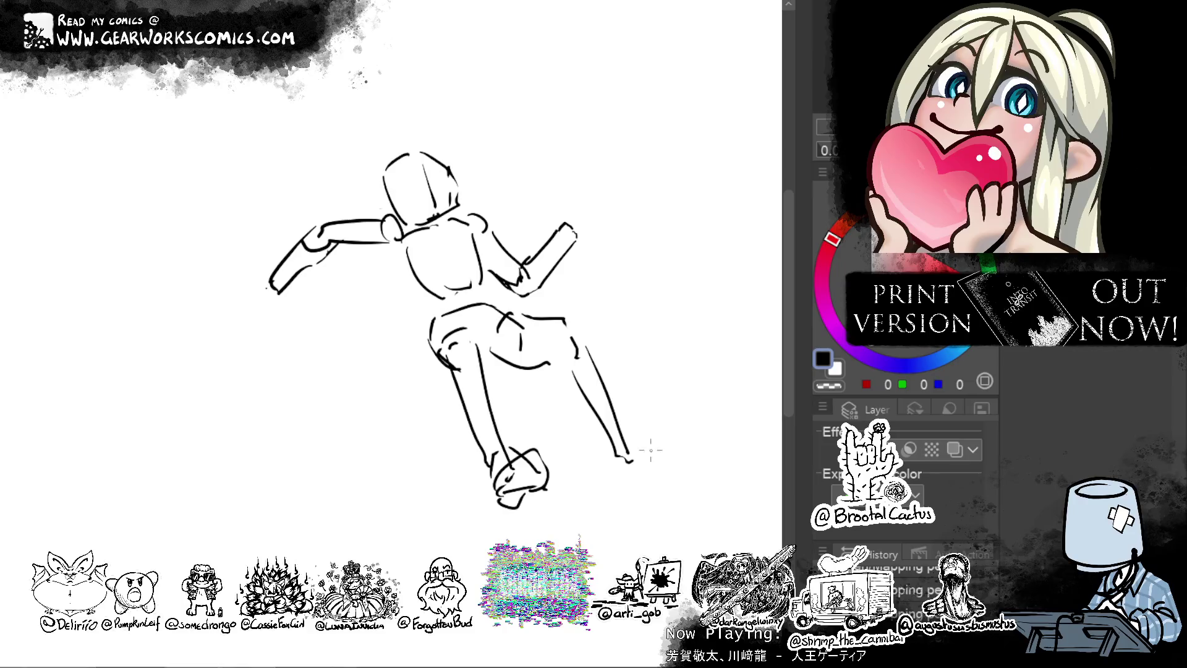
drag(625, 448, 666, 424)
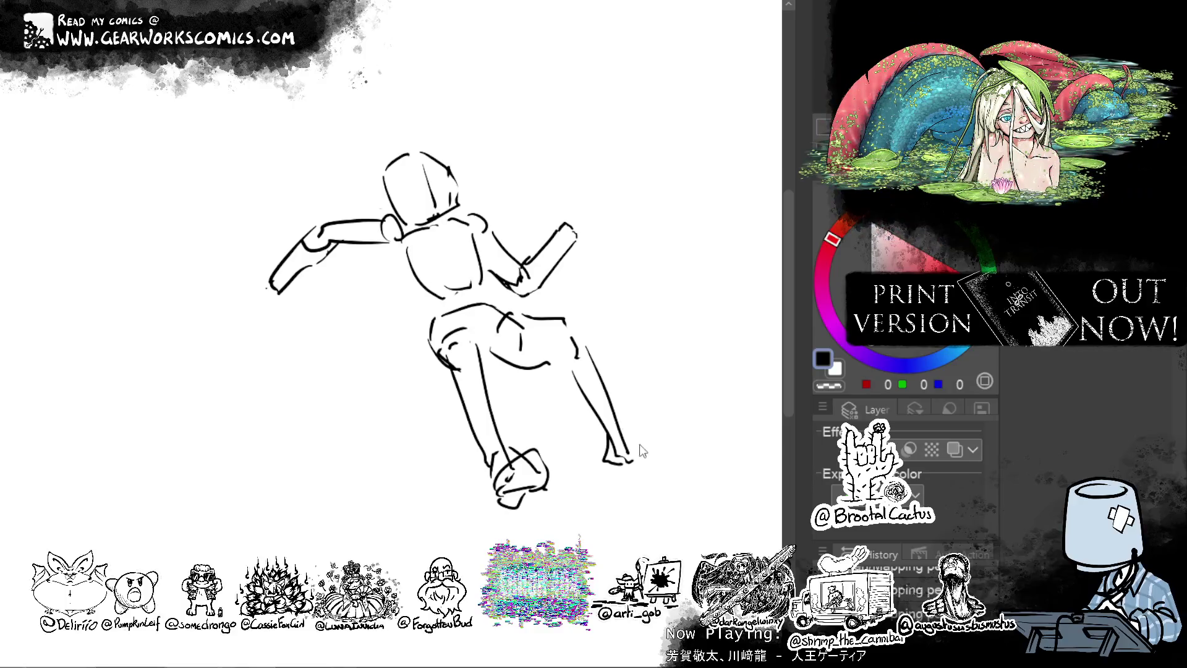
drag(629, 463, 674, 450)
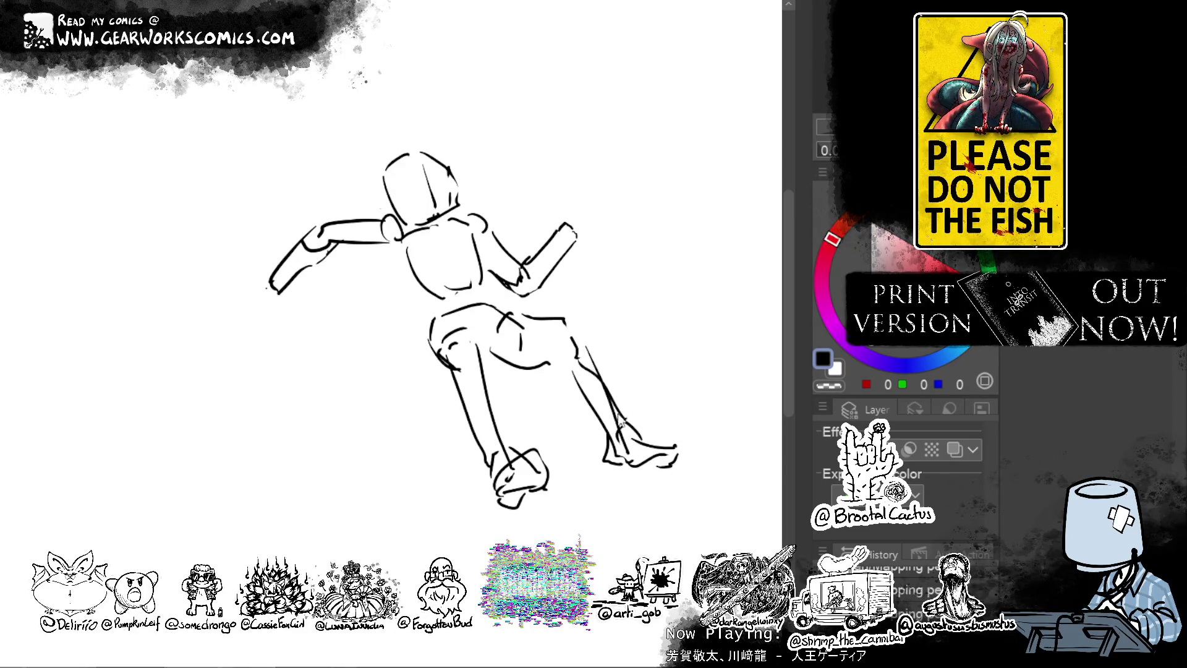
Add refining strokes from torso to left shoulder, down the back, and on the thigh.
drag(630, 262, 643, 251)
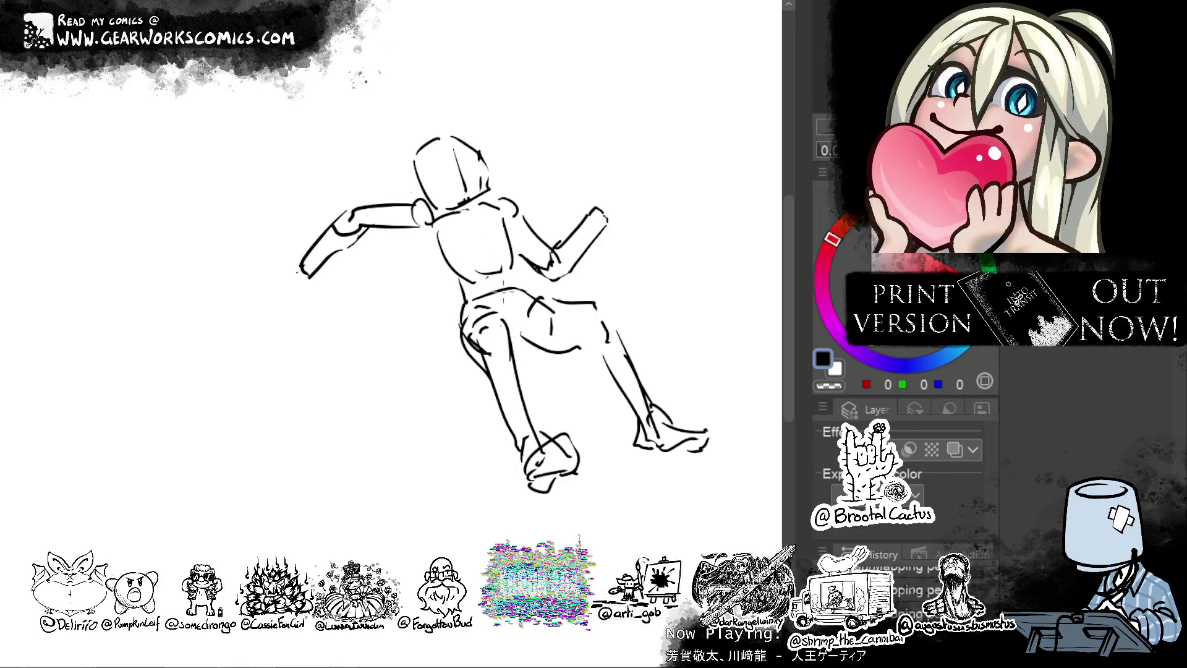
drag(446, 253, 393, 207)
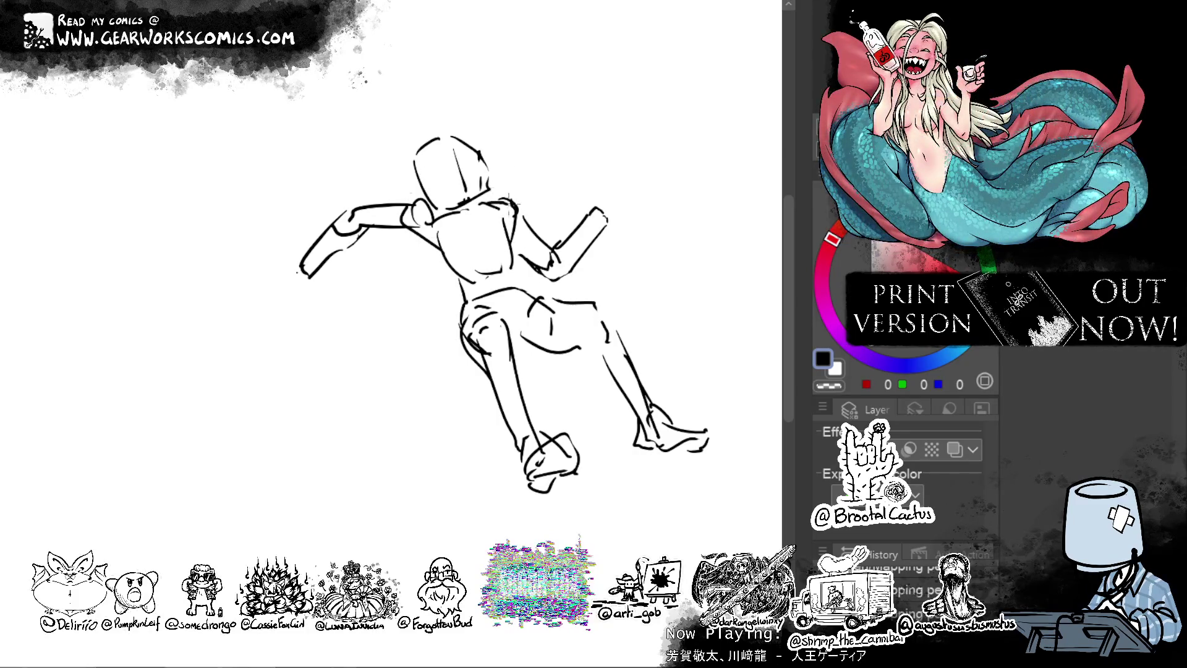
drag(658, 230, 617, 202)
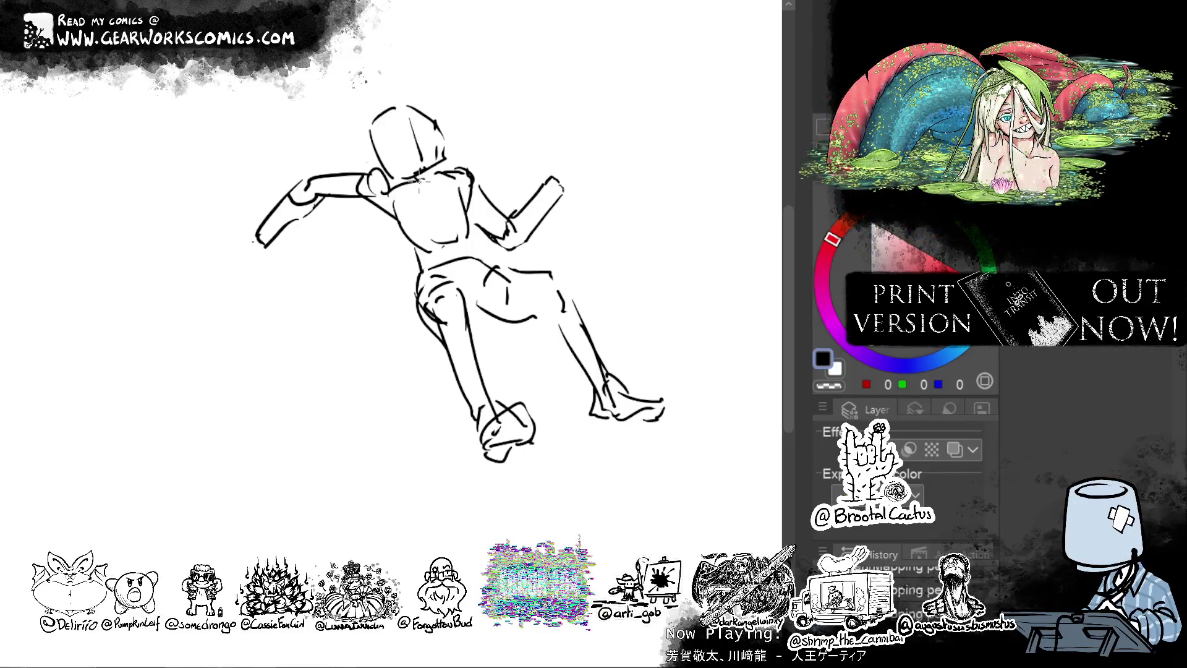
drag(433, 172, 434, 203)
drag(665, 258, 721, 308)
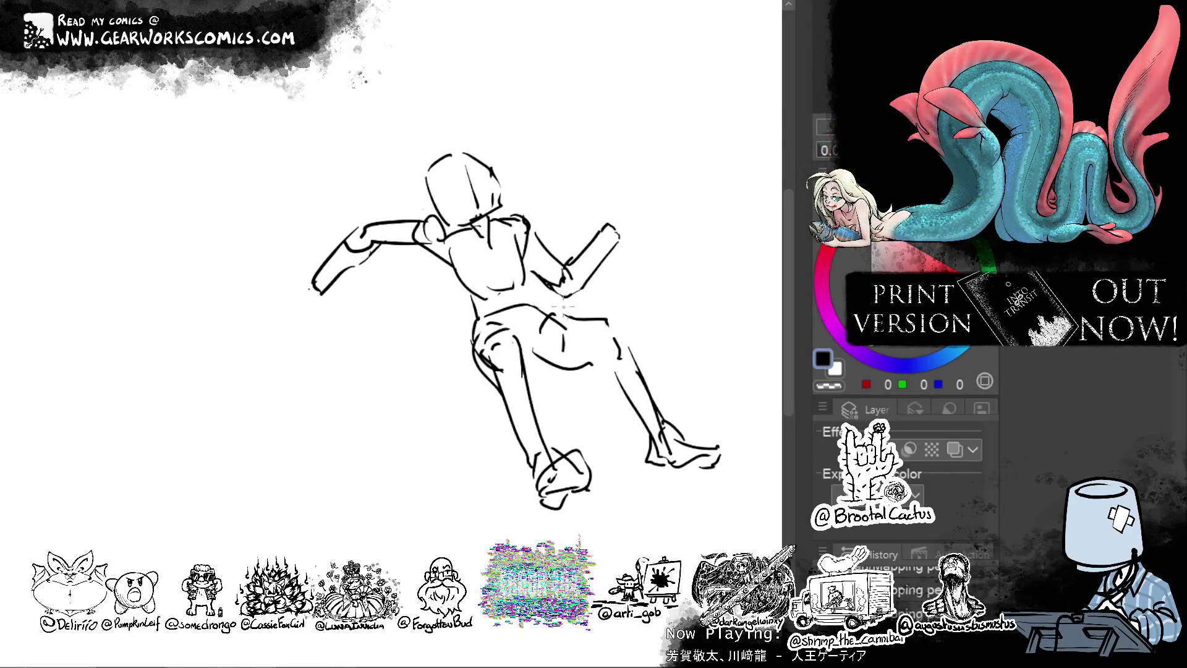
drag(539, 363, 520, 374)
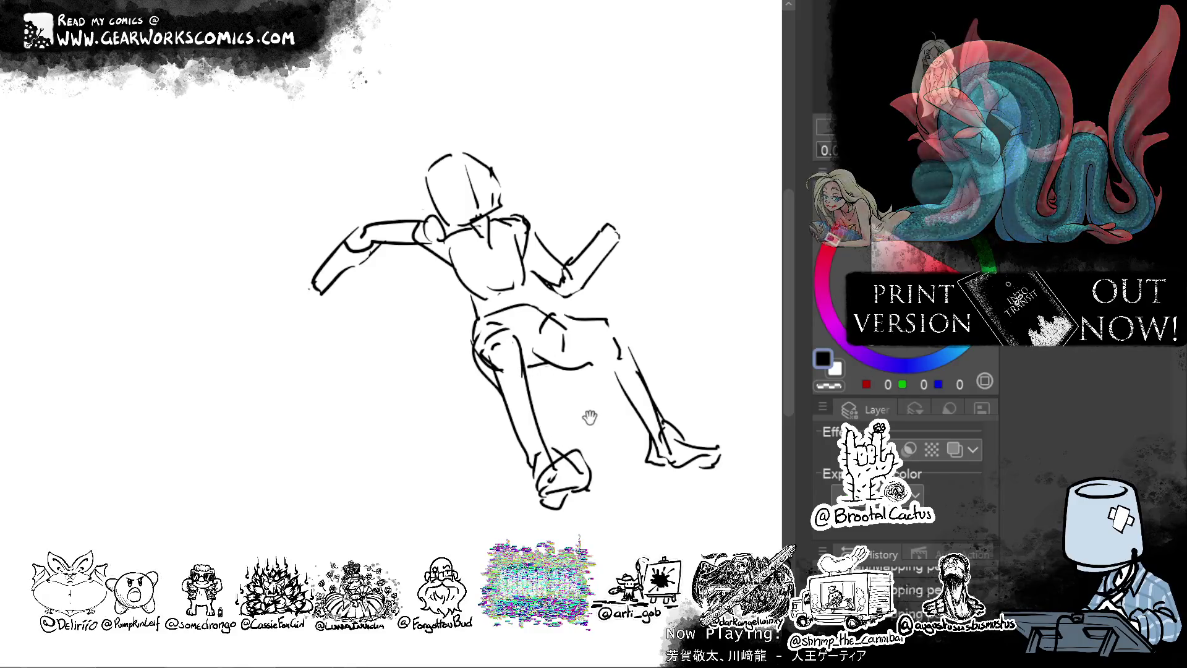
drag(588, 416, 548, 405)
Tint the sketch layer blue, rotate the lassoed left arm clockwise, and start a new head's curved bottom.
click(955, 449)
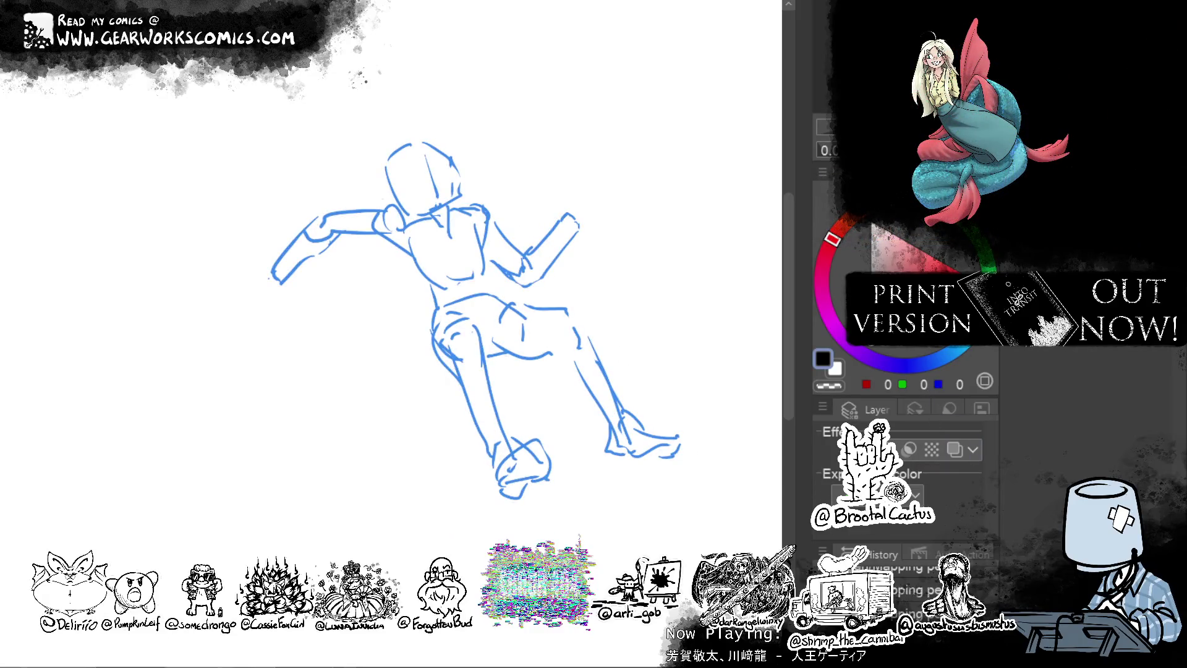
drag(570, 248, 603, 265)
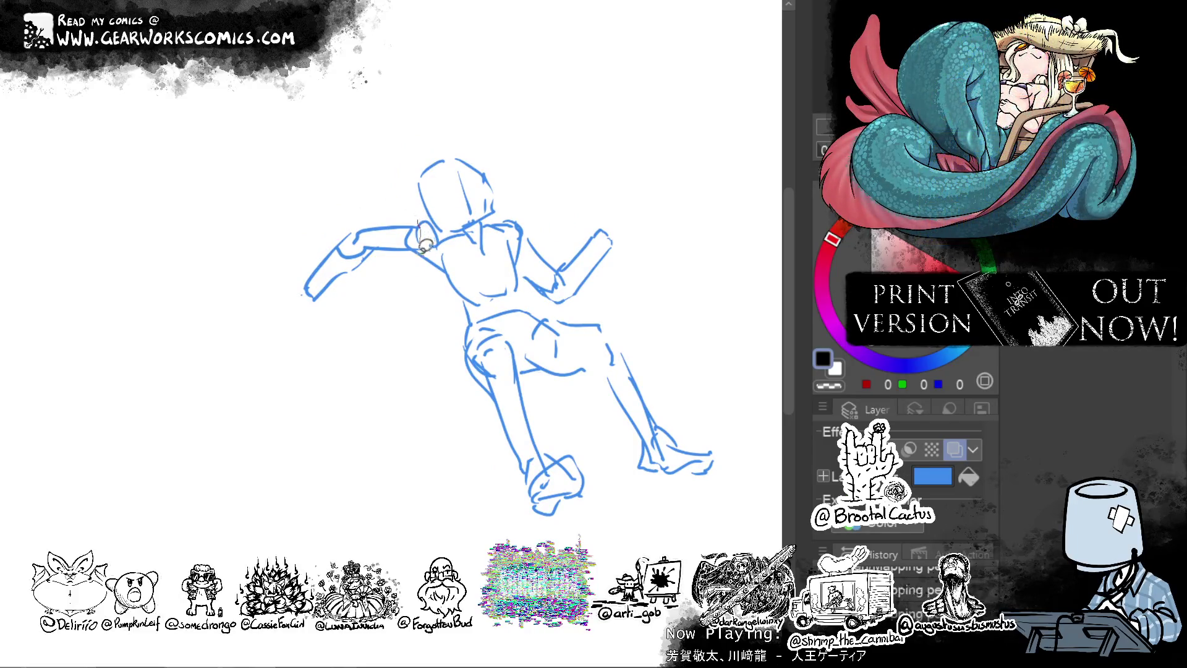
drag(419, 218, 415, 258)
click(419, 381)
drag(547, 133, 570, 234)
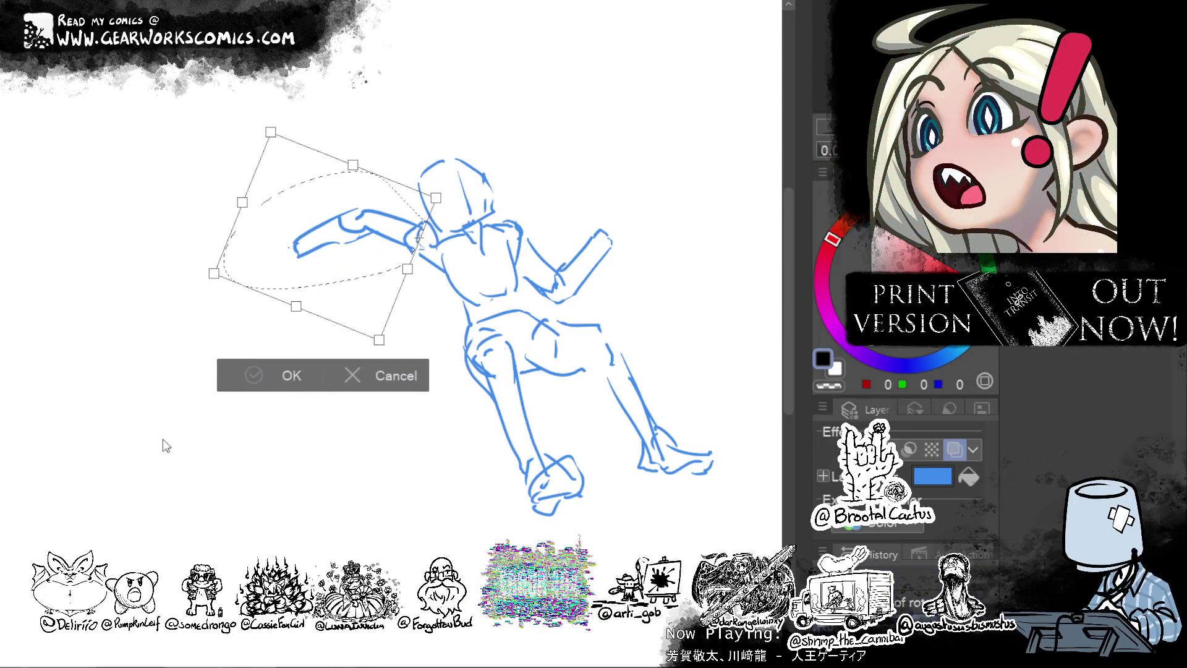
click(223, 380)
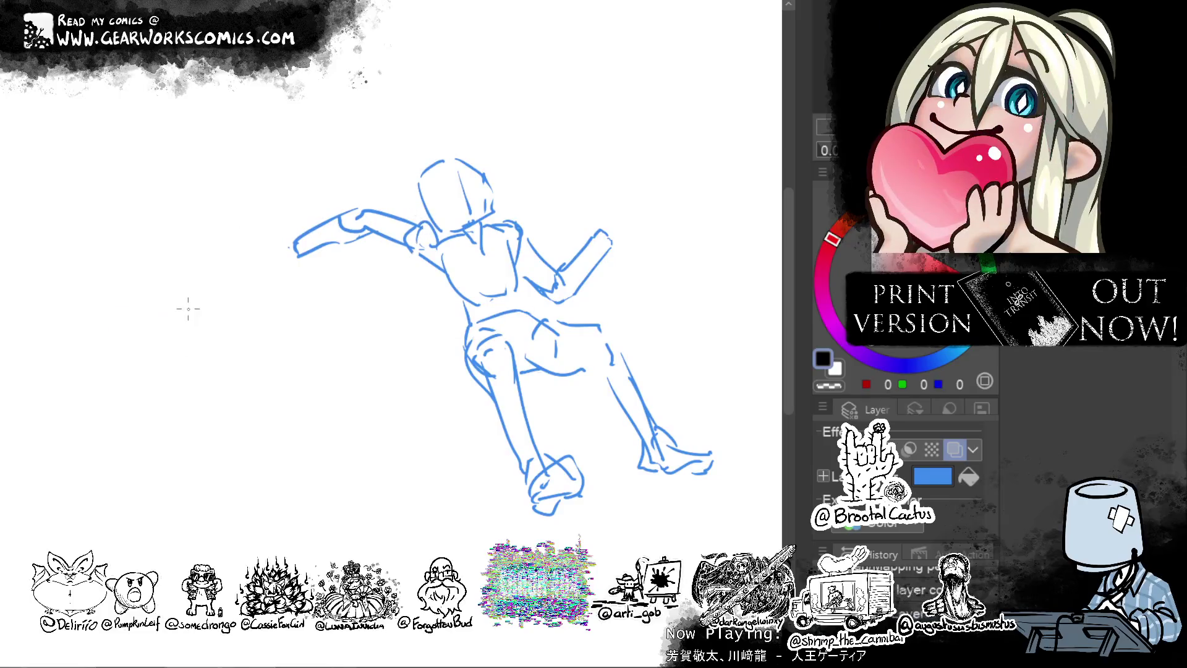
drag(218, 386, 282, 383)
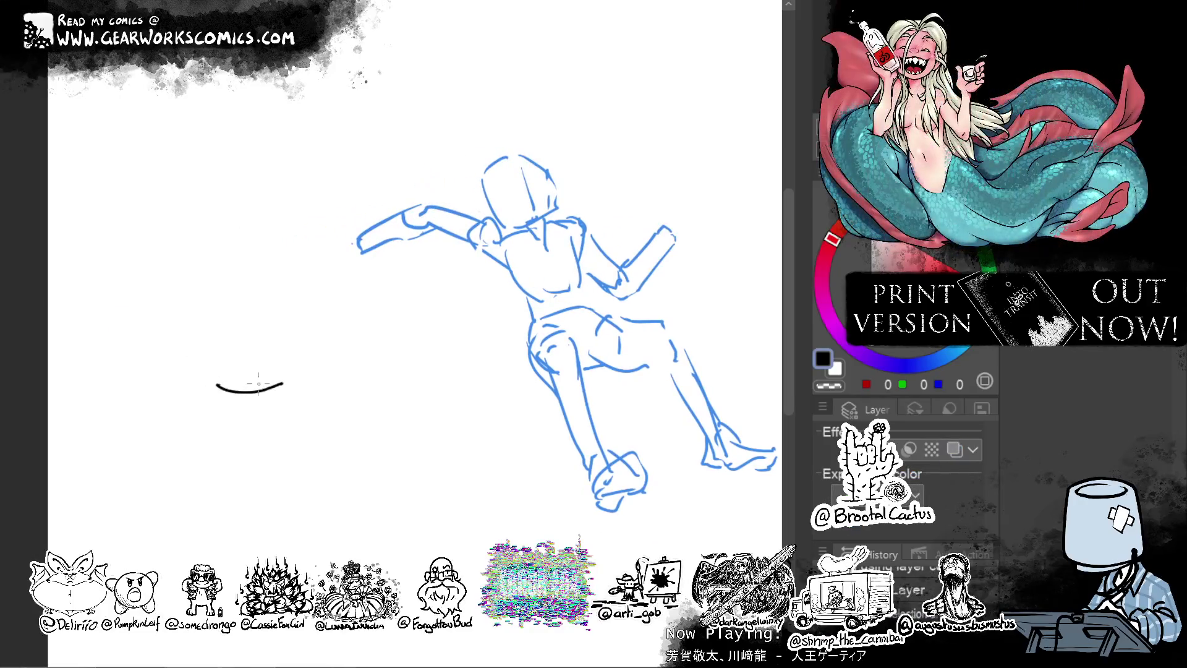
Sketch a black boxy head with a U-shaped jaw and side lines left of the blue figure.
mouse_move(211, 345)
mouse_down()
mouse_move(214, 386)
mouse_move(260, 315)
mouse_move(283, 376)
mouse_move(267, 431)
mouse_up()
key(ctrl+z)
key(ctrl+z)
mouse_move(274, 388)
mouse_down()
mouse_move(252, 424)
mouse_move(219, 393)
mouse_up()
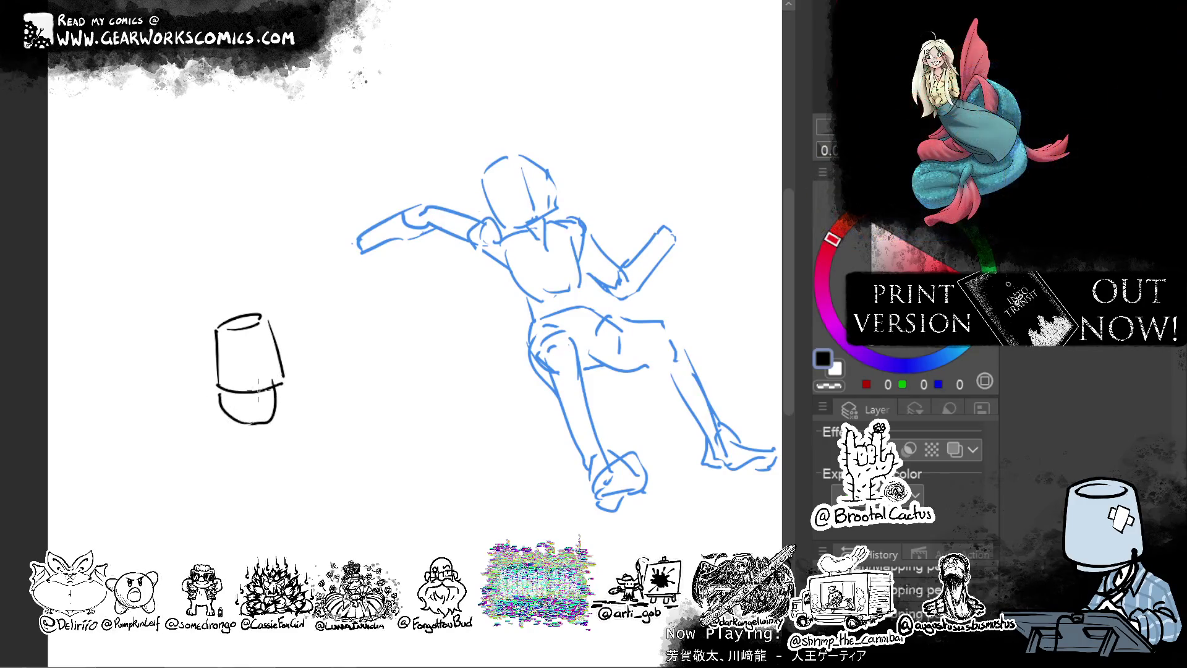
drag(288, 373, 308, 325)
mouse_move(296, 370)
mouse_down()
mouse_move(290, 396)
mouse_move(347, 381)
mouse_move(332, 358)
mouse_up()
key(ctrl+z)
key(ctrl+z)
drag(345, 361, 346, 418)
mouse_move(318, 387)
mouse_down()
mouse_move(315, 418)
mouse_move(275, 436)
mouse_move(327, 417)
mouse_move(291, 412)
mouse_up()
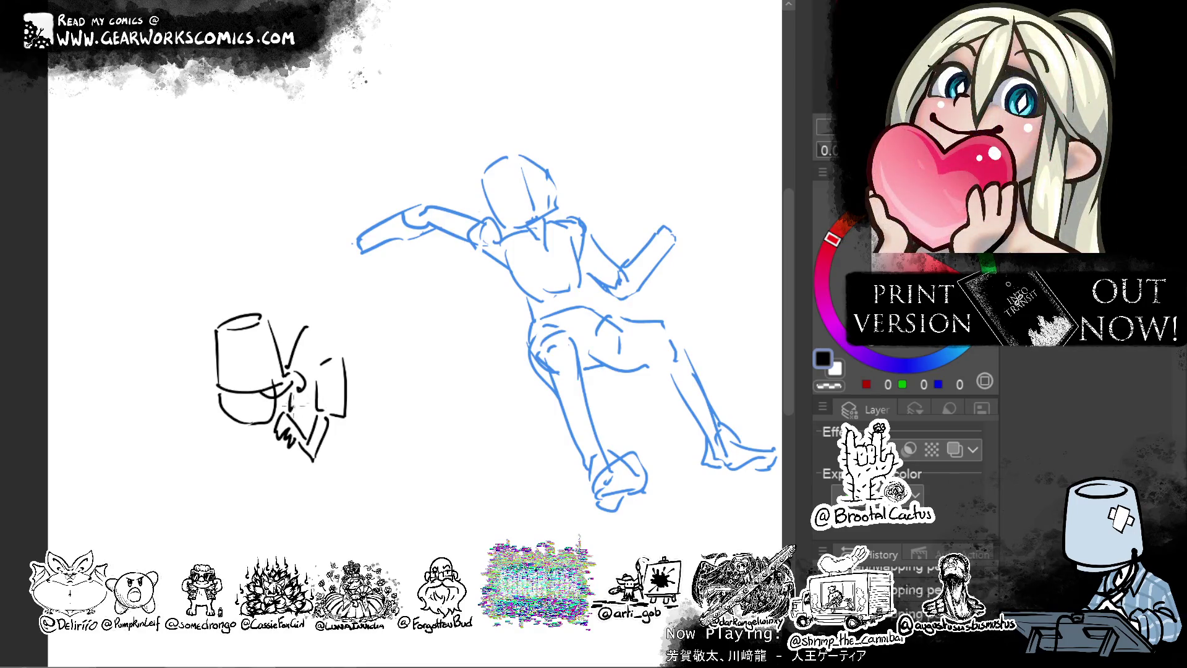
Add a rounded face outline and detail lines beside the boxy head.
mouse_move(319, 325)
mouse_down()
mouse_move(364, 381)
mouse_move(341, 463)
mouse_up()
key(ctrl+z)
key(ctrl+z)
mouse_move(350, 414)
mouse_down()
mouse_move(346, 455)
mouse_move(332, 454)
mouse_up()
key(ctrl+z)
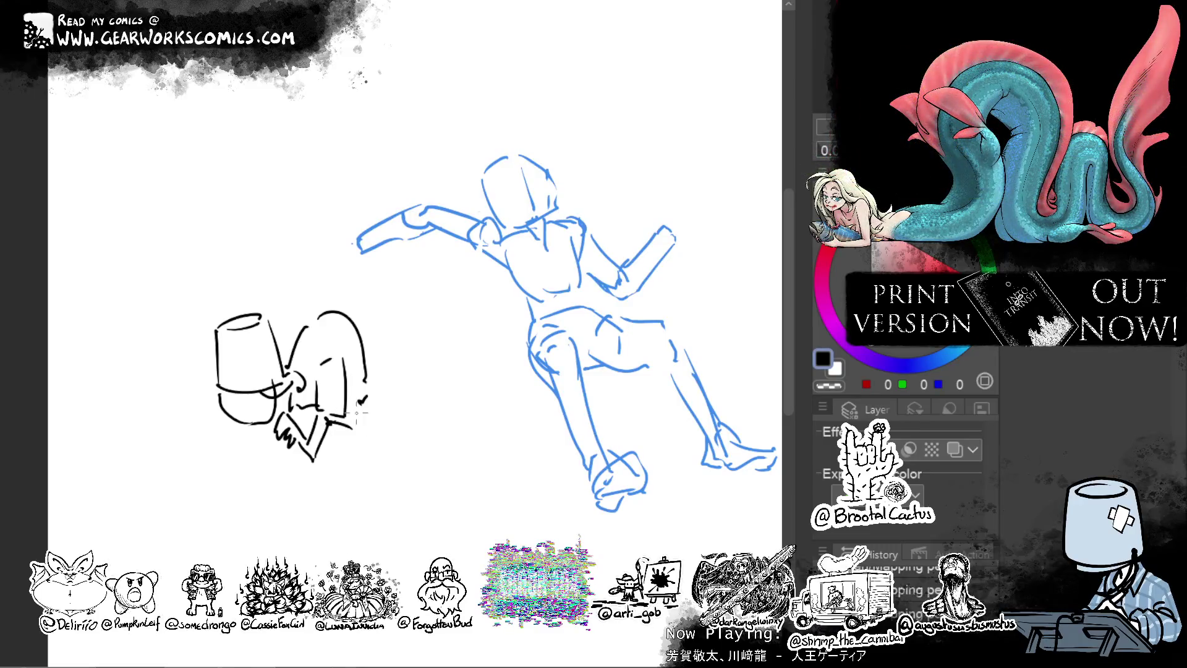
drag(369, 391, 343, 474)
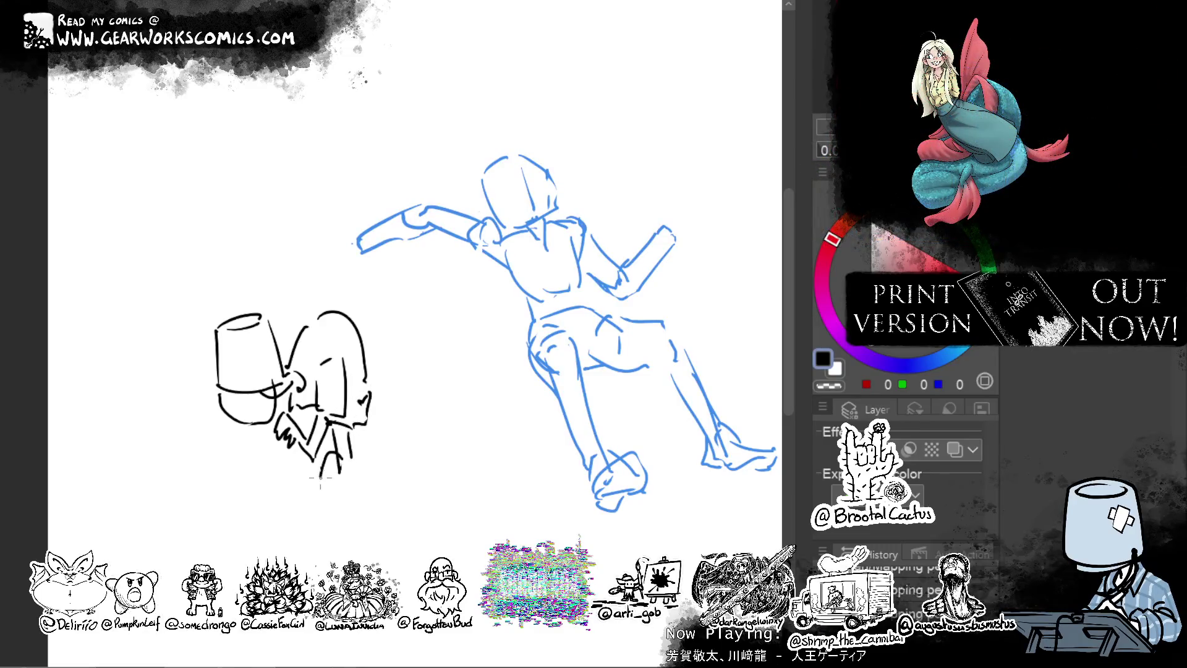
drag(354, 440, 395, 439)
drag(389, 362, 379, 432)
key(ctrl+z)
mouse_move(370, 347)
mouse_down()
mouse_move(414, 366)
mouse_move(378, 401)
mouse_move(396, 434)
mouse_move(360, 509)
mouse_up()
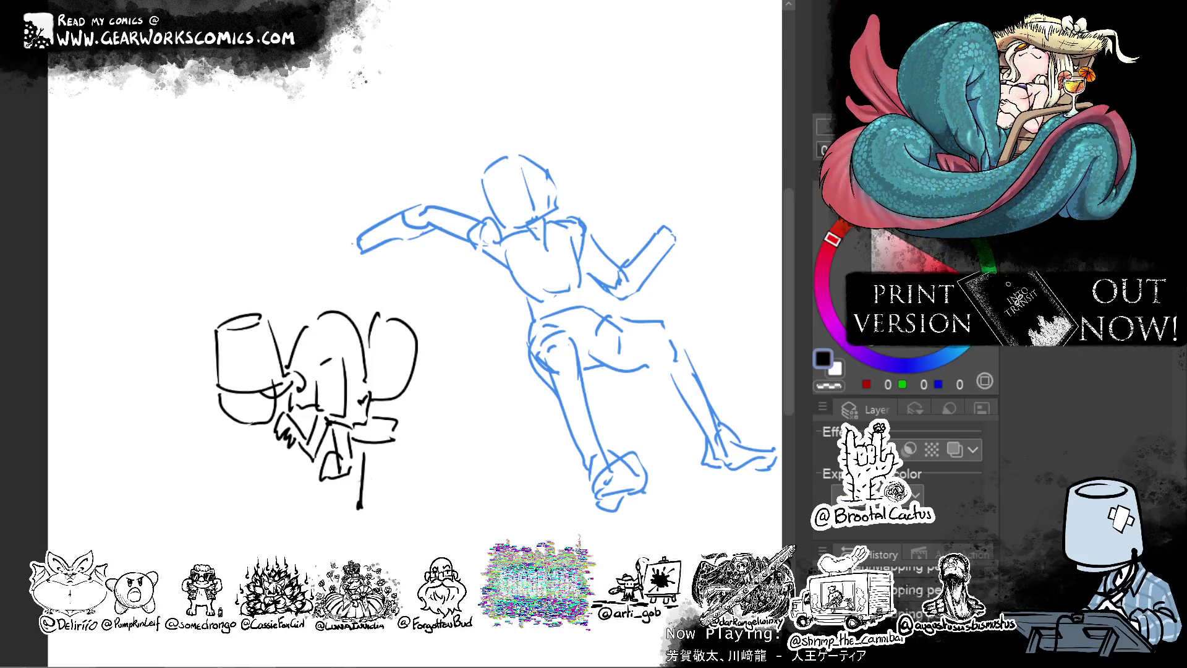
Add lines beneath the black sketch, then lasso and delete the whole black sketch.
drag(243, 435, 275, 434)
drag(304, 462, 237, 449)
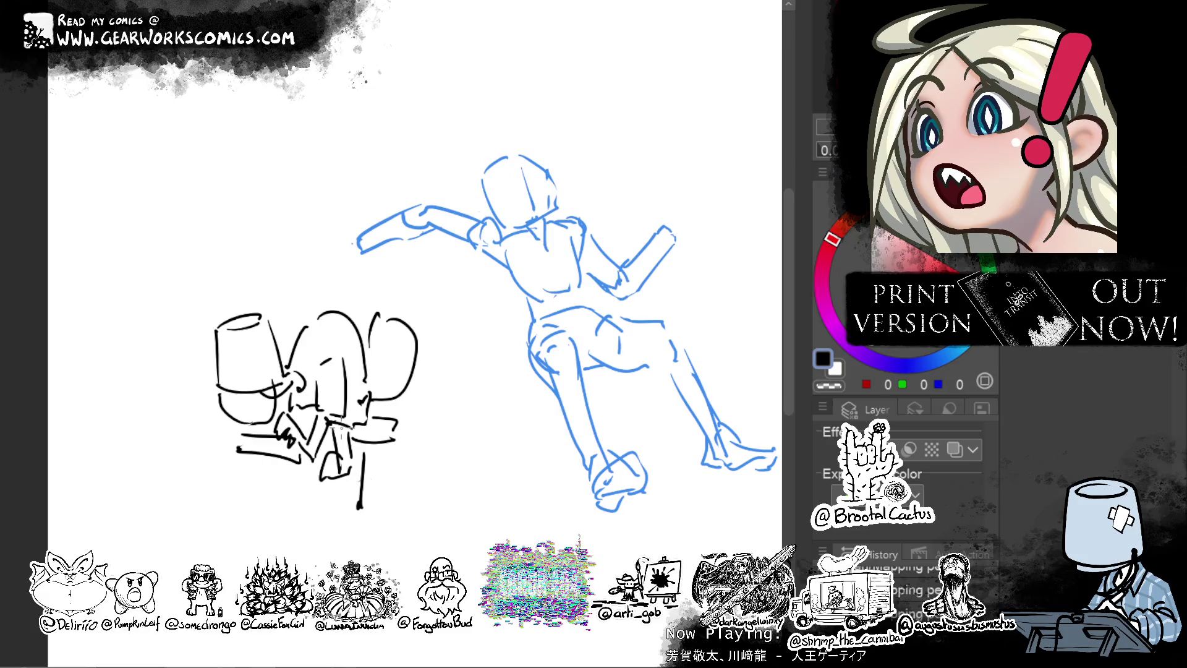
mouse_move(387, 275)
mouse_down()
mouse_move(365, 258)
mouse_move(186, 445)
mouse_move(463, 466)
mouse_move(438, 321)
mouse_up()
key(Delete)
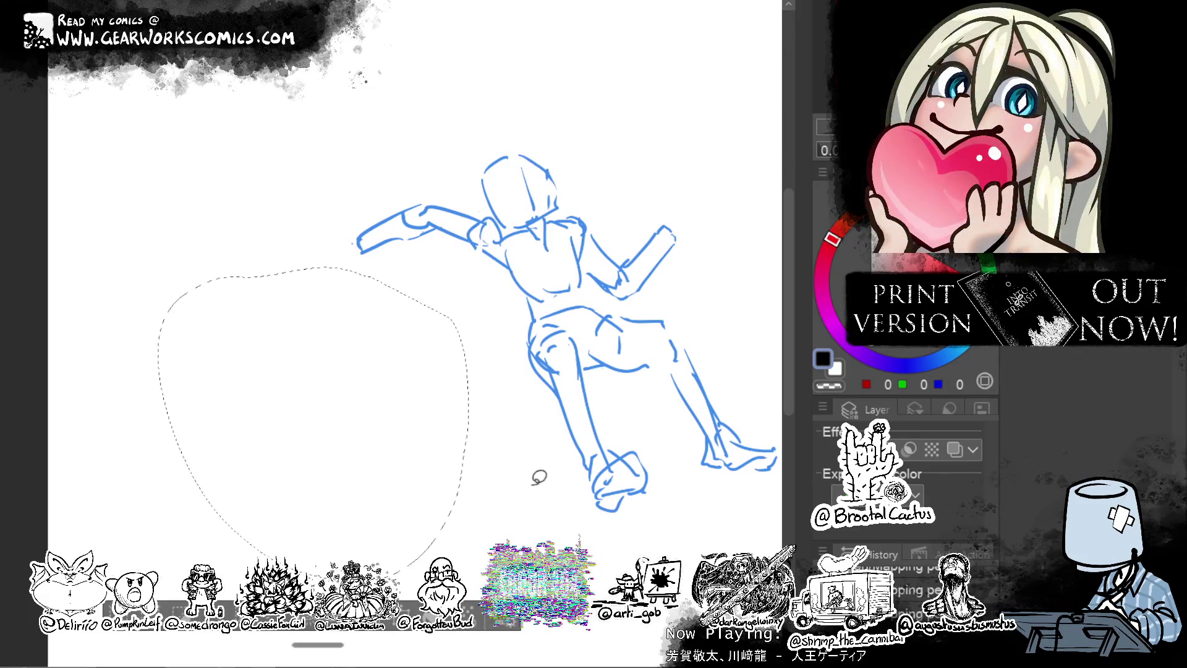
Clear the selection and draw a black box head above the blue arm.
key(ctrl+d)
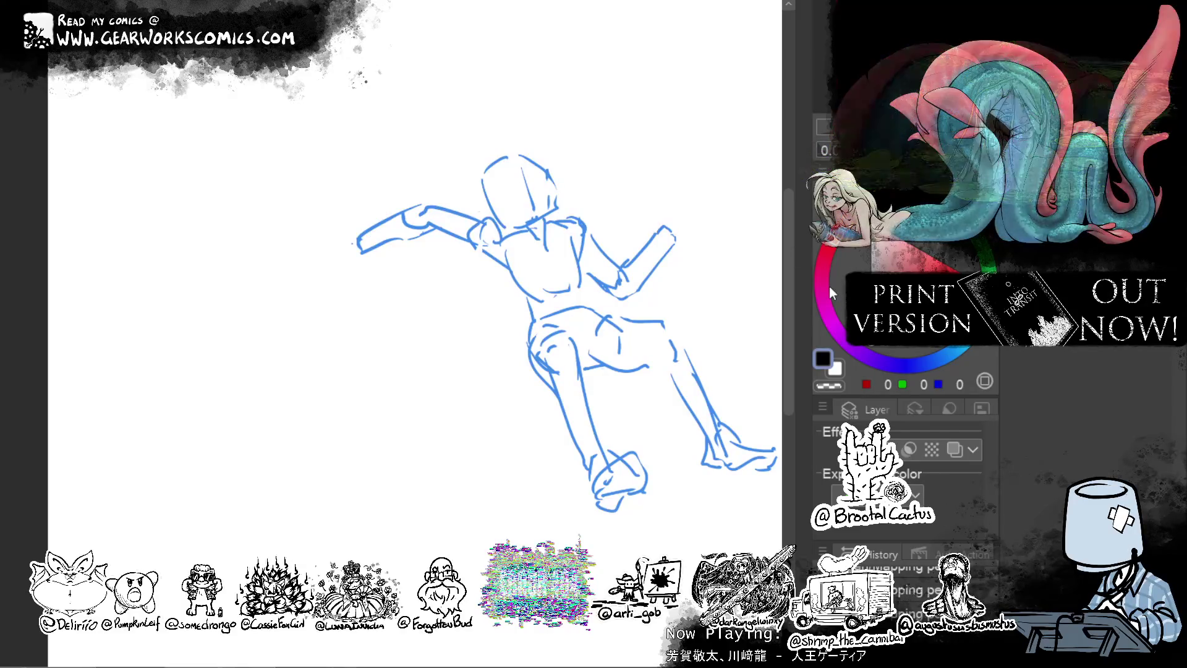
drag(542, 414, 549, 456)
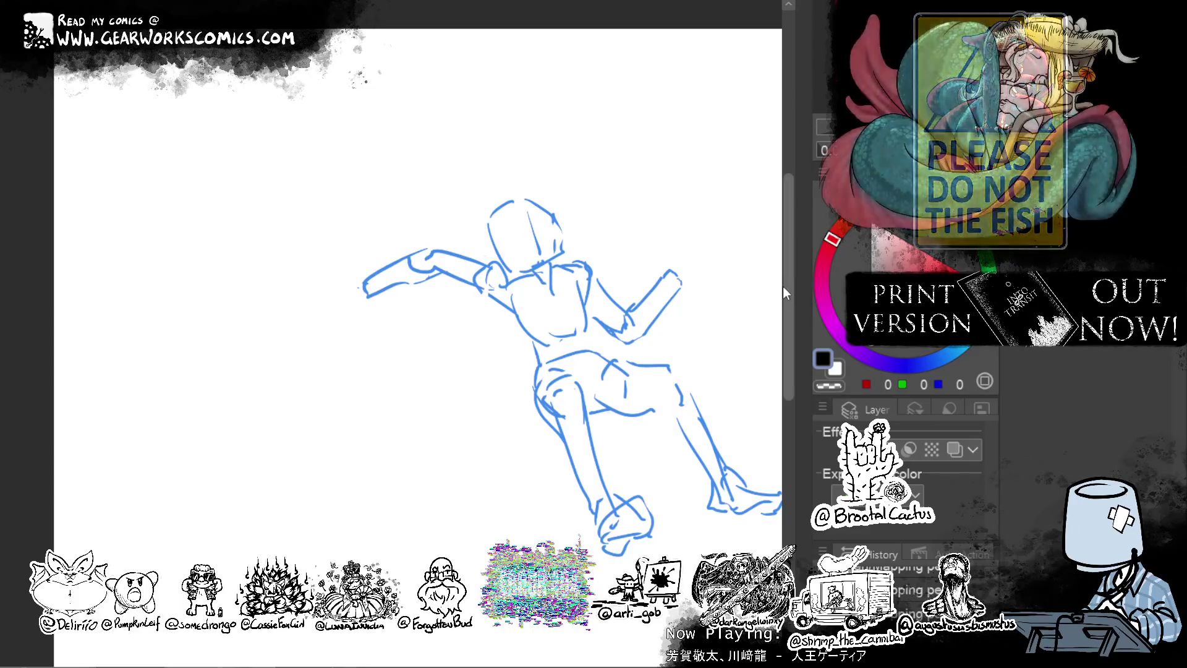
drag(520, 463, 652, 472)
drag(731, 207, 663, 185)
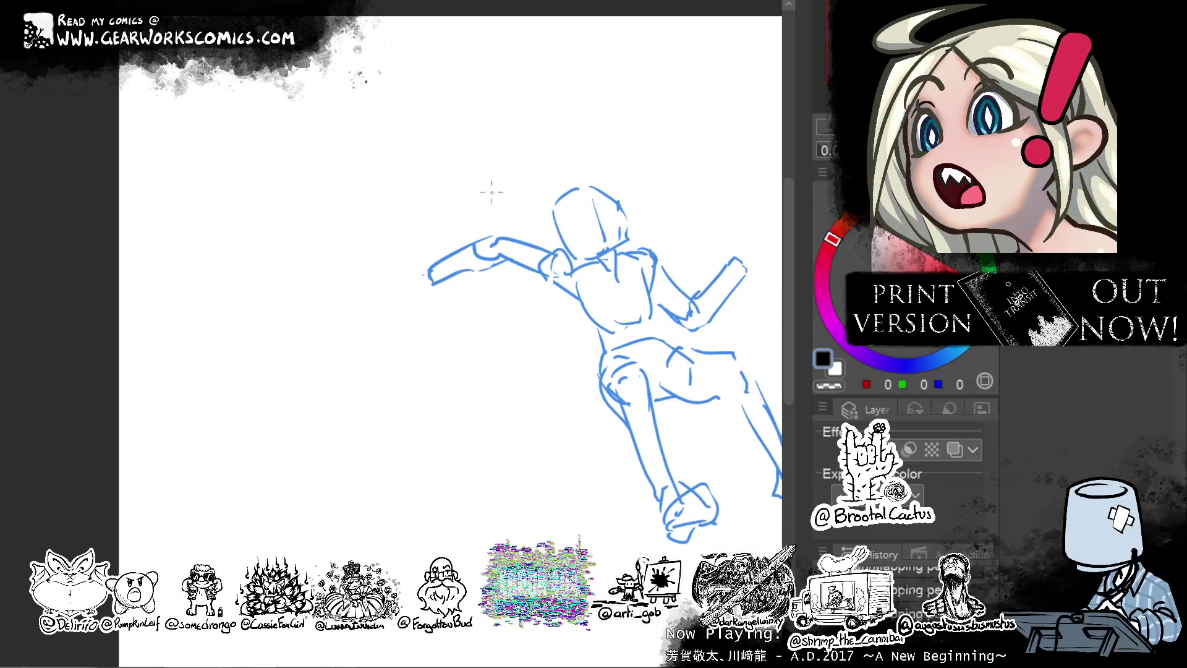
drag(471, 194, 464, 250)
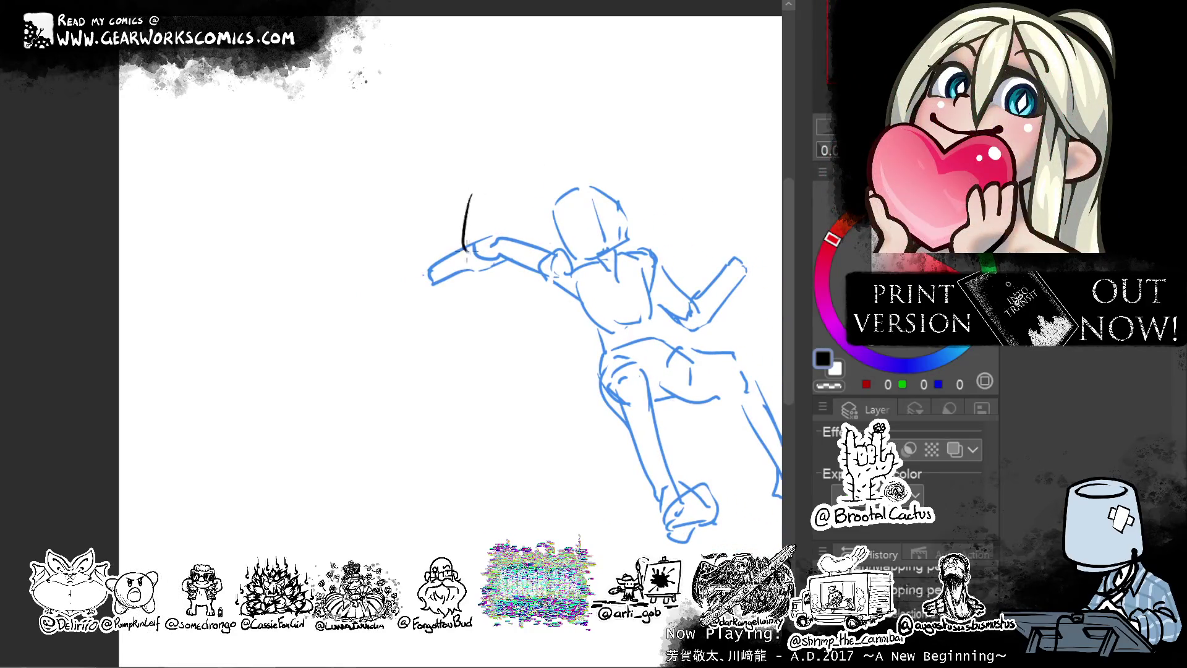
mouse_move(475, 181)
mouse_down()
mouse_move(521, 194)
mouse_move(509, 251)
mouse_up()
key(ctrl+z)
key(ctrl+z)
key(ctrl+z)
mouse_move(521, 196)
mouse_down()
mouse_move(493, 259)
mouse_move(473, 253)
mouse_move(502, 243)
mouse_up()
key(ctrl+z)
key(ctrl+z)
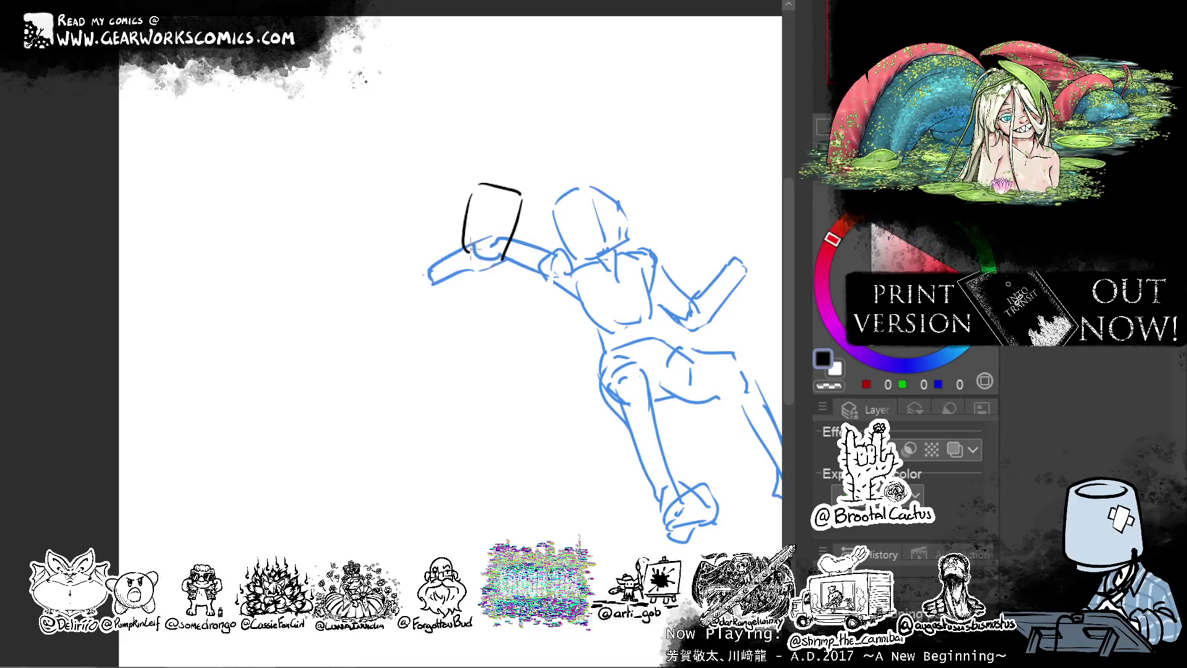
Draw the body under the box head with shoulder, V and U strokes, then lasso the figure.
drag(566, 372, 548, 363)
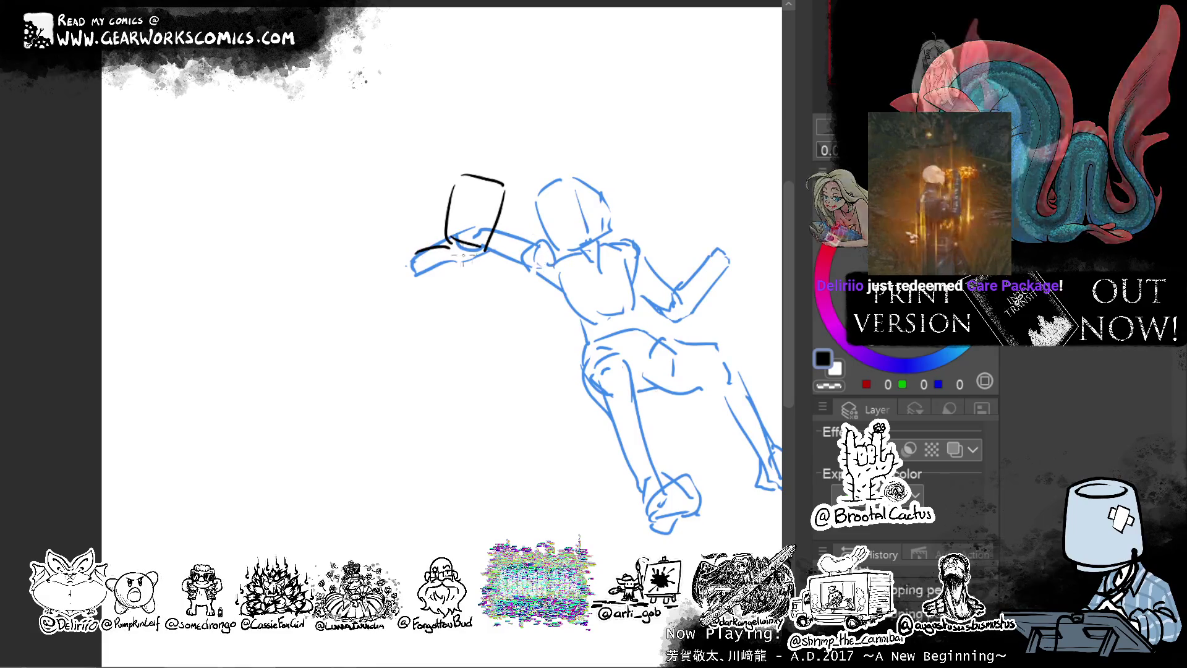
mouse_move(434, 246)
mouse_down()
mouse_move(484, 260)
mouse_move(497, 297)
mouse_move(420, 304)
mouse_move(416, 323)
mouse_move(439, 334)
mouse_move(450, 316)
mouse_move(504, 300)
mouse_up()
key(ctrl+z)
key(ctrl+z)
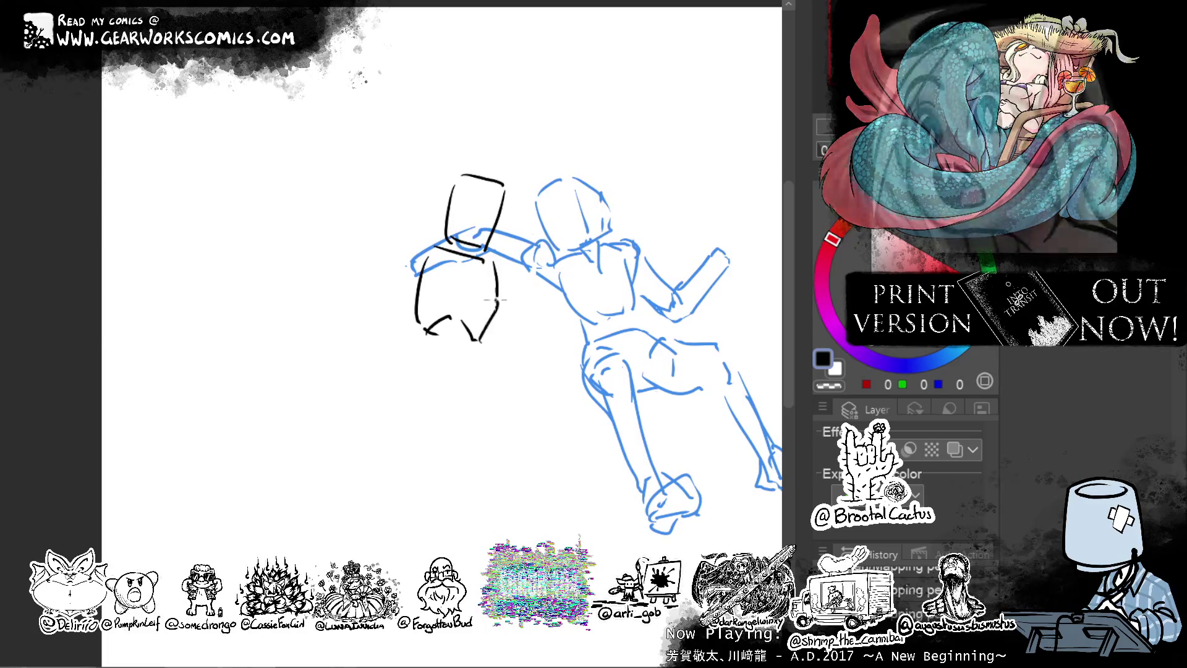
key(ctrl+z)
drag(474, 342, 498, 303)
key(ctrl+z)
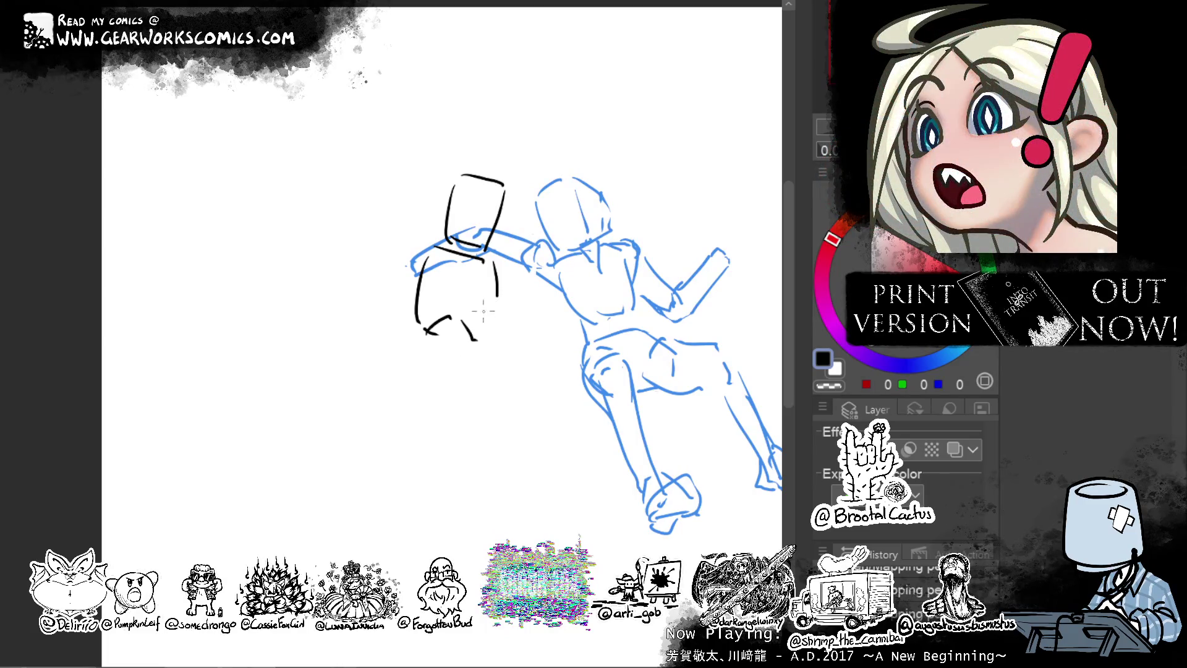
mouse_move(426, 349)
mouse_down()
mouse_move(466, 364)
mouse_move(441, 419)
mouse_up()
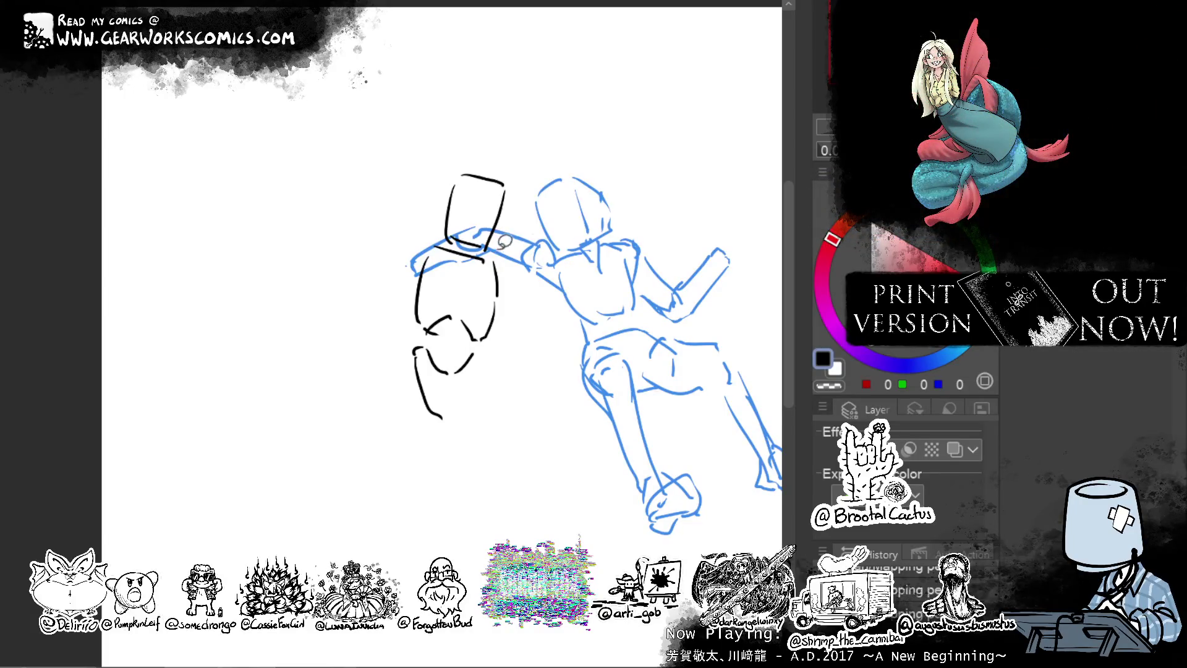
mouse_move(488, 244)
mouse_down()
mouse_move(451, 424)
mouse_move(538, 291)
mouse_up()
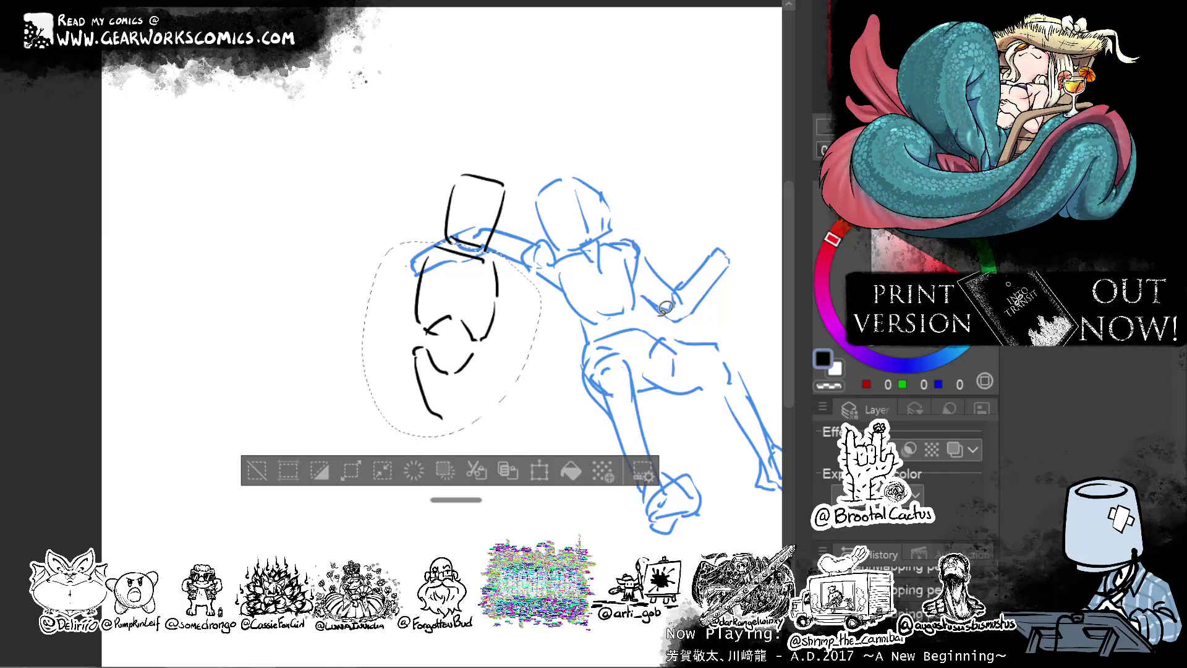
Draw a long black arm across the blue shoulders to a hooked hand, then begin the diagram above.
key(ctrl+t)
drag(516, 367, 527, 369)
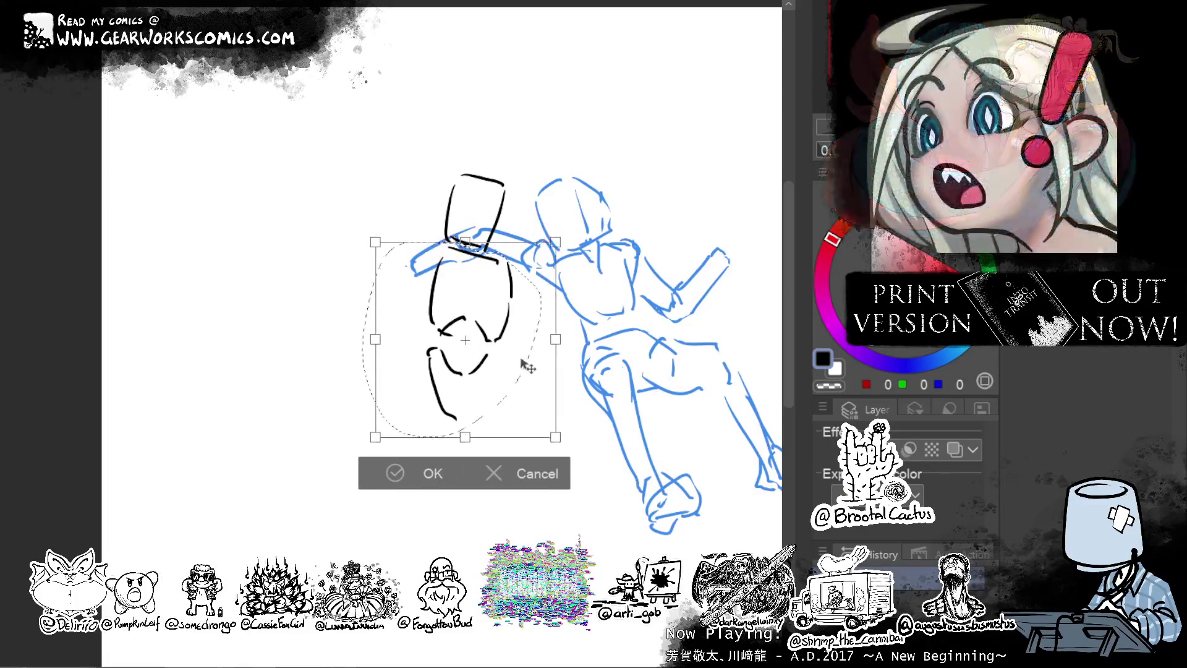
key(Escape)
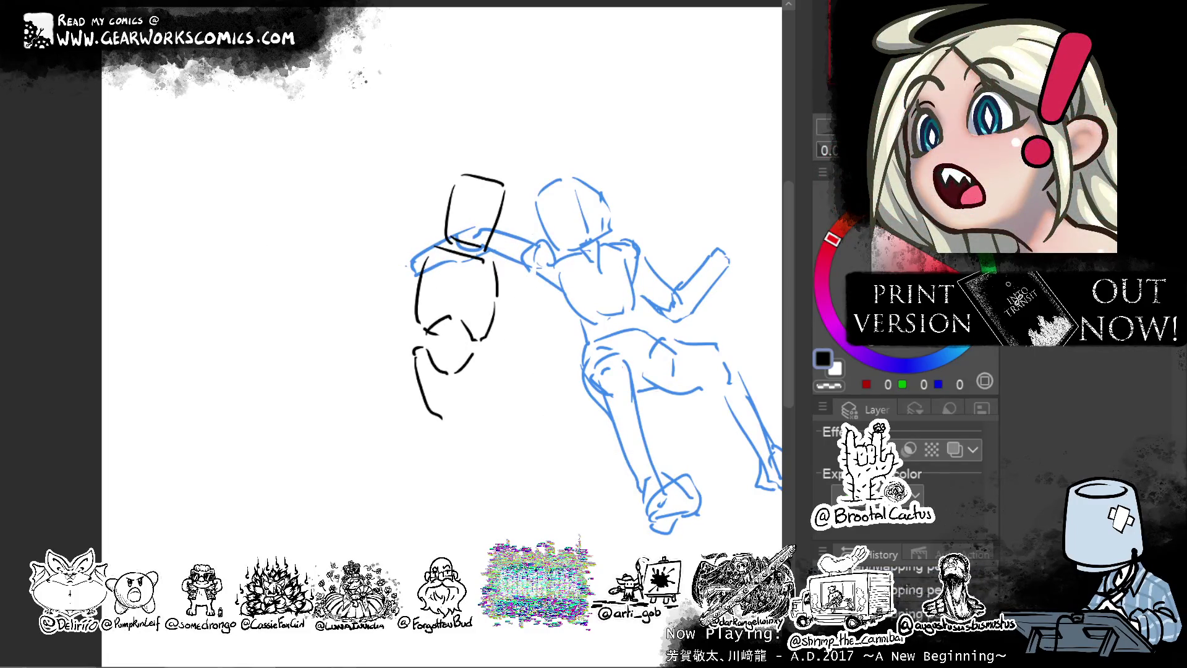
drag(745, 176, 600, 176)
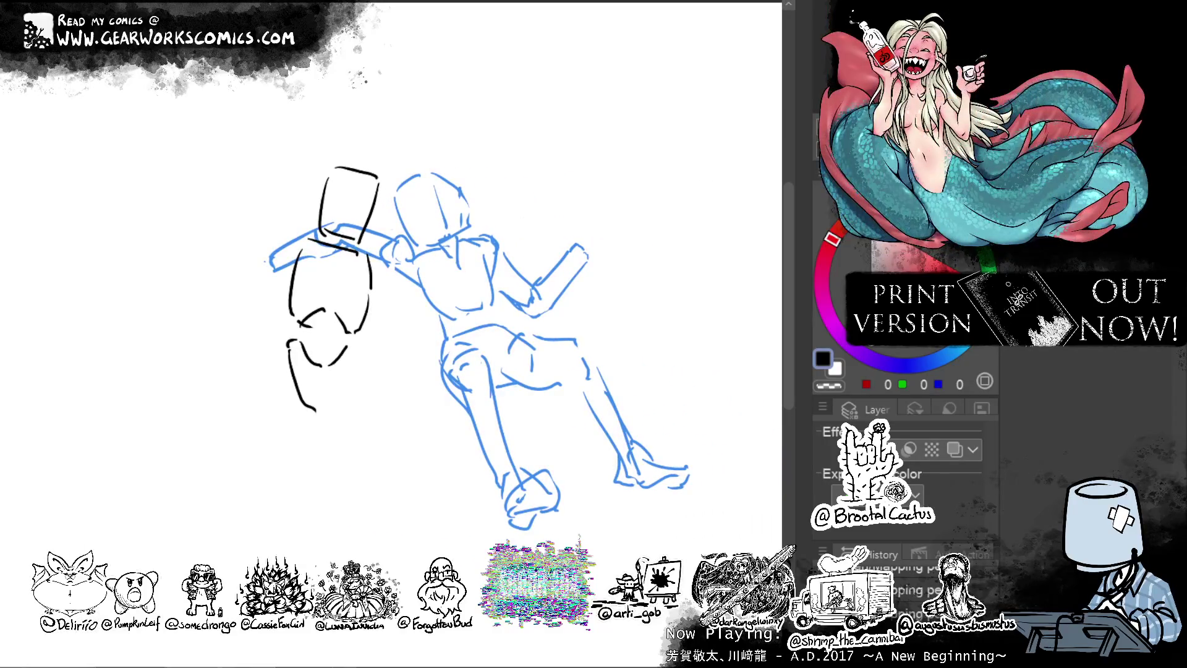
drag(372, 283, 452, 217)
mouse_move(408, 263)
mouse_down()
mouse_move(449, 239)
mouse_move(513, 248)
mouse_move(488, 246)
mouse_move(508, 275)
mouse_up()
key(ctrl+z)
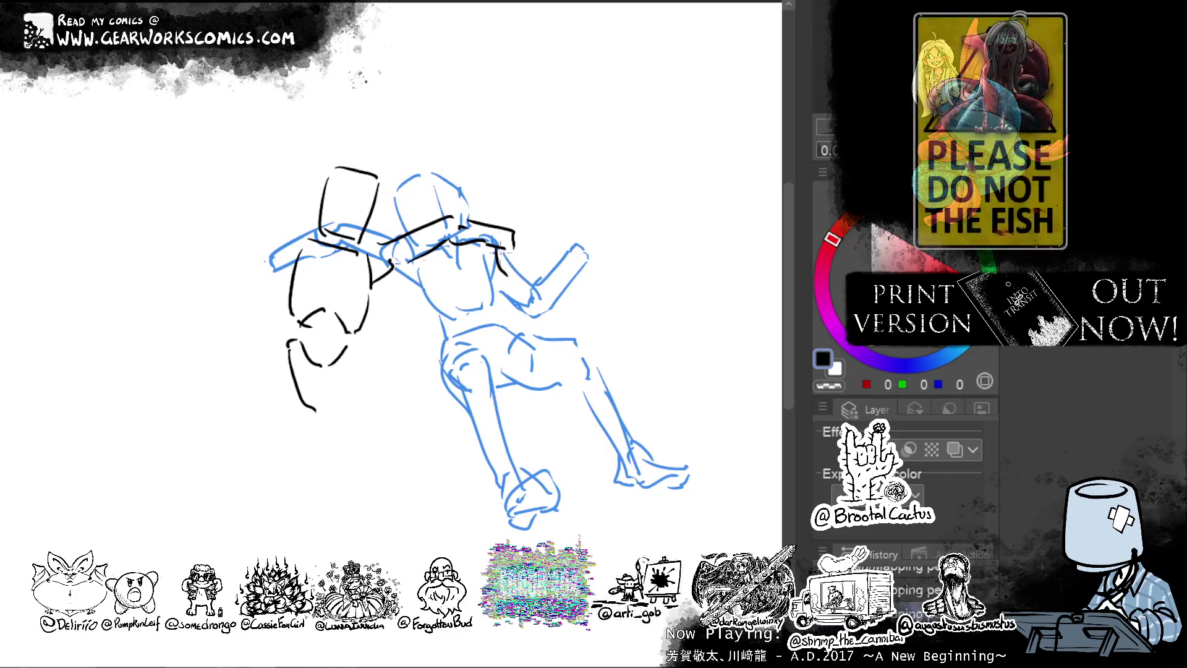
key(ctrl+z)
drag(499, 256, 523, 278)
mouse_move(513, 232)
mouse_down()
mouse_move(539, 250)
mouse_move(540, 270)
mouse_up()
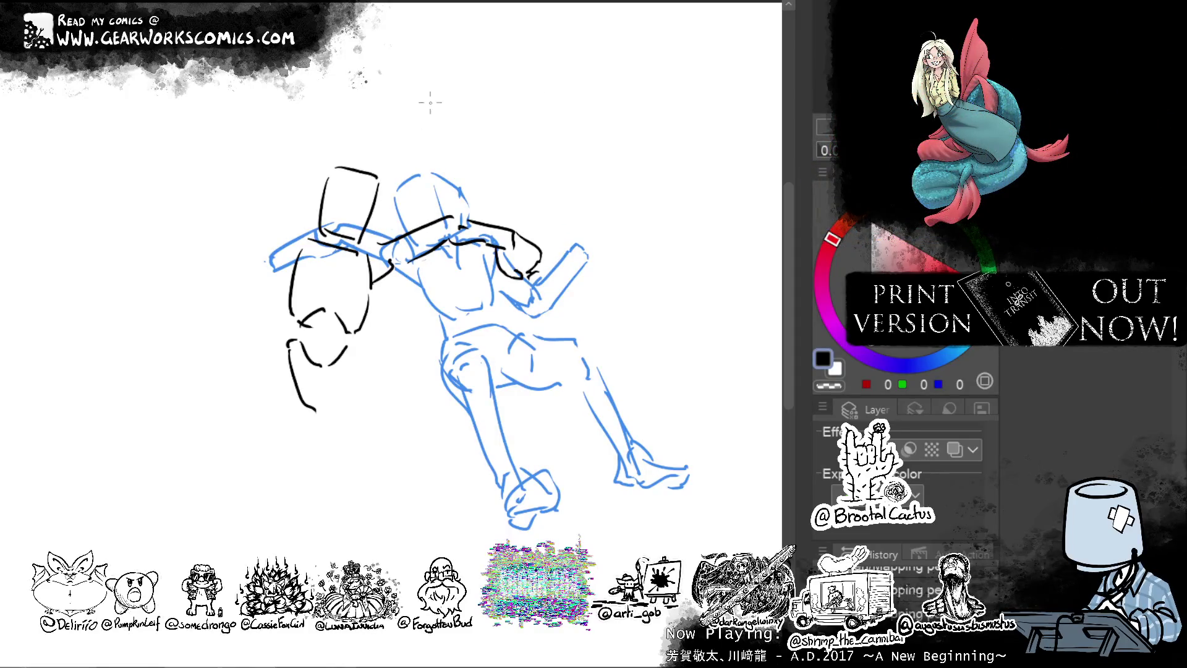
mouse_move(423, 98)
mouse_down()
mouse_move(427, 70)
mouse_move(441, 131)
mouse_move(391, 120)
mouse_up()
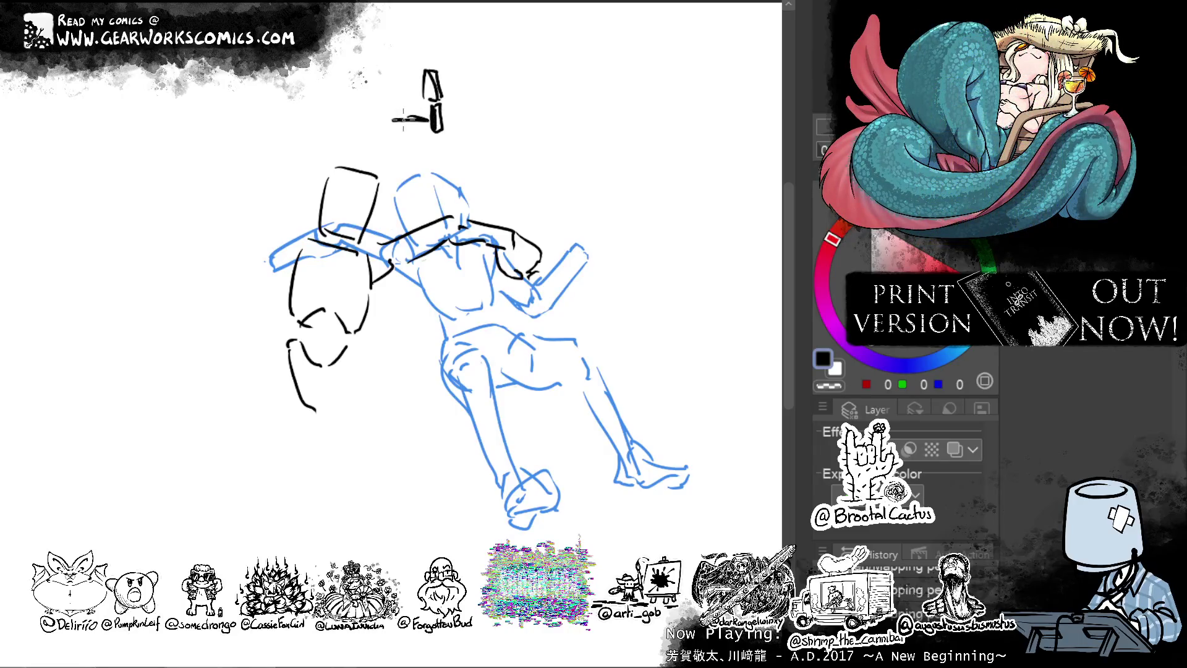
Draw a long capped line above the figures with tiny seated figures at a table and at the left end.
mouse_move(457, 99)
mouse_down()
mouse_move(457, 126)
mouse_move(747, 124)
mouse_move(717, 154)
mouse_up()
mouse_move(702, 97)
mouse_down()
mouse_move(714, 123)
mouse_move(745, 121)
mouse_up()
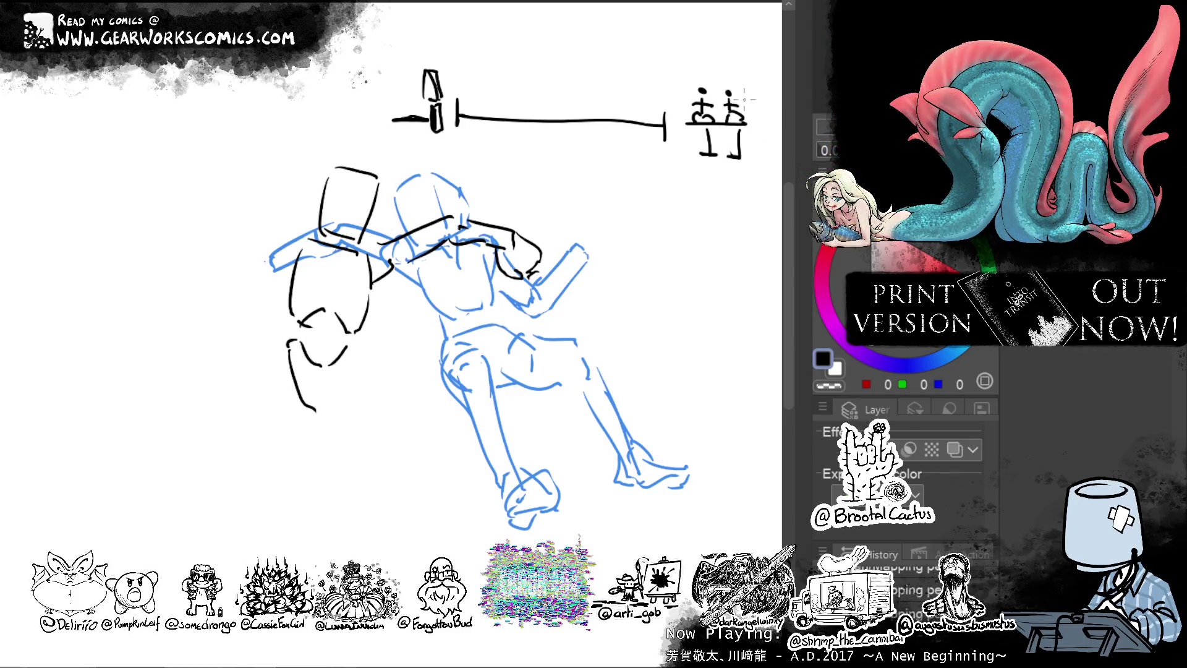
drag(743, 102, 754, 98)
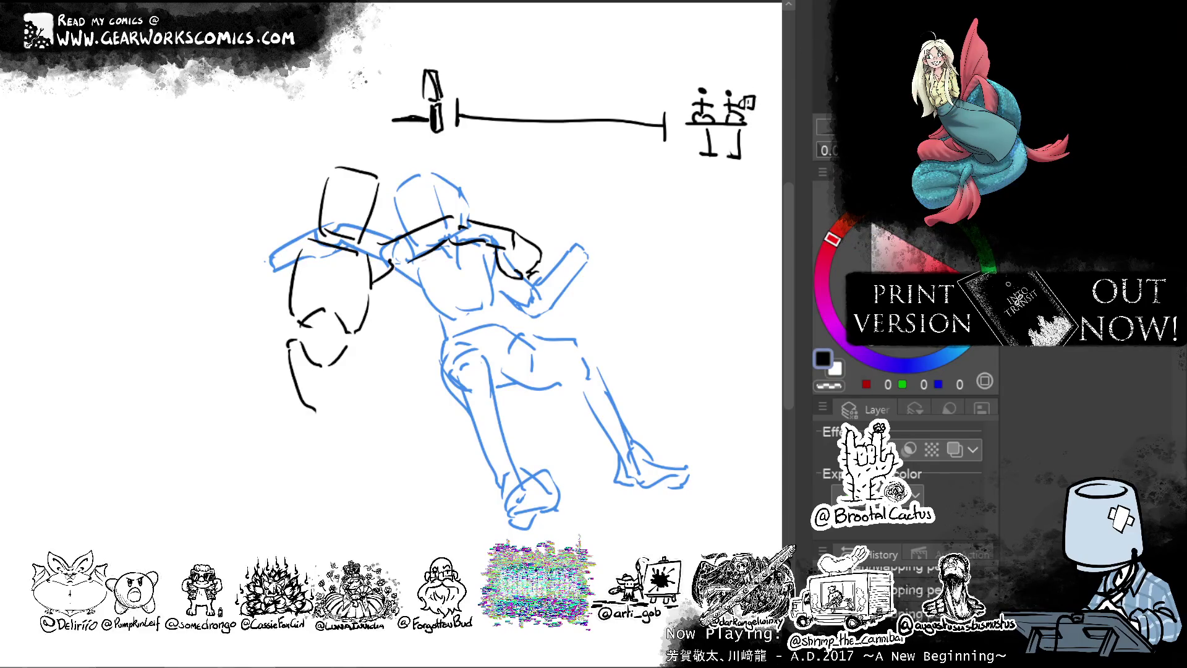
mouse_move(414, 117)
mouse_down()
mouse_move(436, 114)
mouse_move(432, 131)
mouse_move(432, 99)
mouse_move(447, 103)
mouse_move(458, 136)
mouse_move(438, 142)
mouse_move(427, 114)
mouse_move(410, 117)
mouse_up()
drag(413, 136, 415, 118)
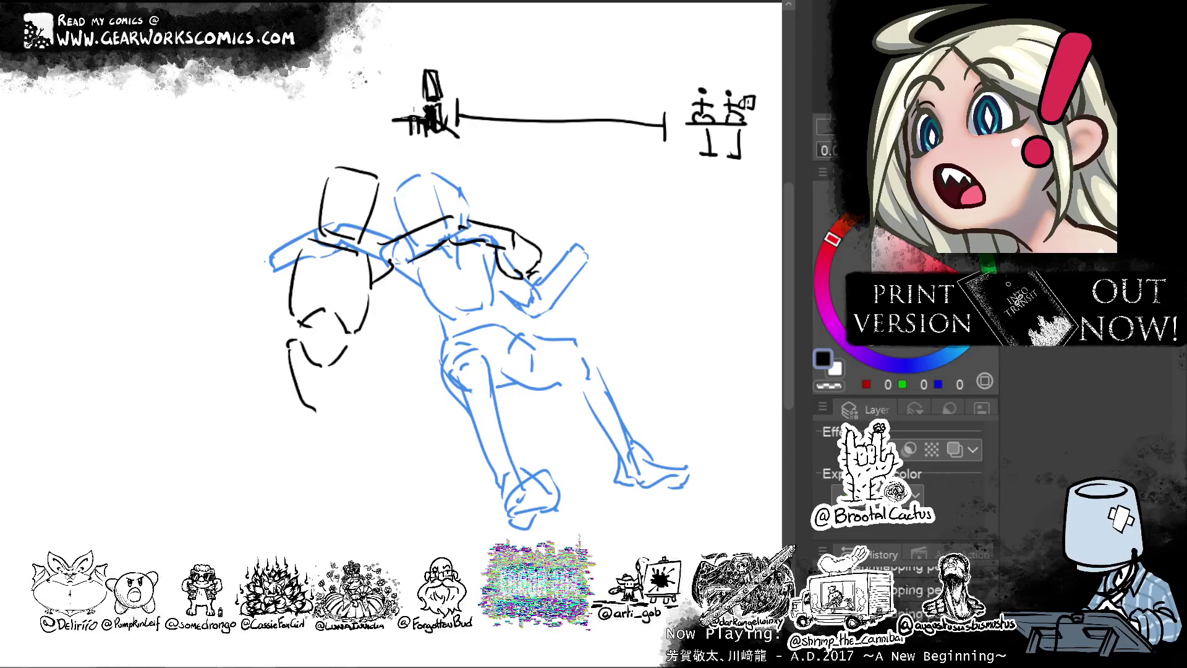
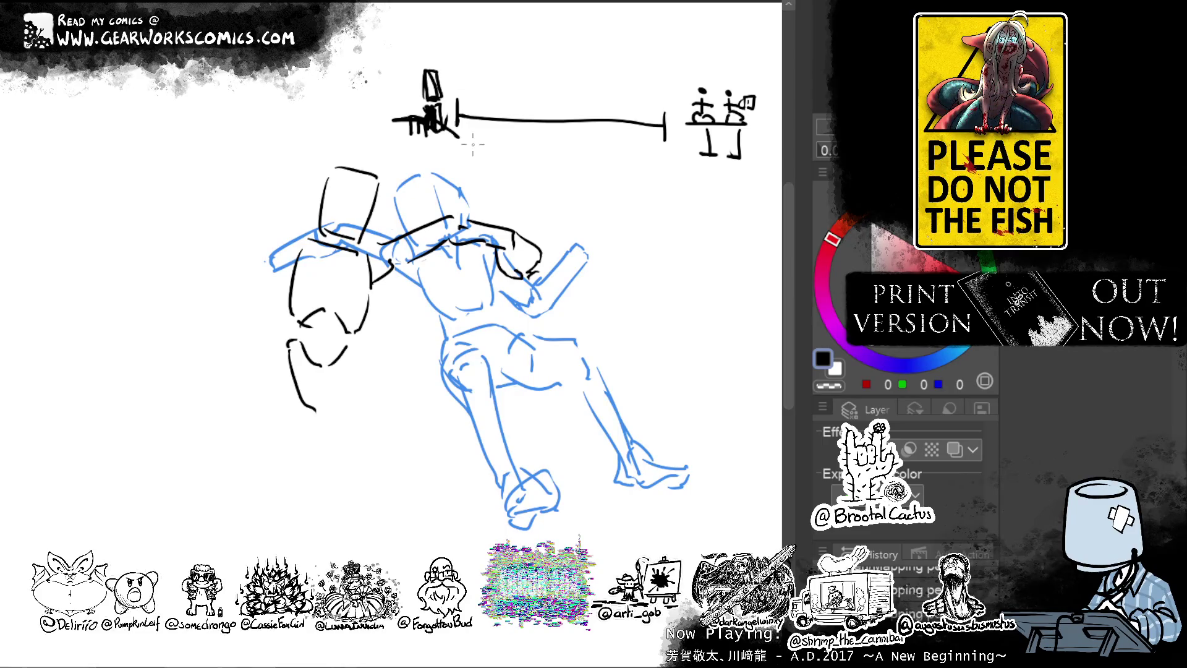
Label the figures a and b with tick marks on the top staging diagram.
mouse_move(356, 150)
mouse_down()
mouse_move(344, 155)
mouse_move(435, 159)
mouse_move(425, 166)
mouse_up()
drag(500, 100, 501, 134)
drag(504, 82, 505, 93)
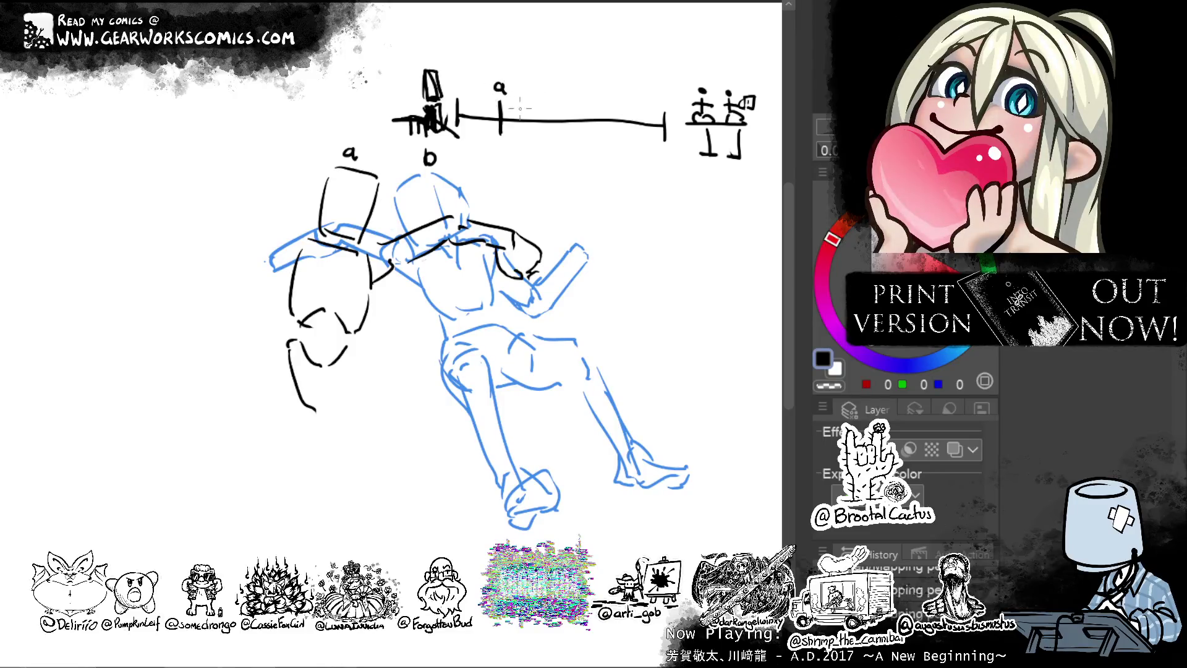
drag(366, 98, 364, 124)
drag(354, 67, 358, 87)
Lasso and delete the top staging diagram with its labels, then deselect.
mouse_move(424, 160)
mouse_down()
mouse_move(343, 155)
mouse_move(690, 15)
mouse_move(748, 166)
mouse_move(612, 187)
mouse_up()
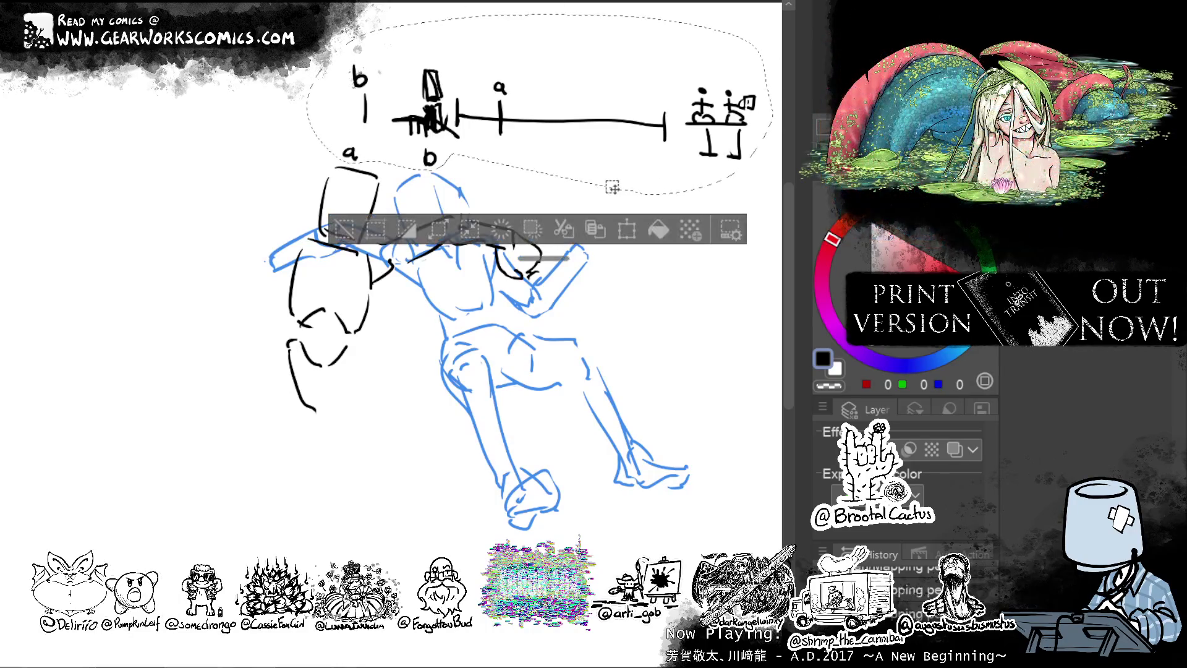
key(Delete)
key(ctrl+d)
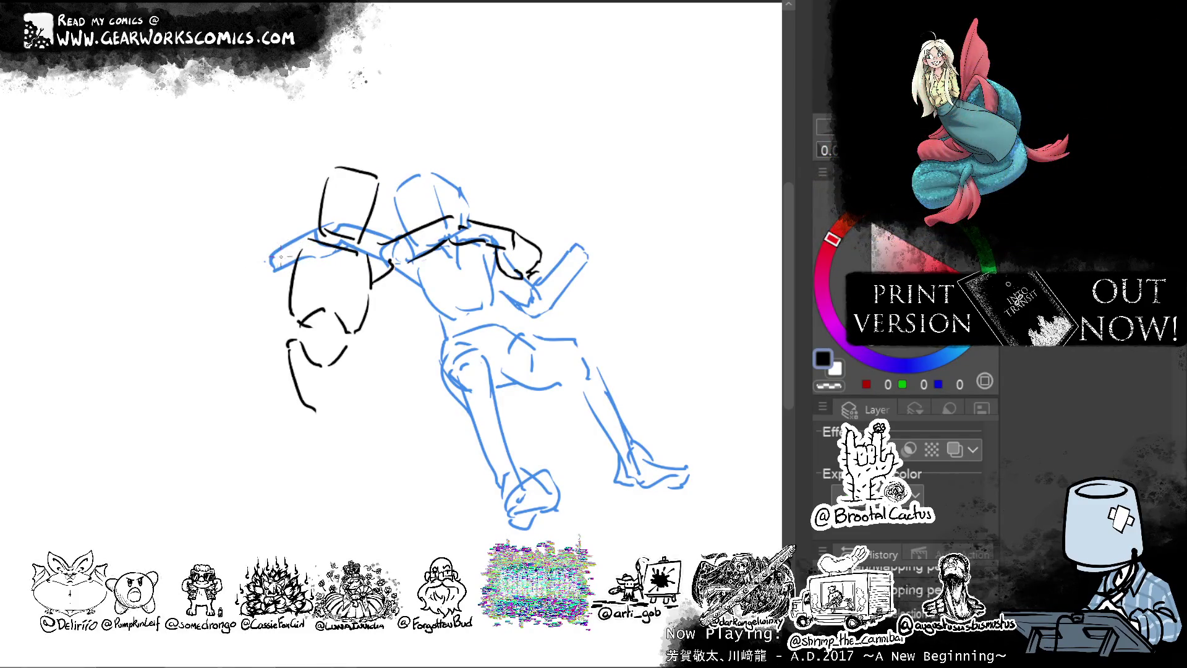
Block in boxy hands on the left arm end and the raised right fist, redoing strokes.
mouse_move(304, 249)
mouse_down()
mouse_move(269, 265)
mouse_move(270, 235)
mouse_move(267, 297)
mouse_up()
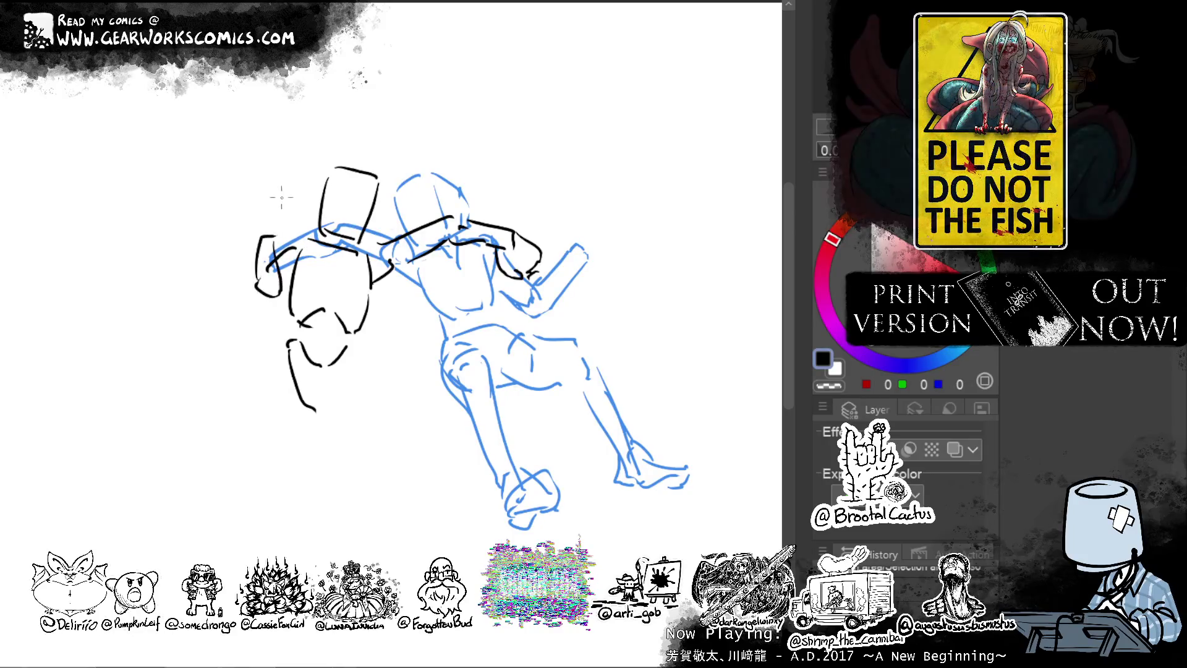
mouse_move(259, 217)
mouse_down()
mouse_move(288, 215)
mouse_move(257, 248)
mouse_move(250, 185)
mouse_move(286, 244)
mouse_move(277, 254)
mouse_up()
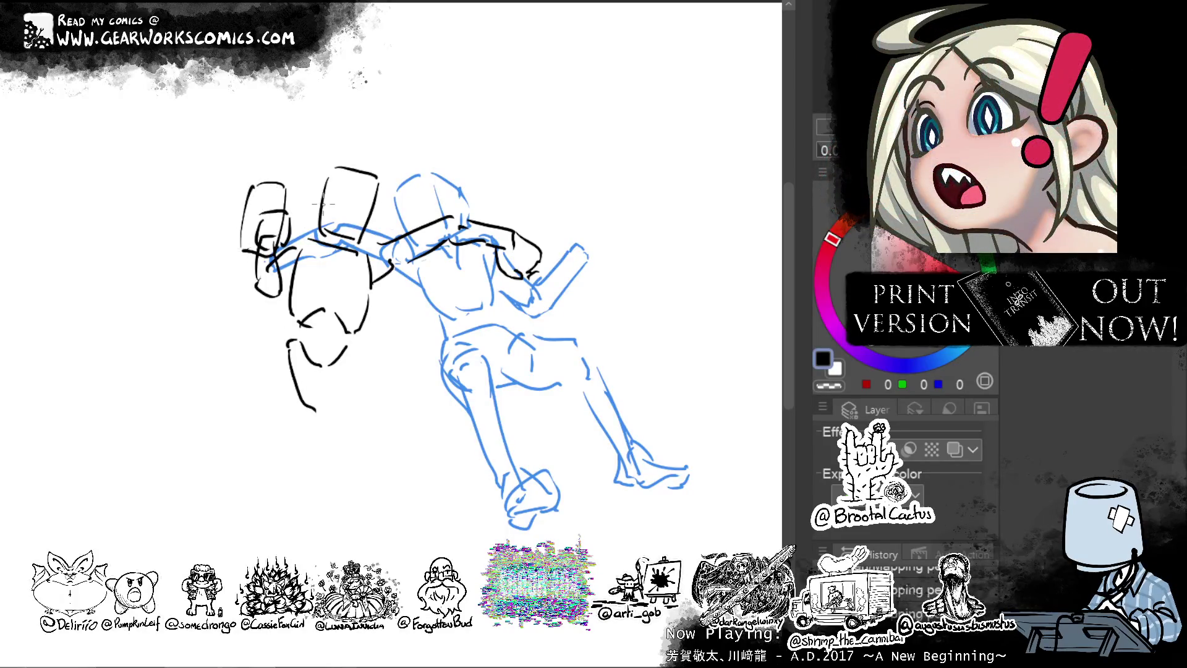
mouse_move(563, 251)
mouse_down()
mouse_move(558, 226)
mouse_move(575, 217)
mouse_move(596, 250)
mouse_up()
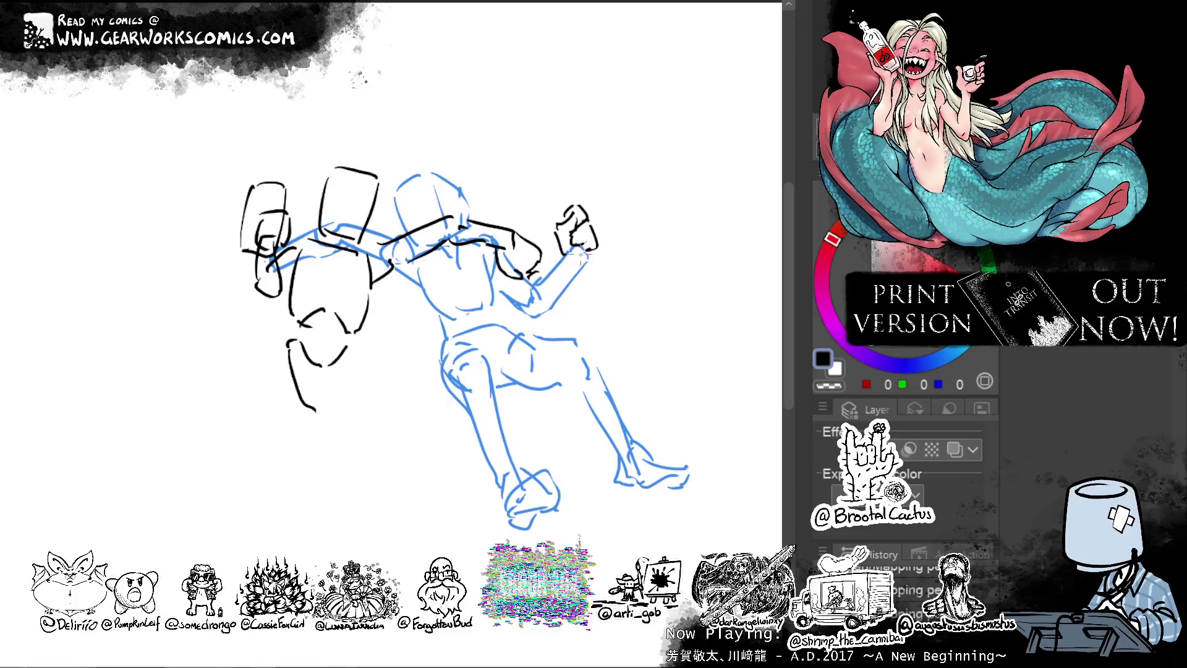
mouse_move(578, 251)
mouse_down()
mouse_move(563, 203)
mouse_move(588, 177)
mouse_move(621, 230)
mouse_up()
key(ctrl+z)
mouse_move(596, 178)
mouse_down()
mouse_move(619, 223)
mouse_move(593, 252)
mouse_up()
key(ctrl+z)
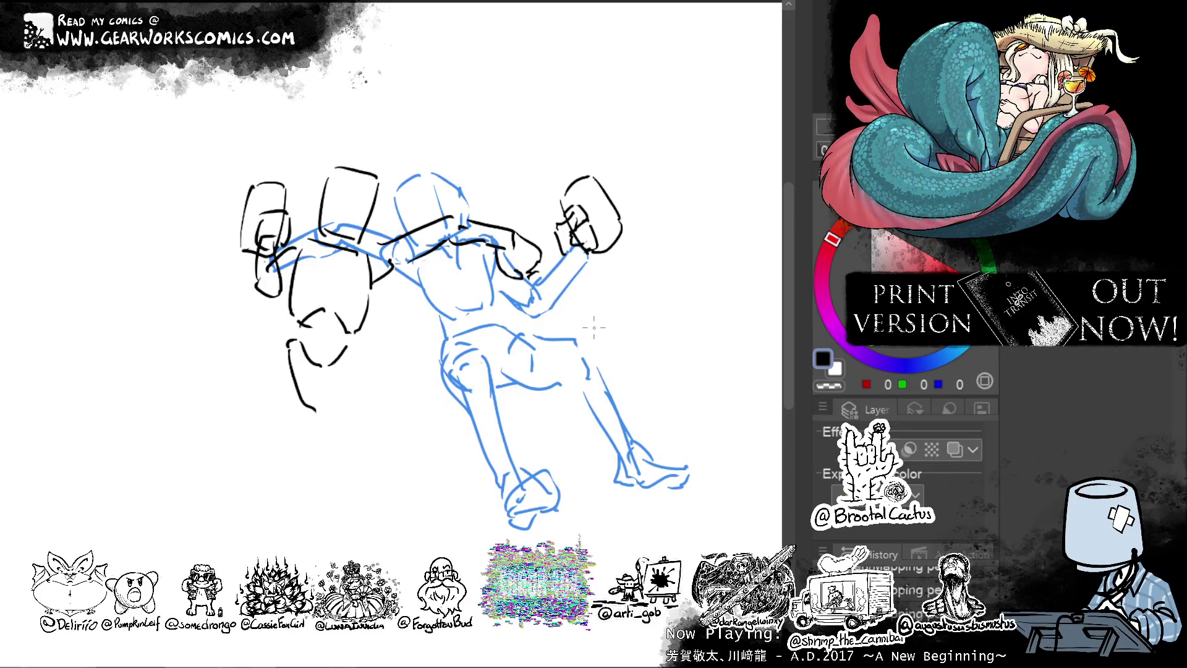
drag(658, 218, 693, 202)
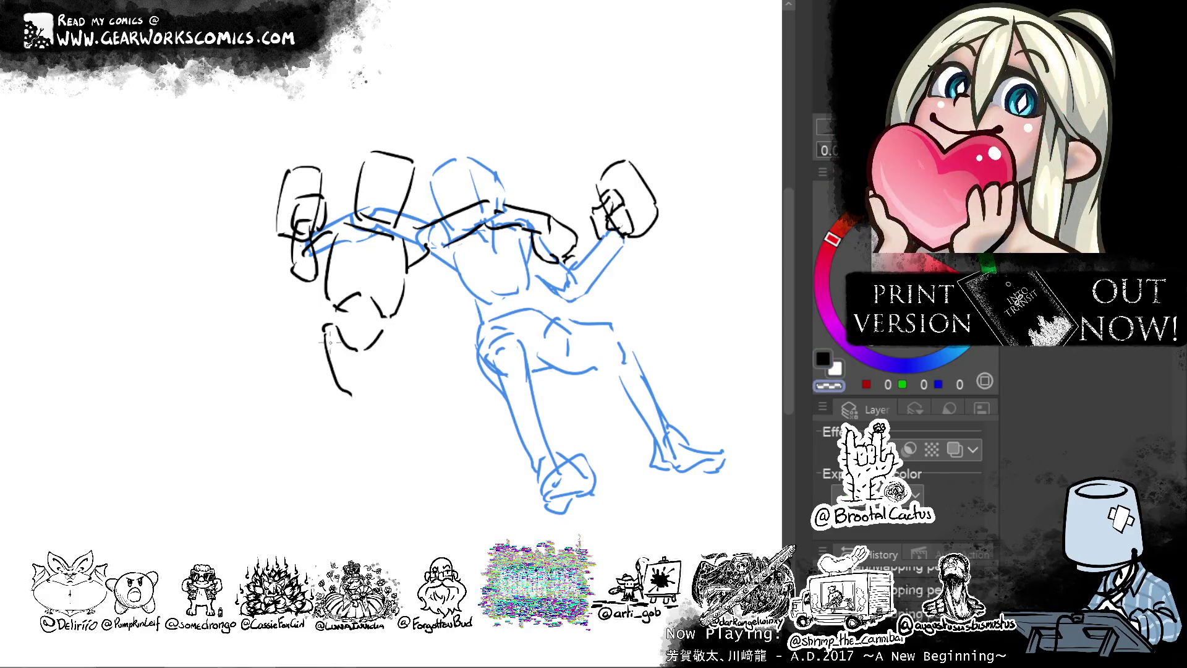
Erase a stray leg stroke, then outline the left figure's upper legs in black.
drag(324, 339, 347, 393)
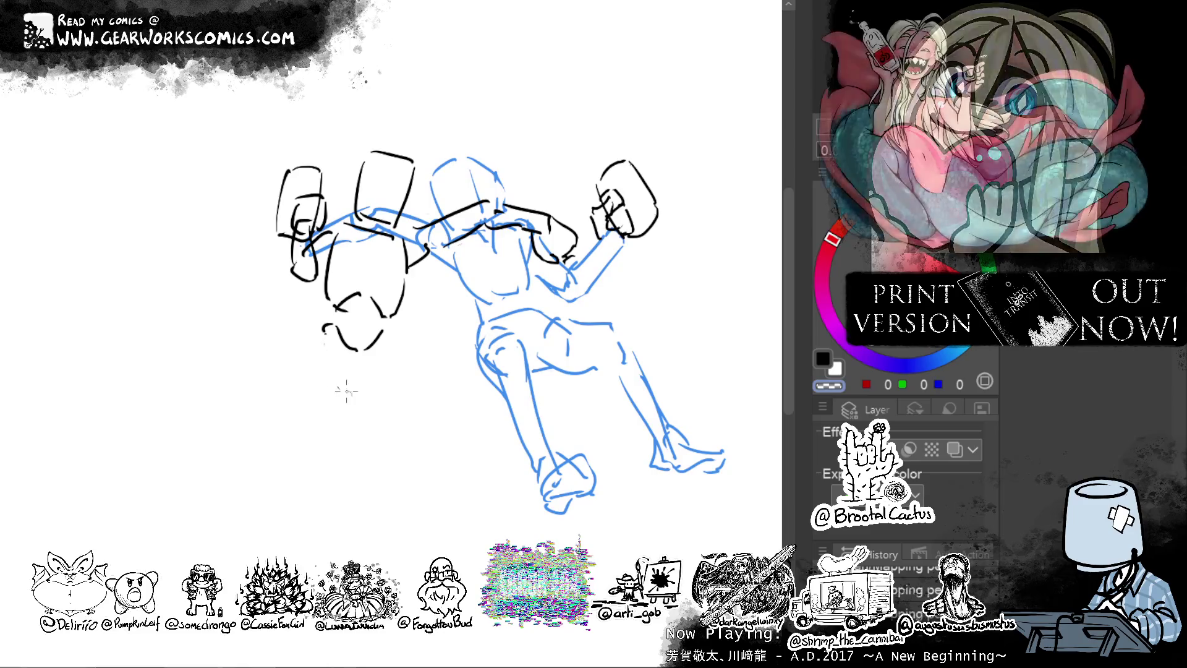
key(c)
drag(324, 335, 327, 380)
key(ctrl+z)
drag(320, 335, 325, 390)
mouse_move(399, 332)
mouse_down()
mouse_move(395, 387)
mouse_move(320, 371)
mouse_move(428, 307)
mouse_up()
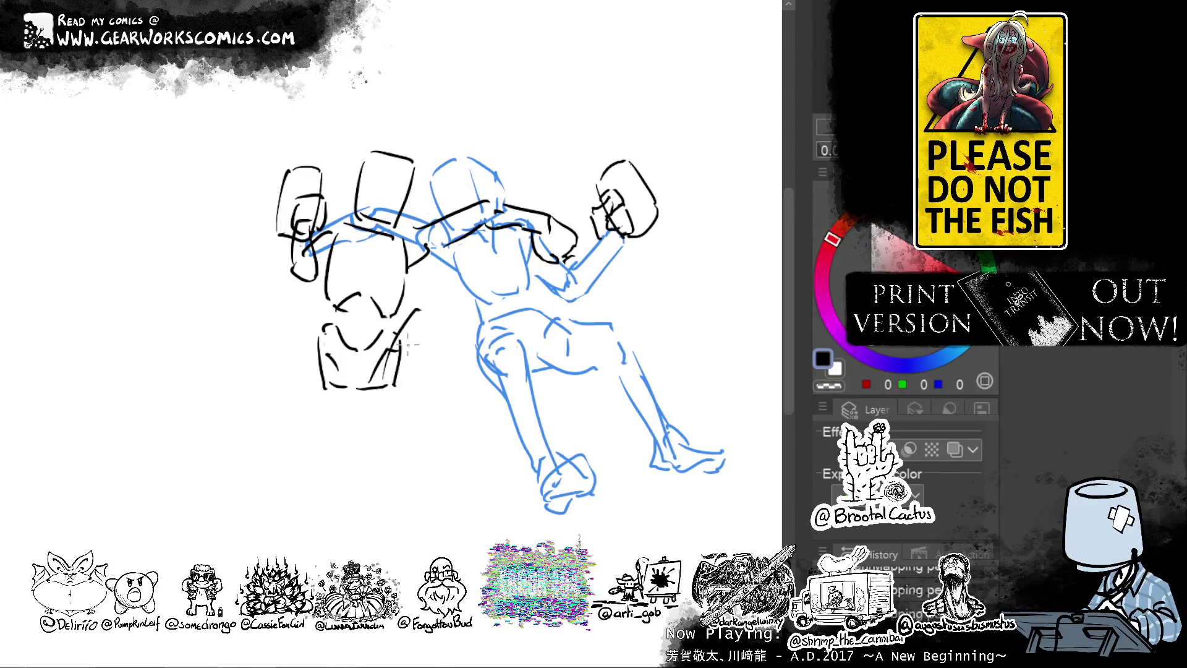
mouse_move(423, 311)
mouse_down()
mouse_move(437, 327)
mouse_move(398, 397)
mouse_move(386, 388)
mouse_up()
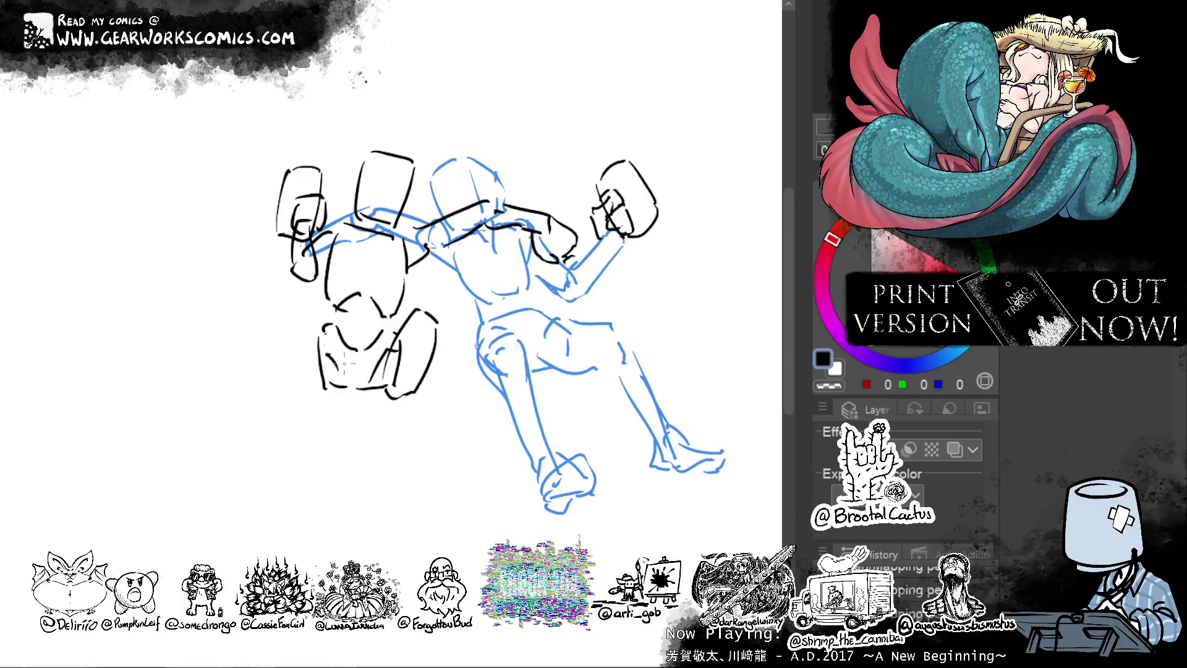
Extend both lower legs down toward the feet, redrawing the misplaced strokes.
mouse_move(307, 330)
mouse_down()
mouse_move(309, 385)
mouse_move(342, 402)
mouse_move(305, 400)
mouse_up()
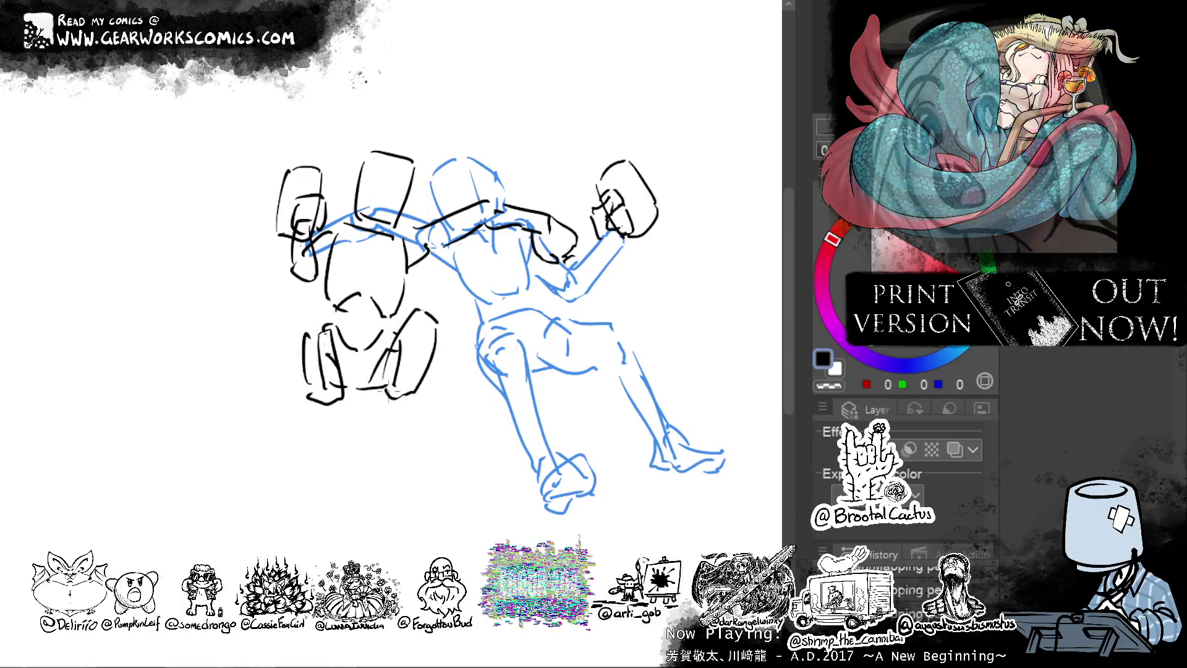
mouse_move(429, 370)
mouse_down()
mouse_move(386, 482)
mouse_move(403, 457)
mouse_move(389, 465)
mouse_up()
key(ctrl+z)
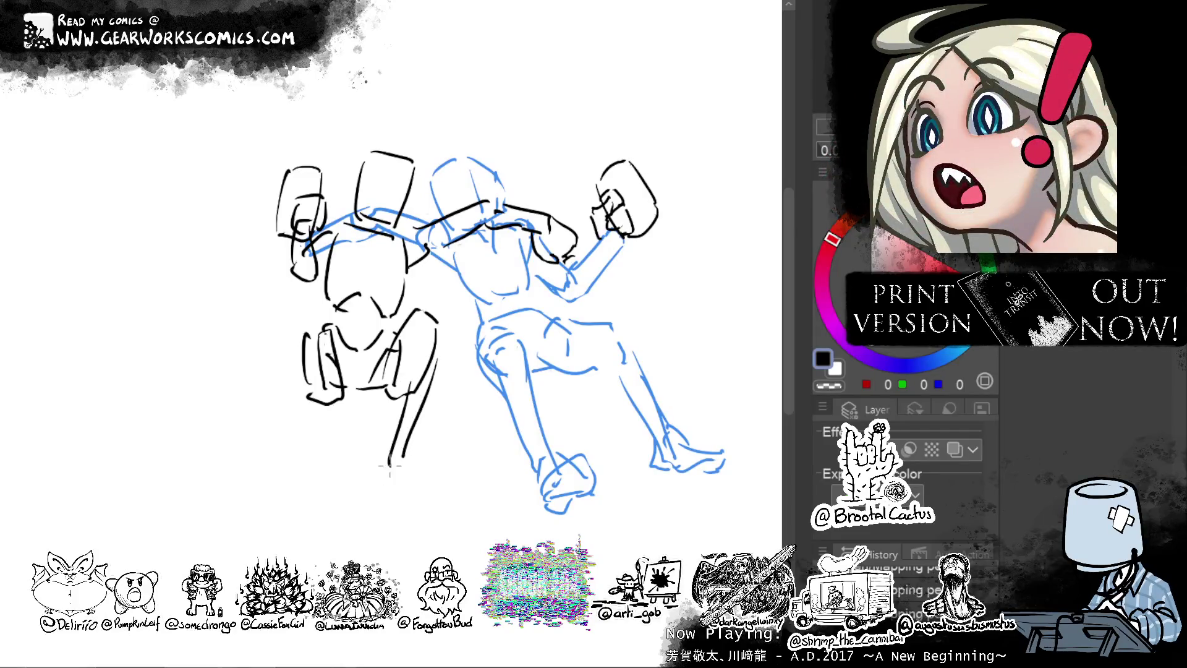
key(ctrl+z)
key(ctrl+z)
drag(416, 369, 428, 468)
drag(437, 358, 436, 482)
mouse_move(321, 387)
mouse_down()
mouse_move(328, 485)
mouse_move(348, 480)
mouse_up()
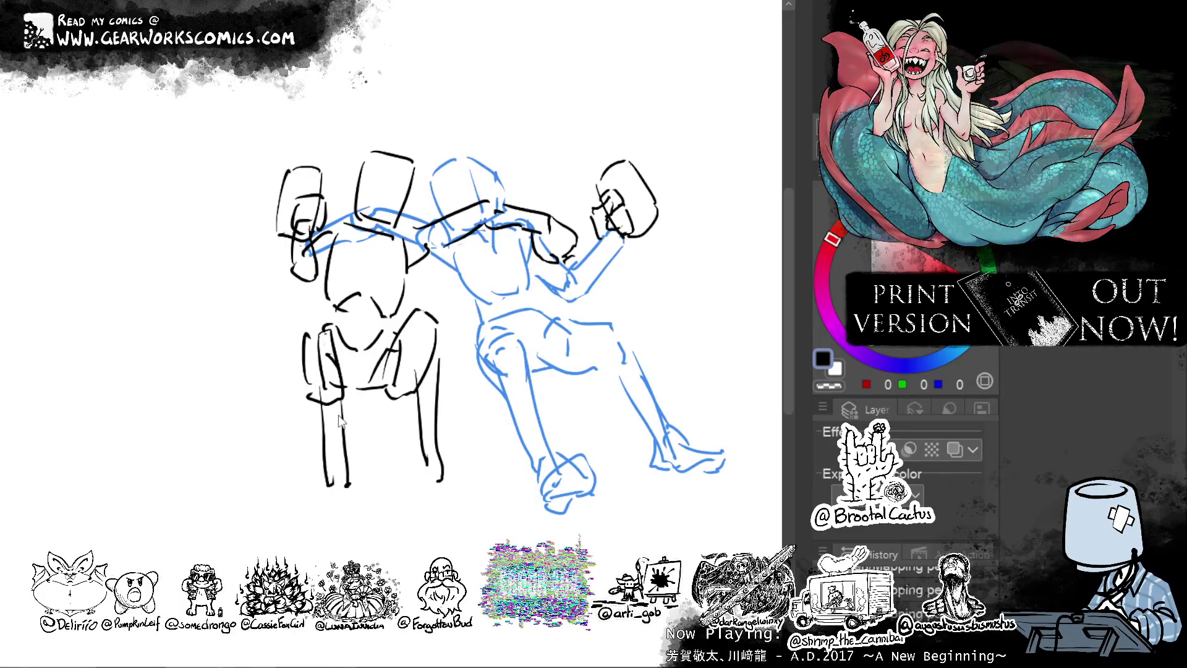
key(ctrl+z)
mouse_move(348, 356)
mouse_down()
mouse_move(368, 488)
mouse_move(339, 491)
mouse_move(380, 508)
mouse_up()
Try and discard a right foot sketch, then adjust the leg line near the knee.
drag(440, 451, 435, 479)
drag(449, 459, 459, 484)
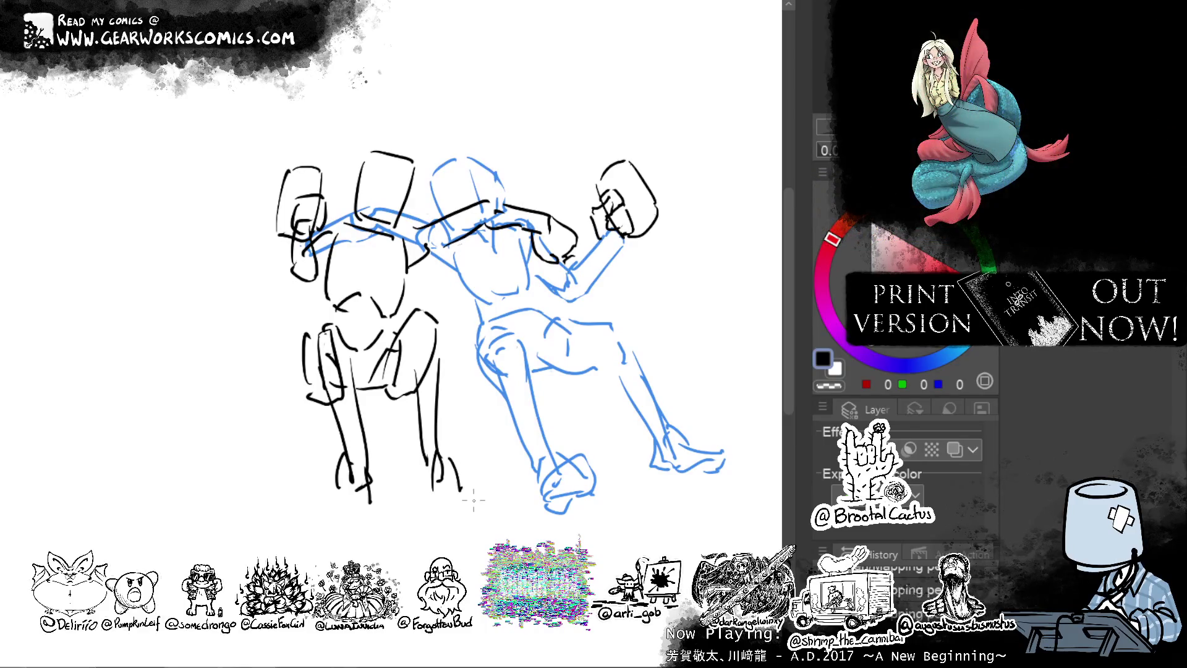
key(ctrl+z)
key(ctrl+z)
key(ctrl+z)
key(ctrl+z)
key(ctrl+z)
key(ctrl+z)
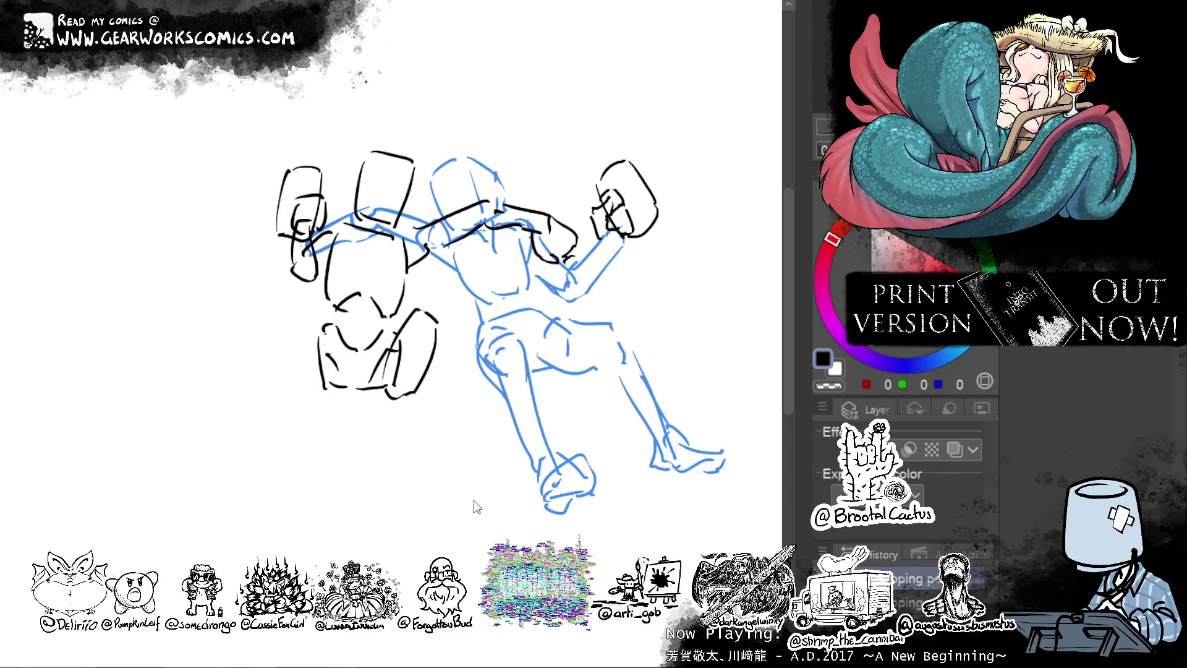
mouse_move(295, 374)
mouse_down()
mouse_move(340, 388)
mouse_move(292, 313)
mouse_up()
key(ctrl+z)
key(ctrl+z)
mouse_move(325, 391)
mouse_down()
mouse_move(301, 295)
mouse_move(323, 286)
mouse_move(355, 386)
mouse_move(342, 390)
mouse_up()
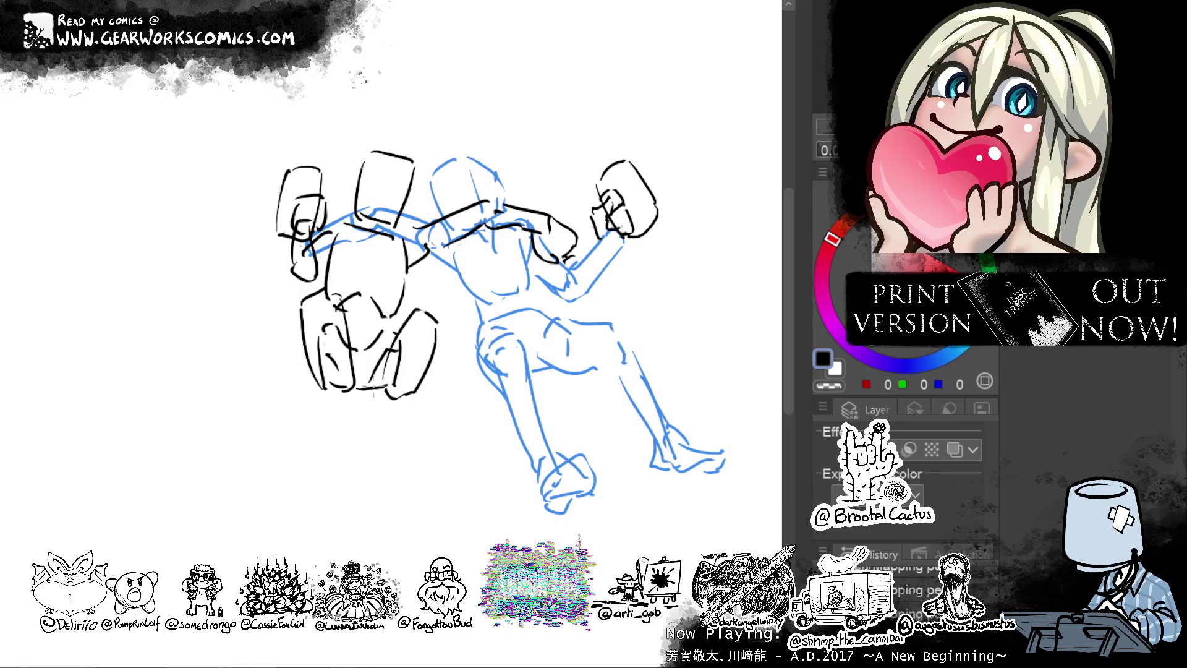
Add contour lines down the legs, redoing the middle strokes.
drag(301, 309, 293, 396)
drag(335, 321, 315, 417)
drag(332, 334, 314, 428)
key(ctrl+z)
mouse_move(288, 401)
mouse_down()
mouse_move(315, 419)
mouse_move(291, 403)
mouse_up()
mouse_move(310, 371)
mouse_down()
mouse_move(298, 418)
mouse_move(263, 371)
mouse_move(320, 395)
mouse_move(295, 385)
mouse_move(318, 423)
mouse_up()
key(ctrl+z)
Redraw the right lower leg and a narrower foot outline.
key(ctrl+z)
key(ctrl+z)
mouse_move(439, 357)
mouse_down()
mouse_move(427, 436)
mouse_move(409, 450)
mouse_move(442, 465)
mouse_move(395, 475)
mouse_move(438, 477)
mouse_up()
key(ctrl+z)
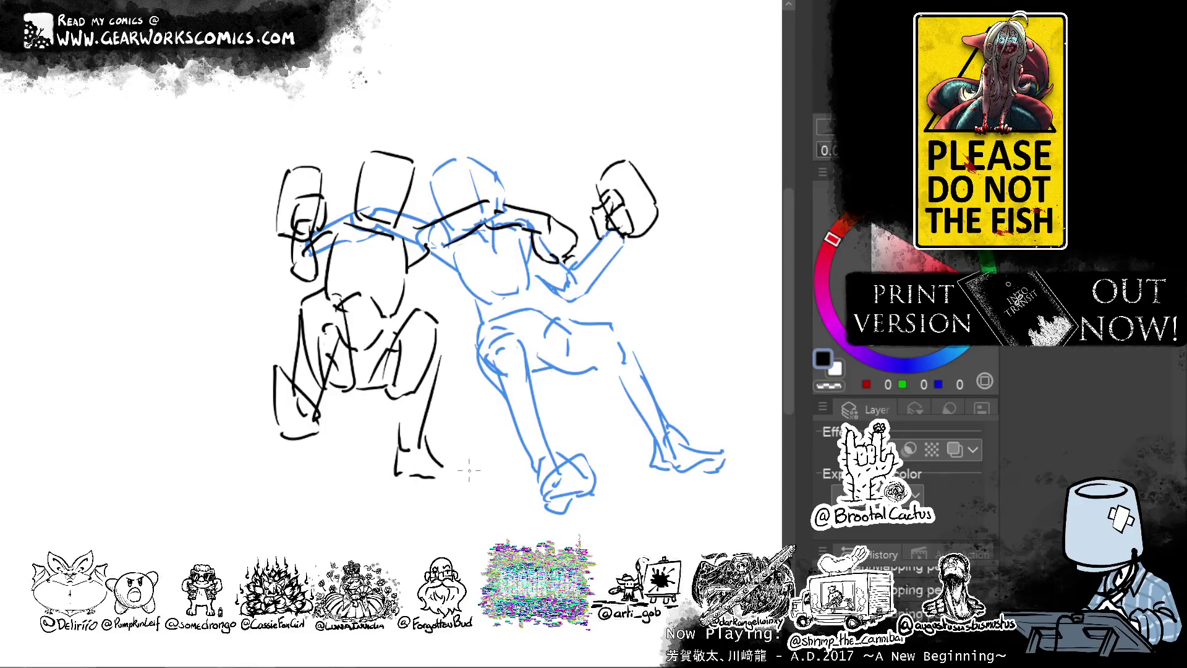
key(ctrl+z)
key(ctrl+z)
key(ctrl+z)
key(ctrl+z)
drag(440, 345, 426, 480)
mouse_move(421, 365)
mouse_down()
mouse_move(411, 480)
mouse_move(469, 481)
mouse_move(439, 498)
mouse_move(412, 471)
mouse_up()
key(ctrl+z)
key(ctrl+z)
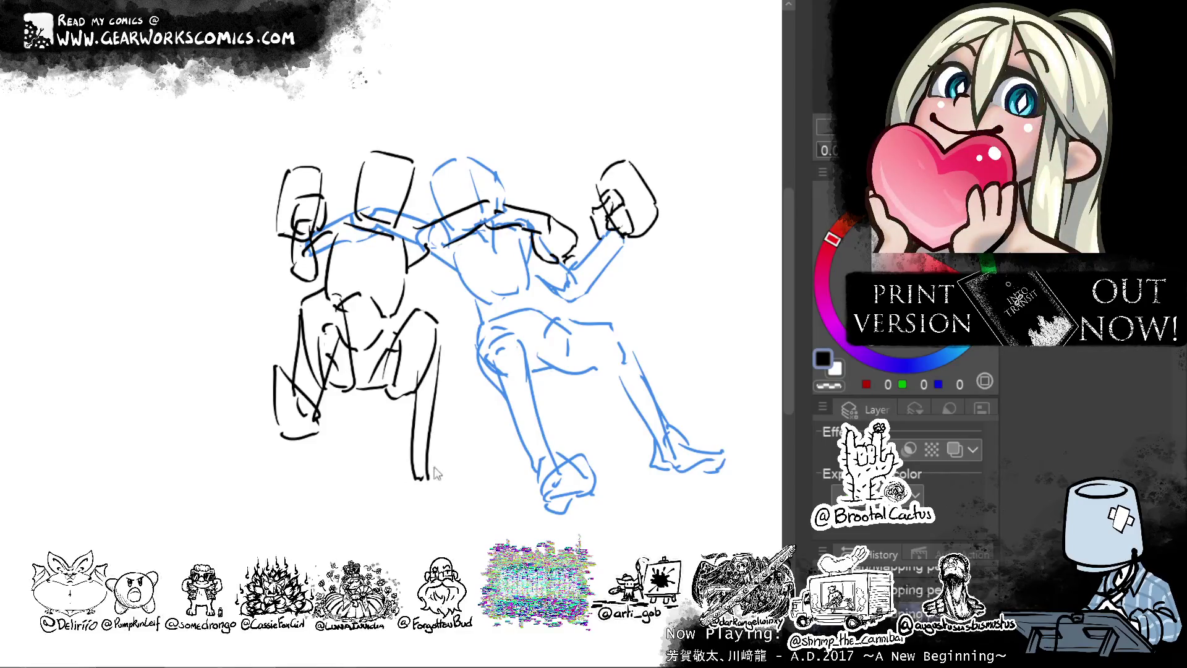
drag(409, 465, 425, 505)
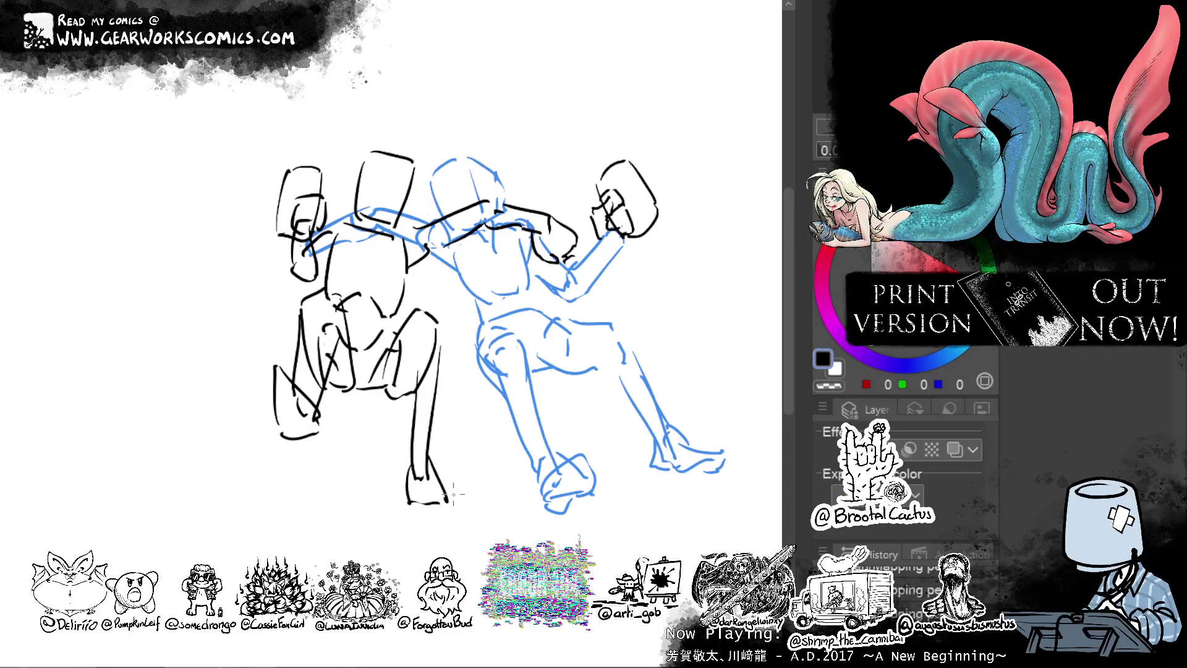
mouse_move(610, 270)
mouse_down()
mouse_move(588, 287)
mouse_move(565, 270)
mouse_move(573, 206)
mouse_up()
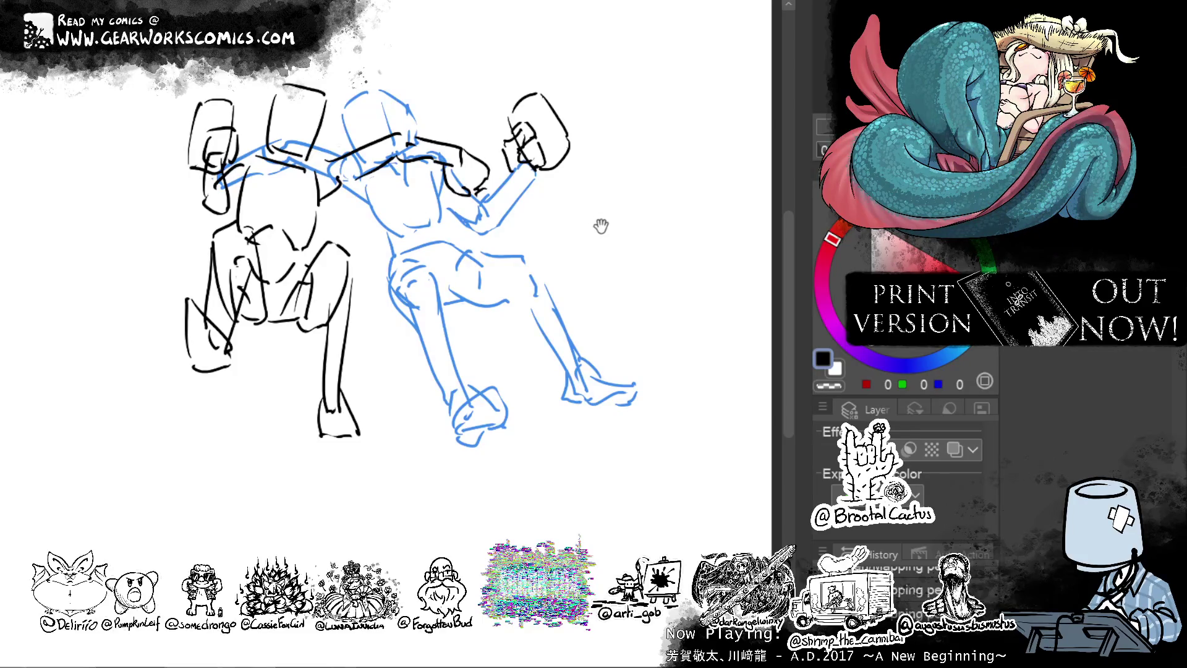
Draw a black line down the left figure's torso, retrying until it fits.
mouse_move(588, 238)
mouse_down()
mouse_move(594, 180)
mouse_move(581, 204)
mouse_up()
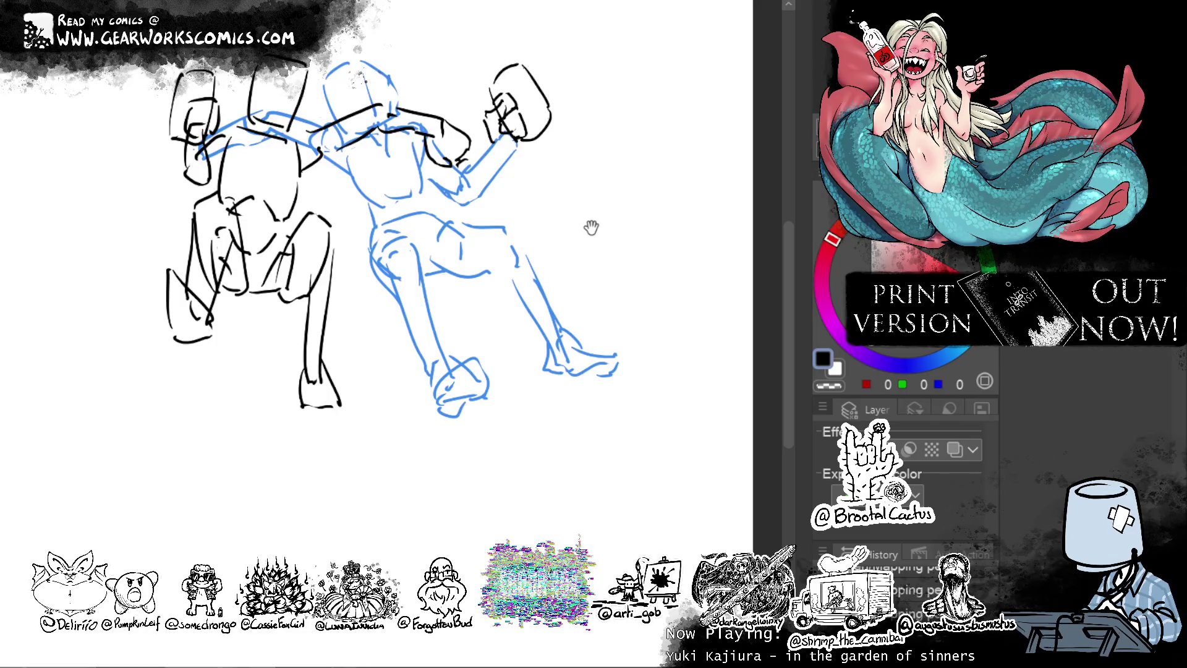
drag(591, 227, 678, 228)
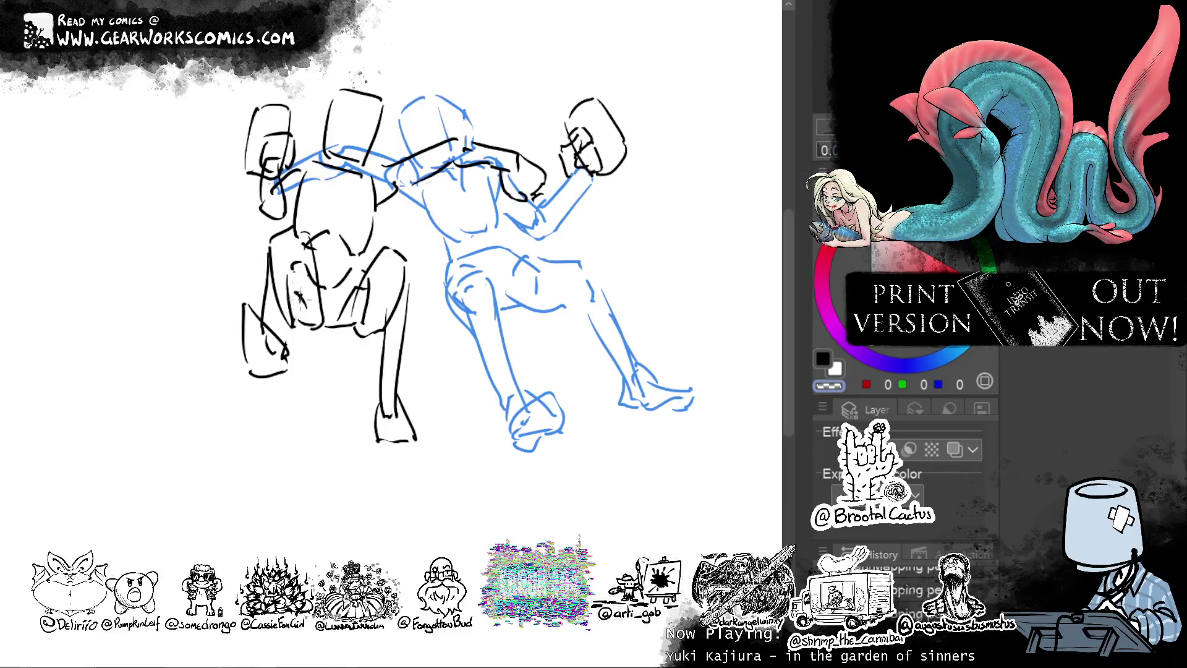
key(c)
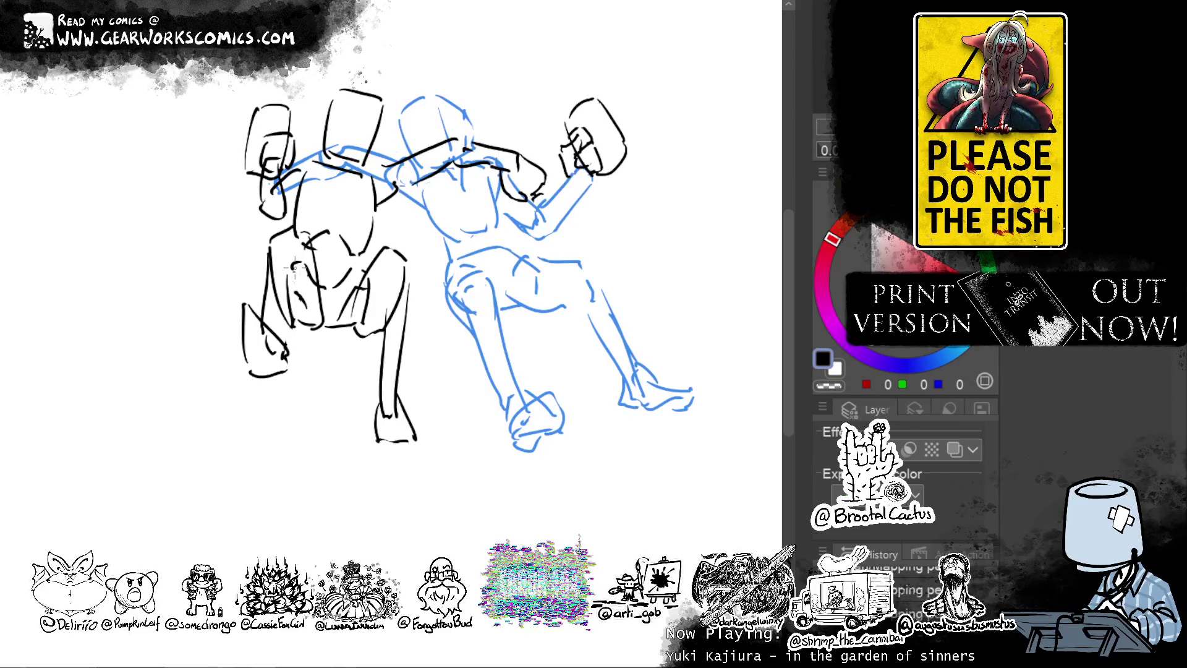
drag(294, 267, 277, 343)
key(ctrl+z)
drag(301, 260, 278, 334)
key(ctrl+z)
drag(301, 266, 282, 337)
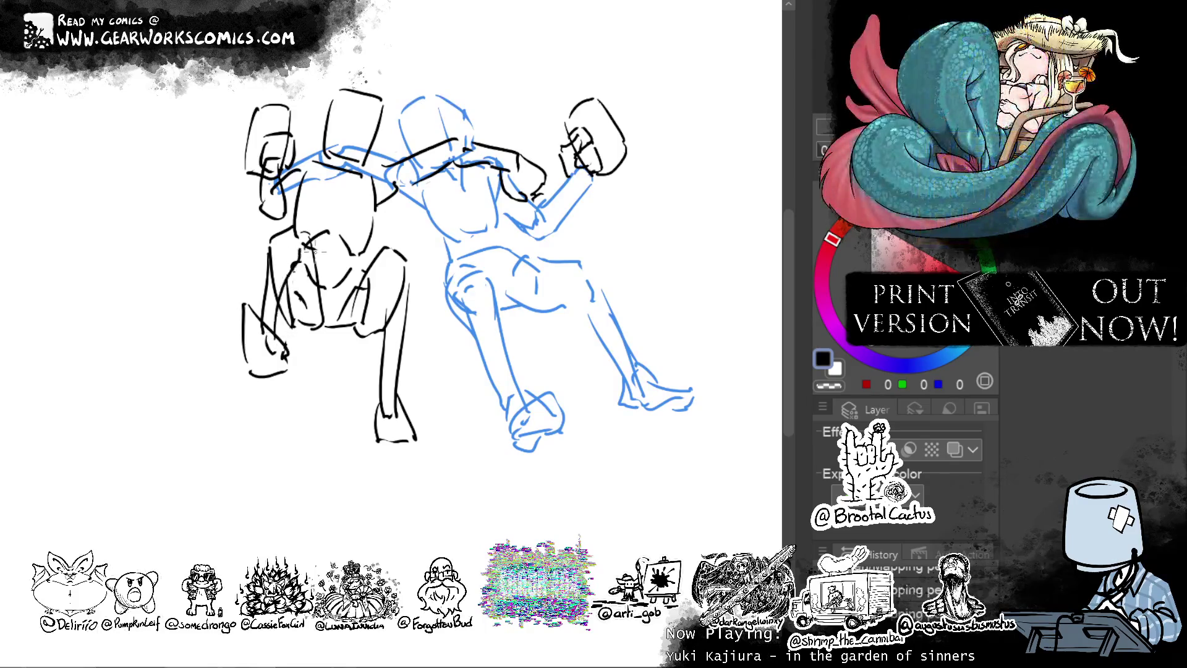
Add detail strokes at the chest and shoulder and a stroke across the waist.
mouse_move(389, 254)
mouse_down()
mouse_move(378, 298)
mouse_move(405, 285)
mouse_up()
drag(276, 262, 295, 259)
drag(303, 228, 293, 252)
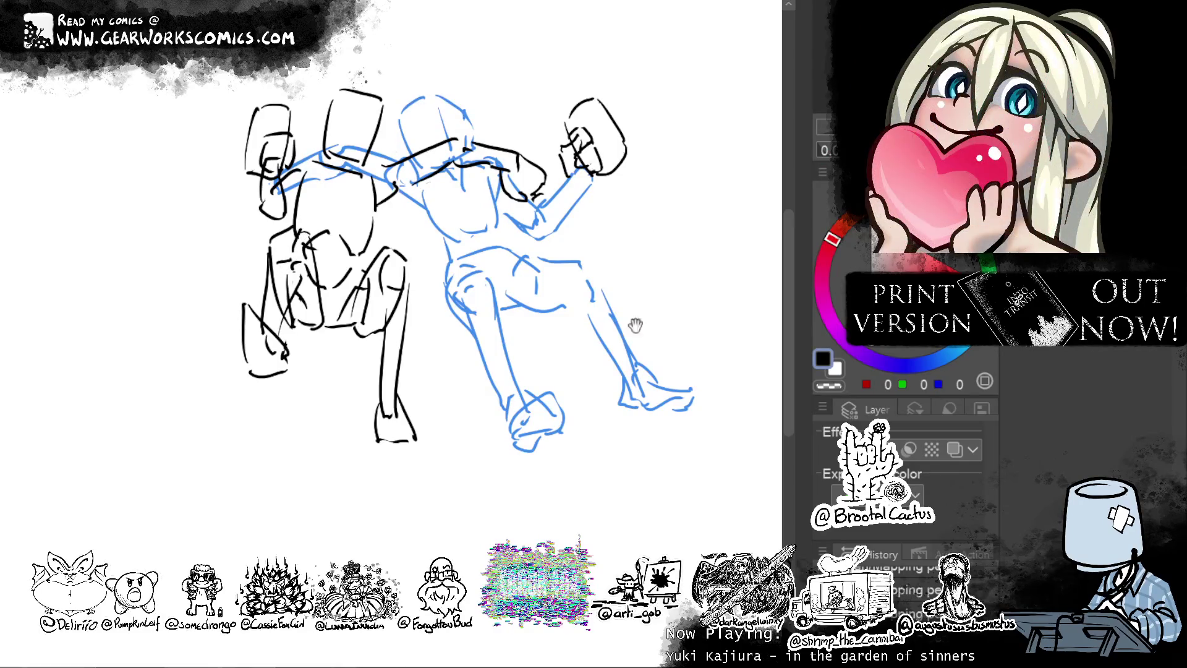
drag(633, 320, 638, 417)
drag(312, 287, 381, 303)
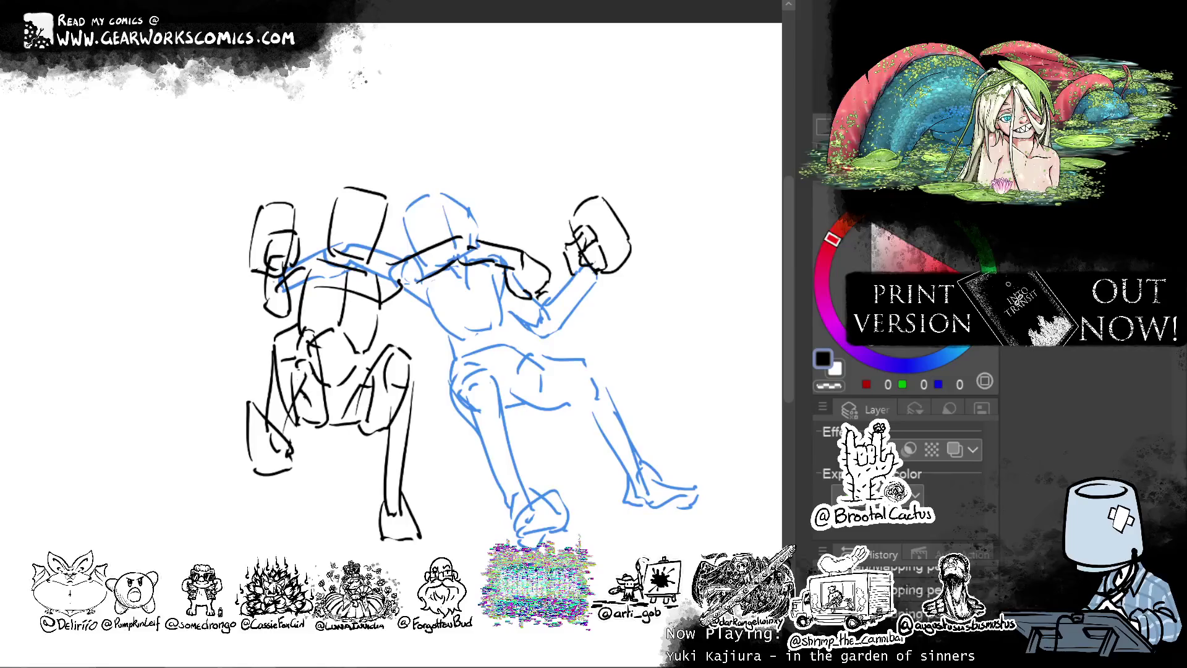
Give the sketch layer a layer colour and redraw the left figure's arm in black.
right_click(844, 366)
click(871, 363)
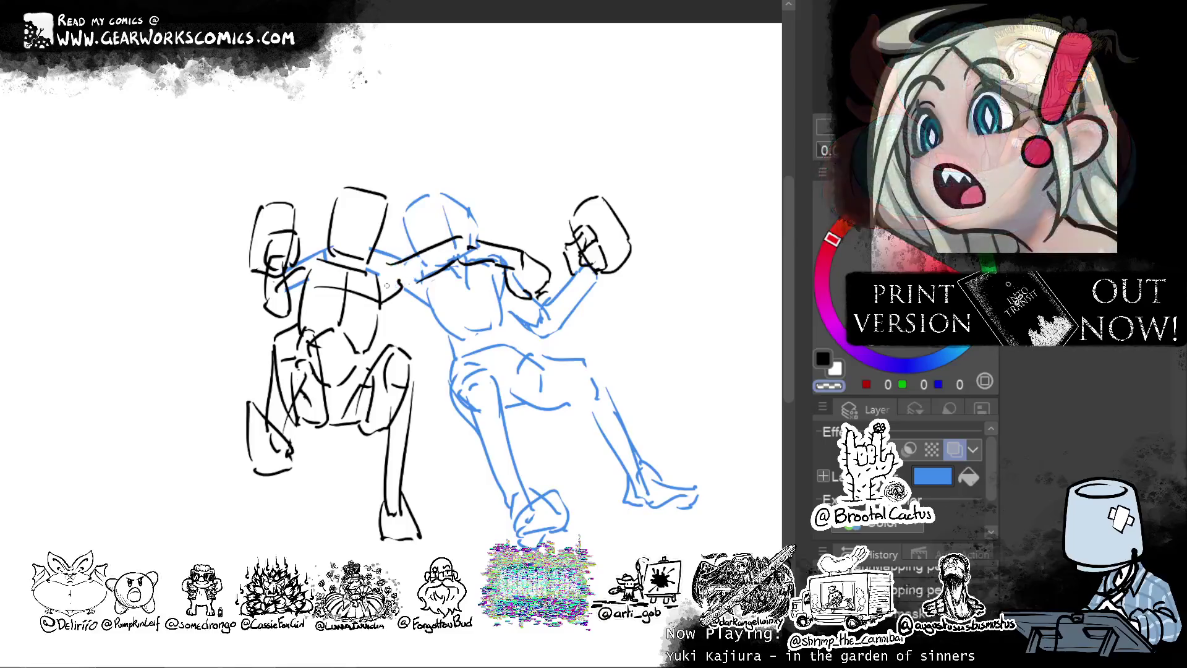
key(c)
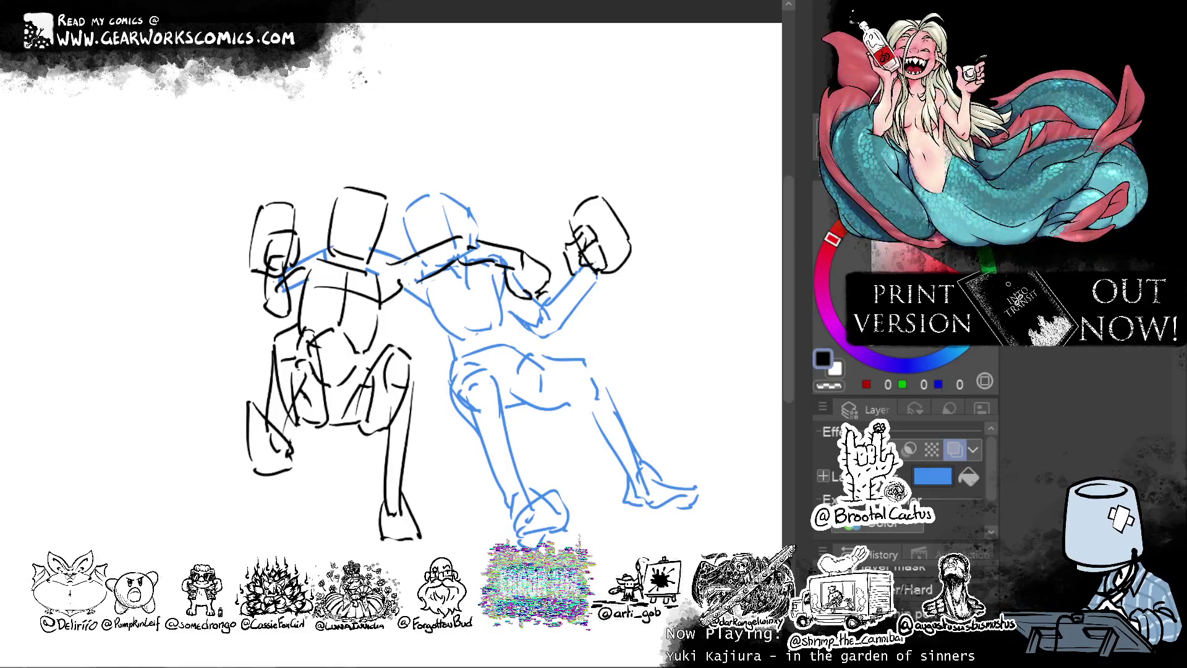
mouse_move(275, 270)
mouse_down()
mouse_move(253, 332)
mouse_move(283, 331)
mouse_up()
key(ctrl+z)
drag(265, 334, 278, 336)
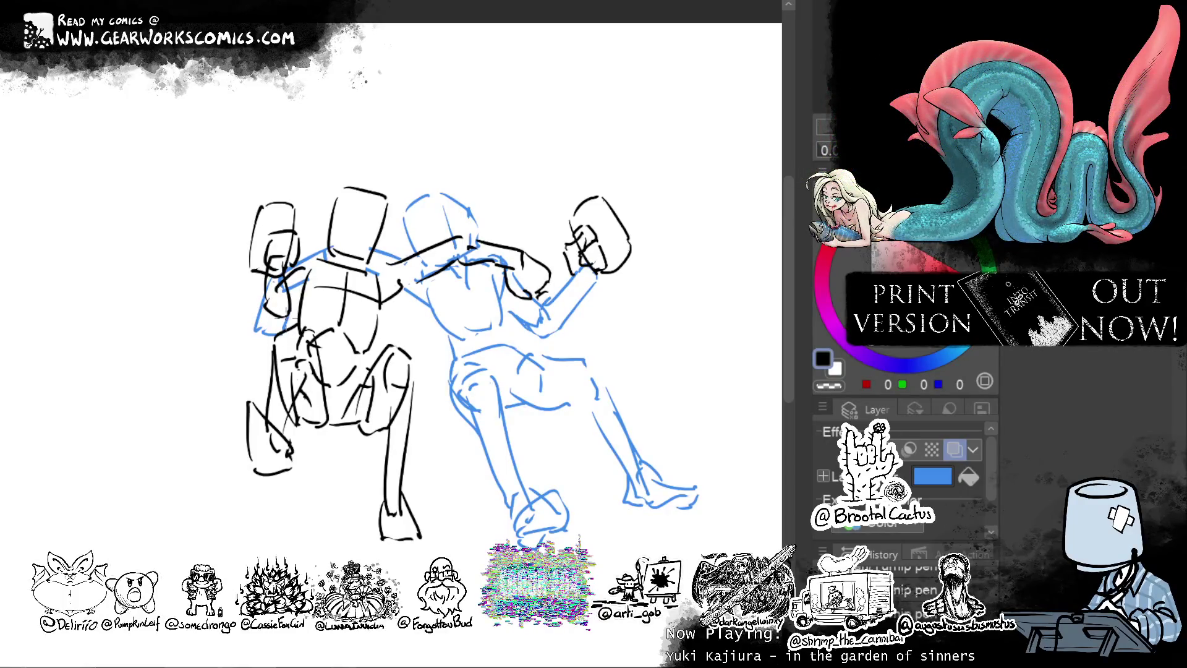
Erase the left figure's hip and upper-leg lines with transparent colour.
key(alt+bracketleft)
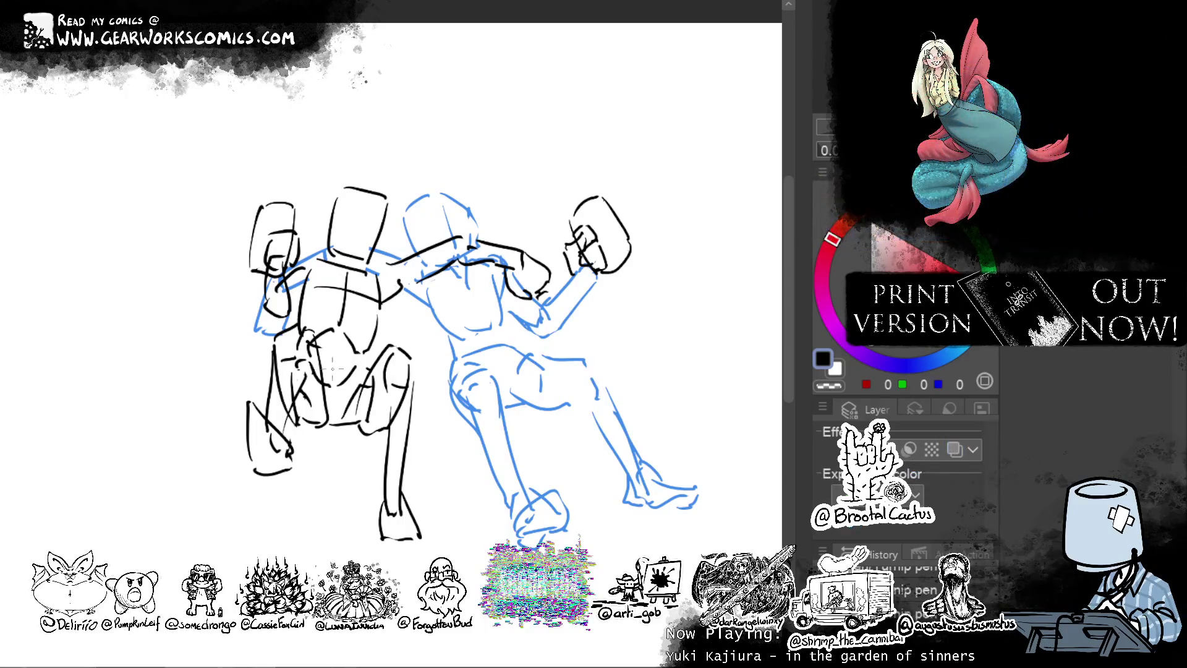
key(c)
drag(247, 423, 249, 451)
mouse_move(233, 394)
mouse_down()
mouse_move(275, 473)
mouse_move(282, 332)
mouse_move(317, 351)
mouse_move(321, 371)
mouse_move(323, 399)
mouse_move(297, 386)
mouse_move(282, 408)
mouse_move(293, 423)
mouse_move(290, 358)
mouse_move(259, 366)
mouse_up()
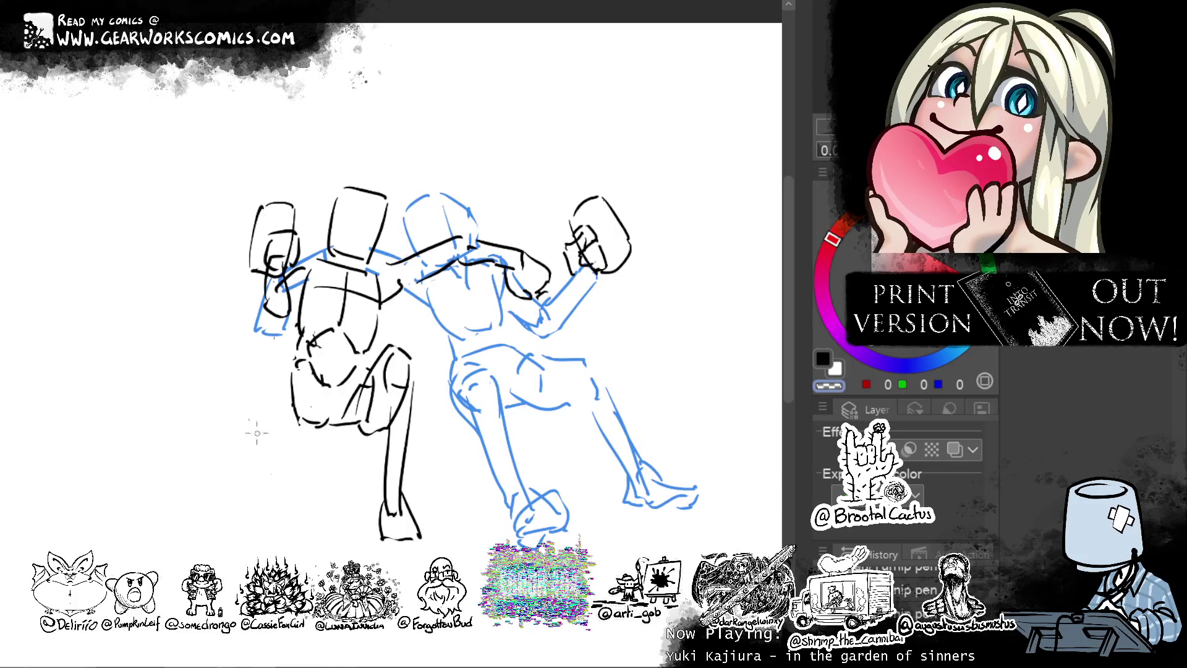
Redraw the left figure's hips, lower body, legs and feet in black, redoing the feet.
key(c)
drag(276, 375, 274, 418)
mouse_move(310, 369)
mouse_down()
mouse_move(289, 392)
mouse_move(287, 430)
mouse_up()
mouse_move(290, 427)
mouse_down()
mouse_move(272, 423)
mouse_move(262, 516)
mouse_up()
key(ctrl+z)
mouse_move(276, 422)
mouse_down()
mouse_move(258, 523)
mouse_move(285, 509)
mouse_move(270, 526)
mouse_move(228, 502)
mouse_move(287, 523)
mouse_move(232, 529)
mouse_move(276, 535)
mouse_move(226, 527)
mouse_up()
key(ctrl+z)
key(ctrl+z)
key(ctrl+z)
mouse_move(263, 492)
mouse_down()
mouse_move(236, 533)
mouse_move(288, 538)
mouse_up()
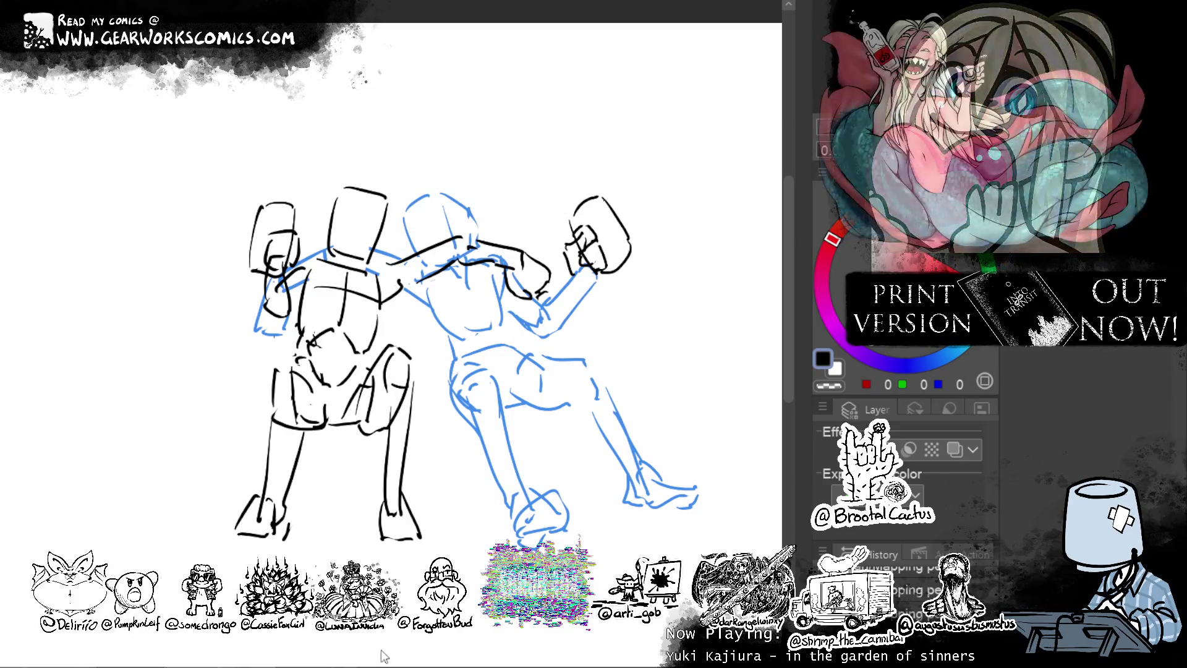
mouse_move(624, 290)
mouse_down()
mouse_move(692, 233)
mouse_move(646, 240)
mouse_up()
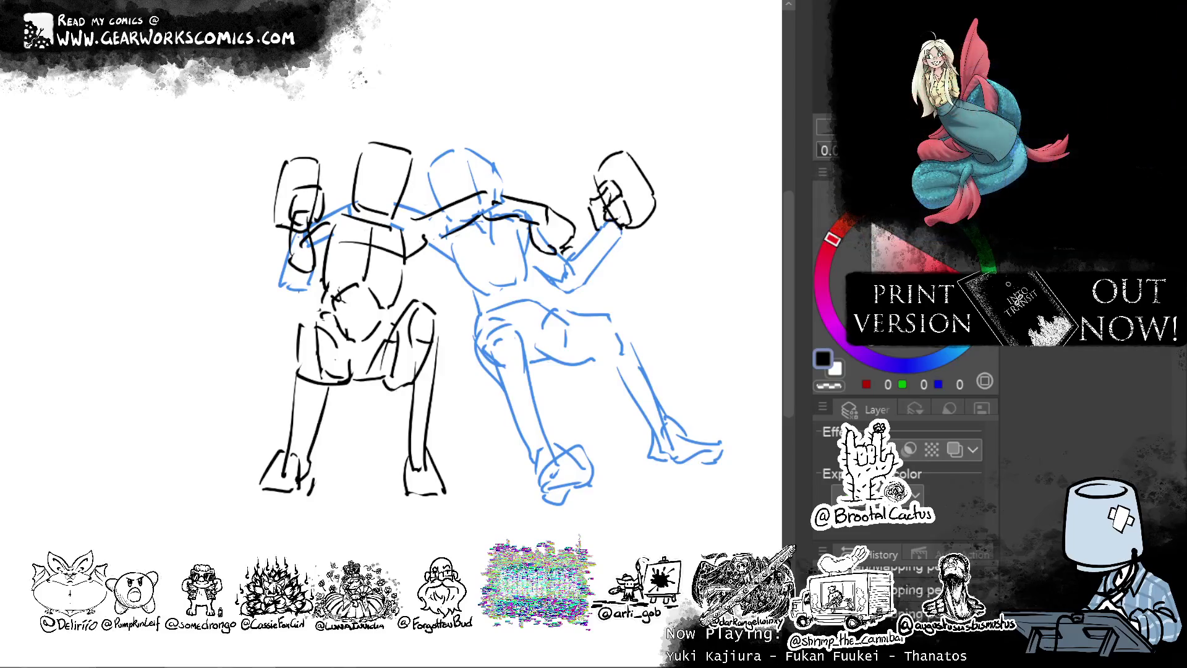
Tint the left figure's sketch layer red with Layer Color.
click(953, 449)
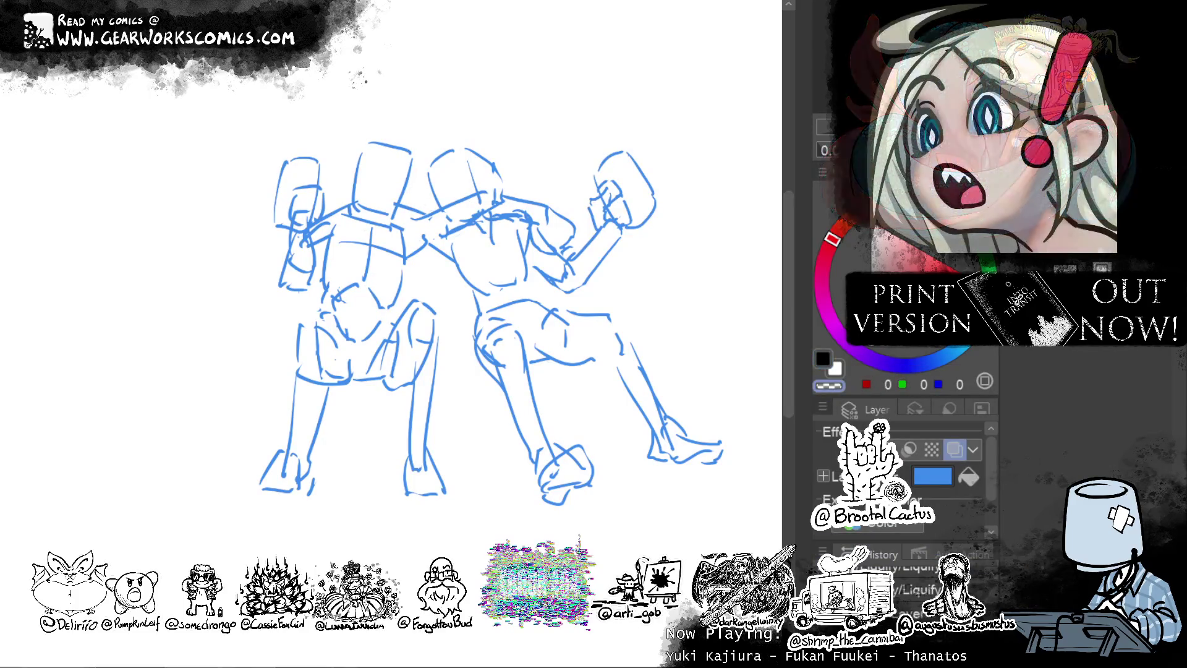
click(948, 484)
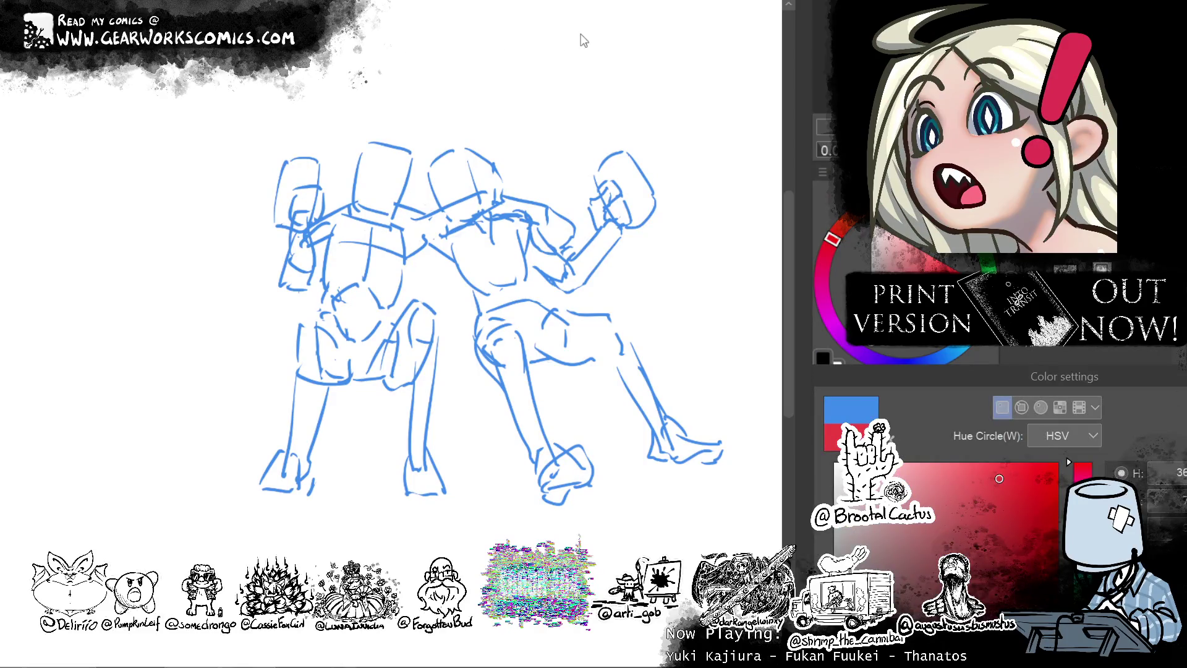
key(Return)
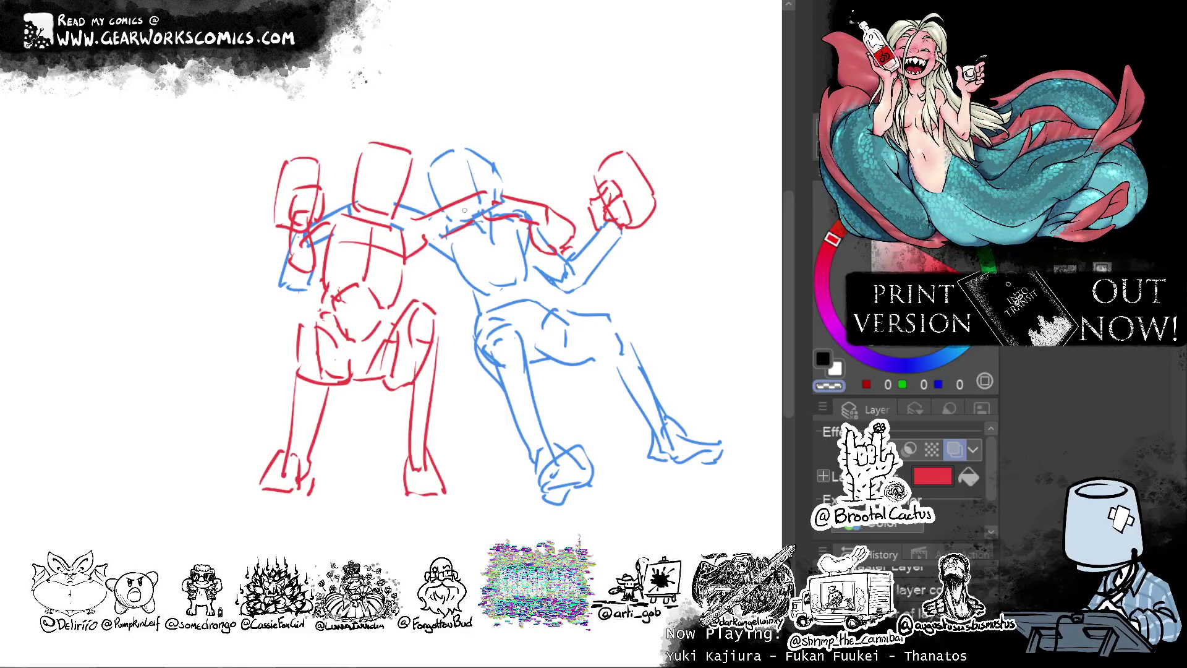
Erase part of the red shoulder line and clear the lassoed red raised fist.
drag(448, 211, 480, 192)
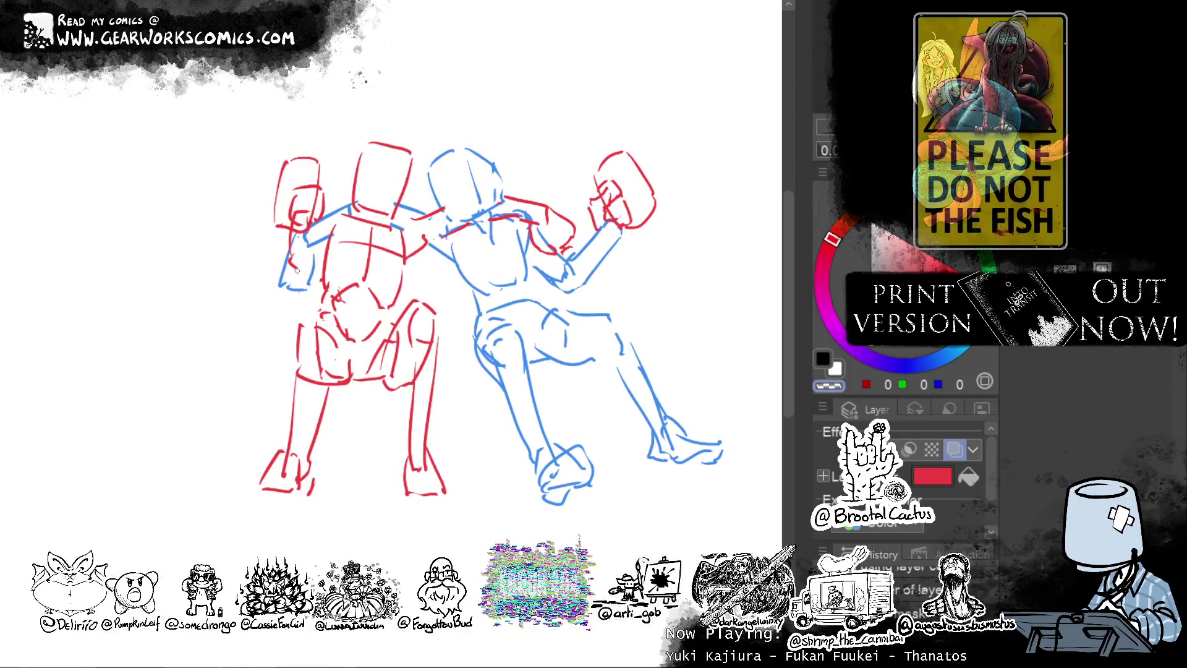
key(alt+bracketright)
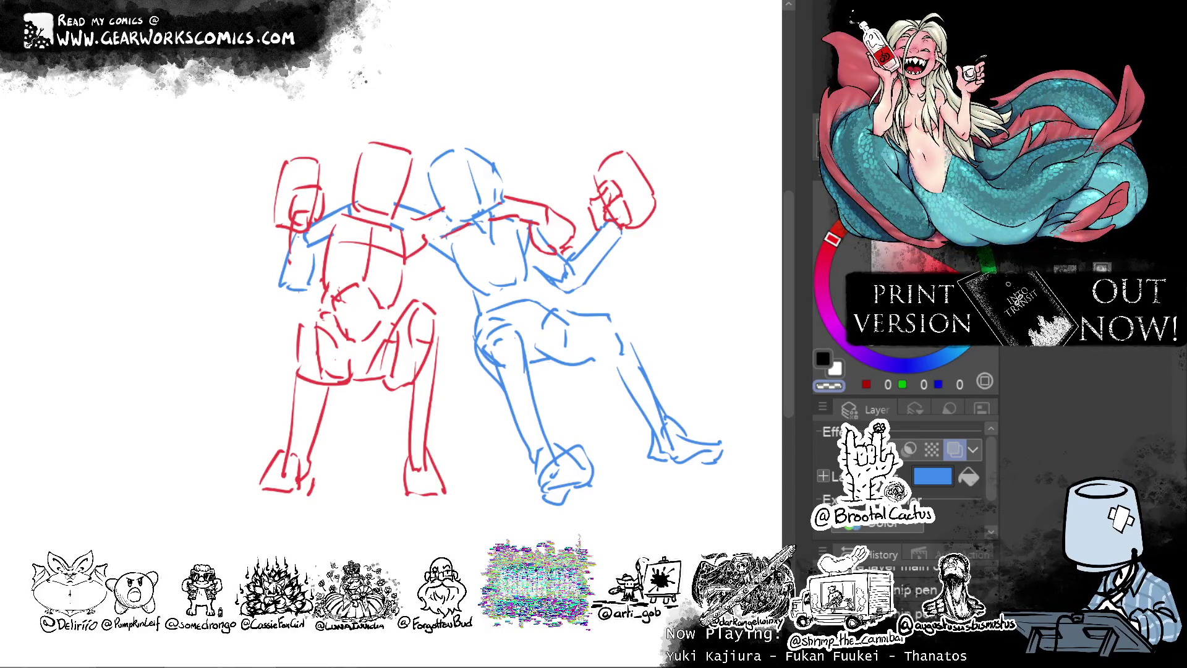
key(alt+bracketleft)
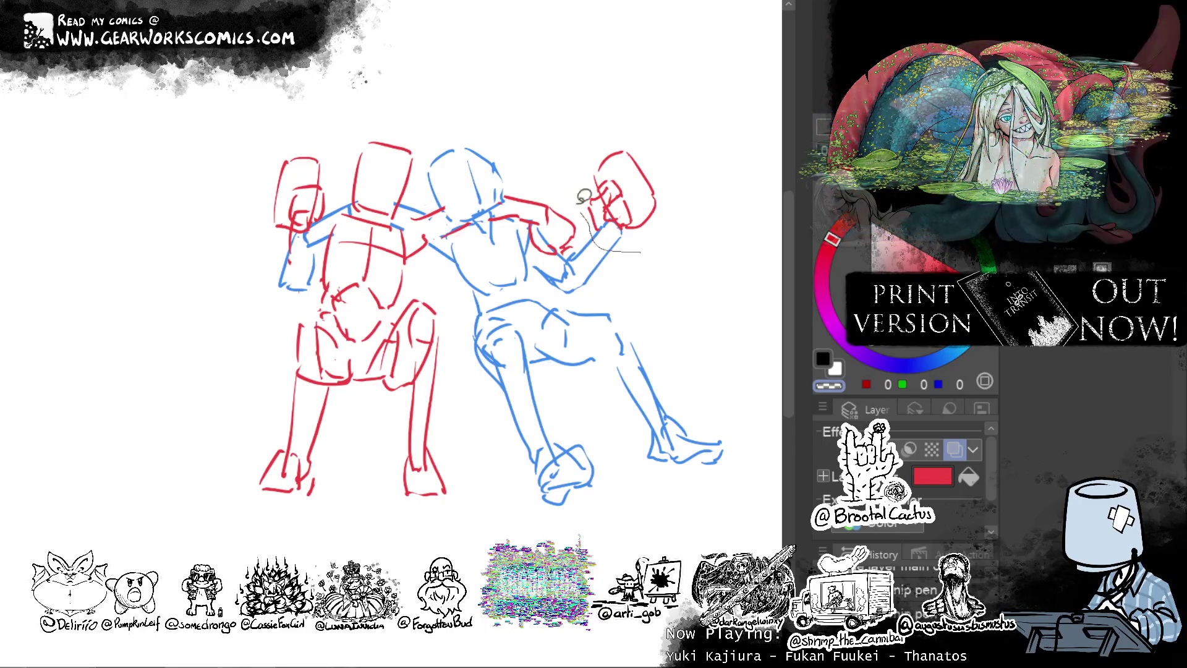
drag(596, 238, 618, 250)
click(681, 294)
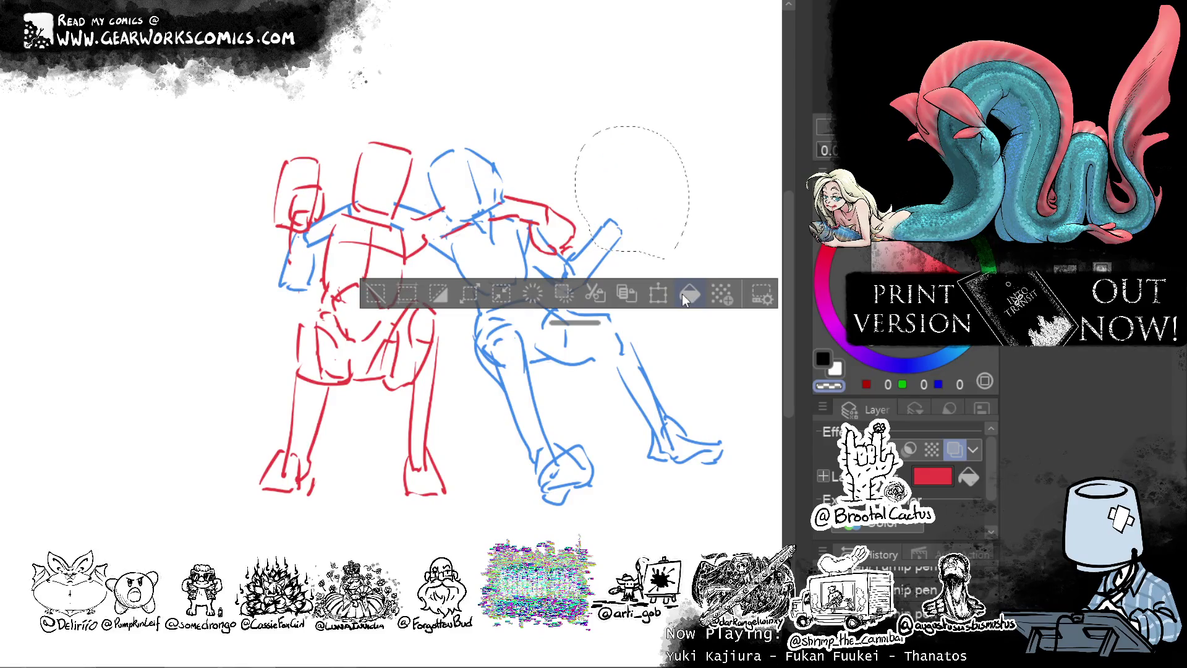
Paste the fist onto the blue figure's layer, delete its mask, and merge down keeping the mask.
key(alt+bracketright)
key(ctrl+v)
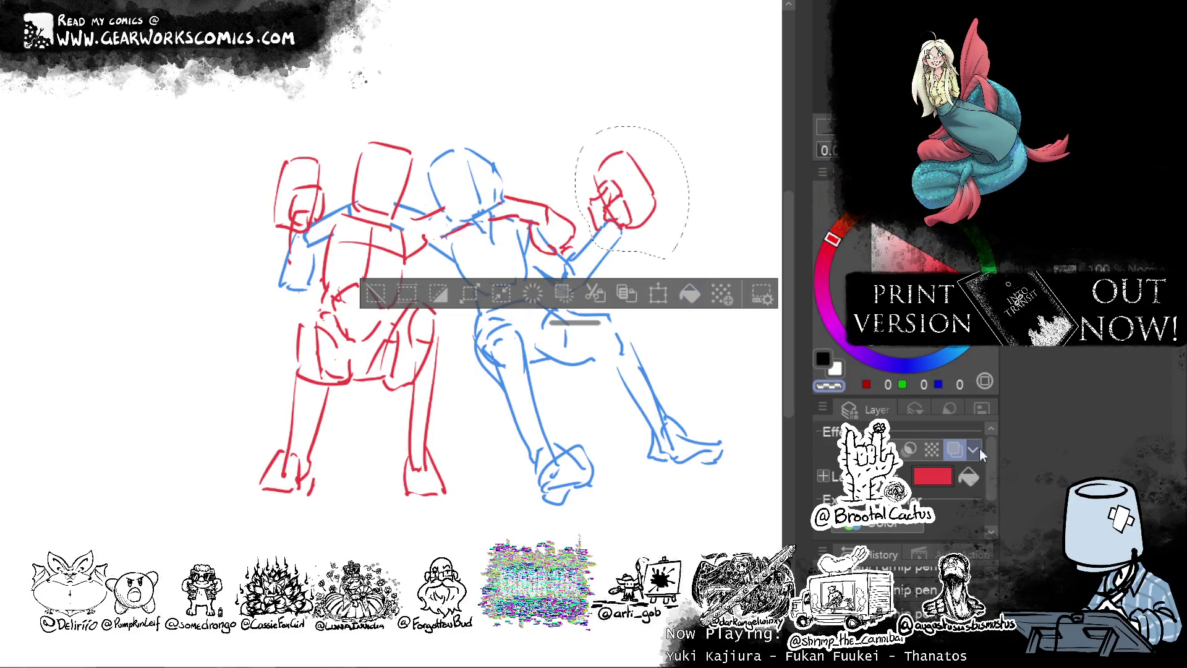
click(947, 447)
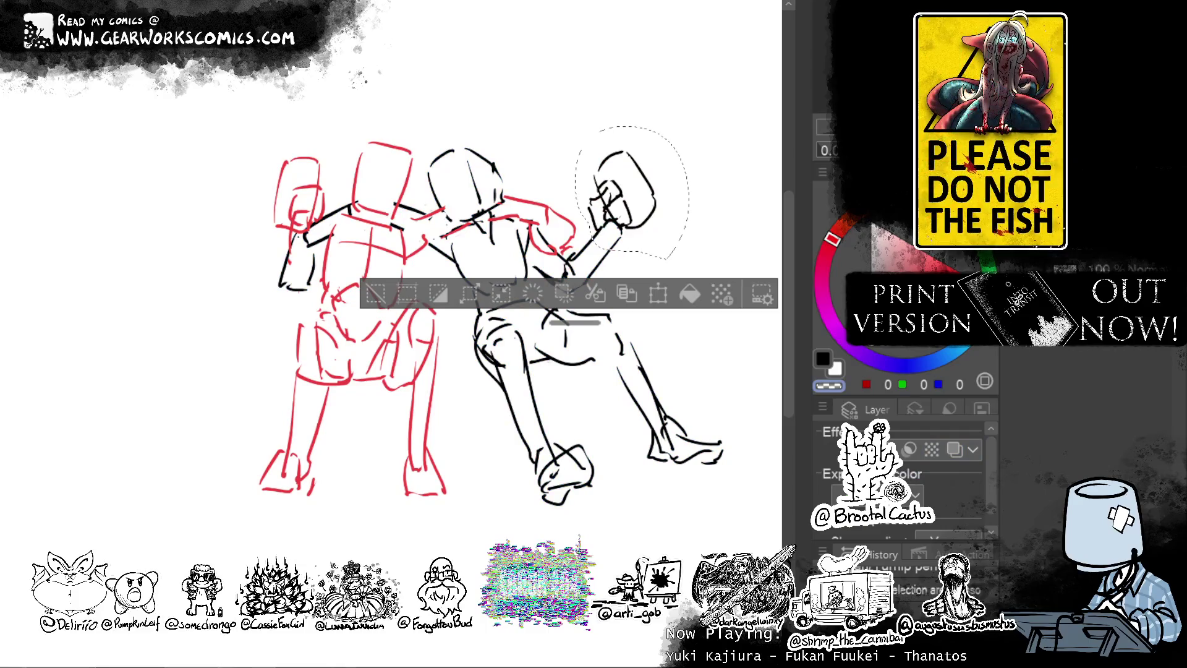
right_click(990, 554)
key(Escape)
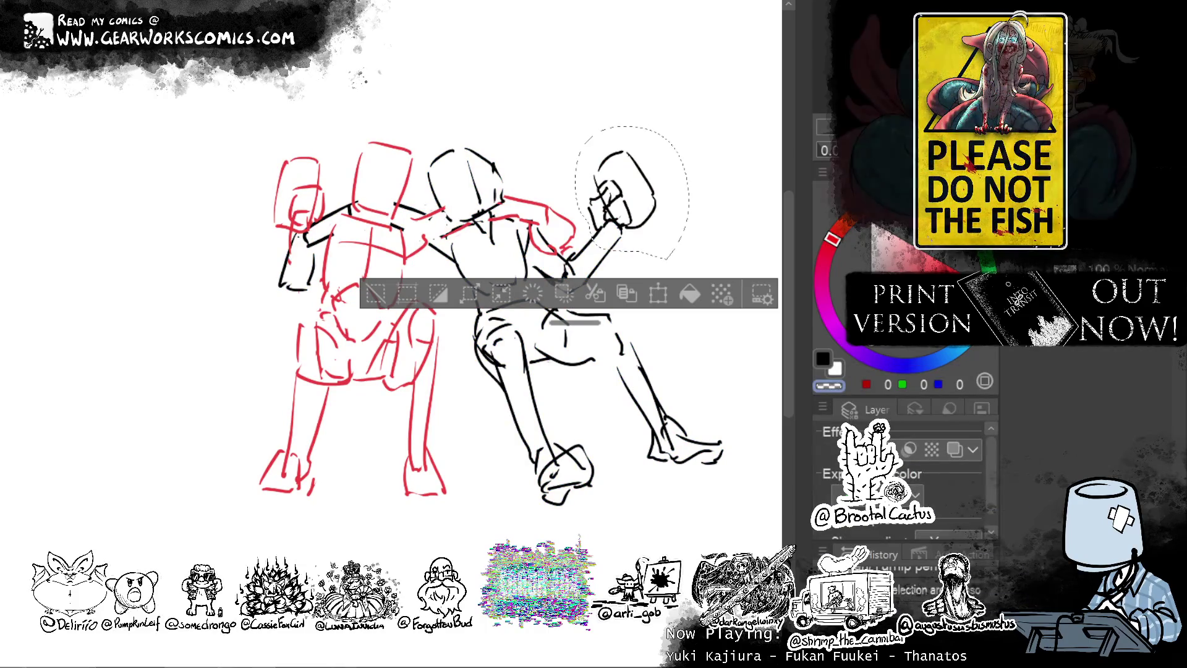
right_click(964, 557)
click(937, 426)
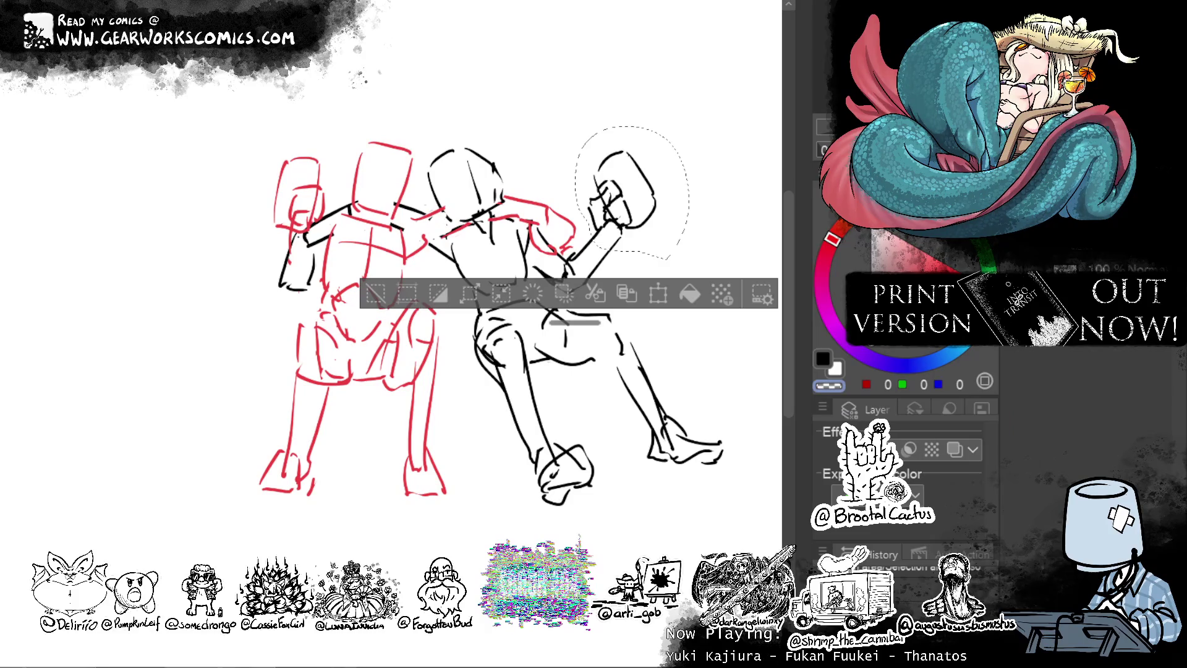
key(ctrl+e)
click(1094, 445)
Restore the blue layer tint, deselect, and drag a rectangular panel frame around the figures.
right_click(847, 374)
key(Escape)
click(954, 449)
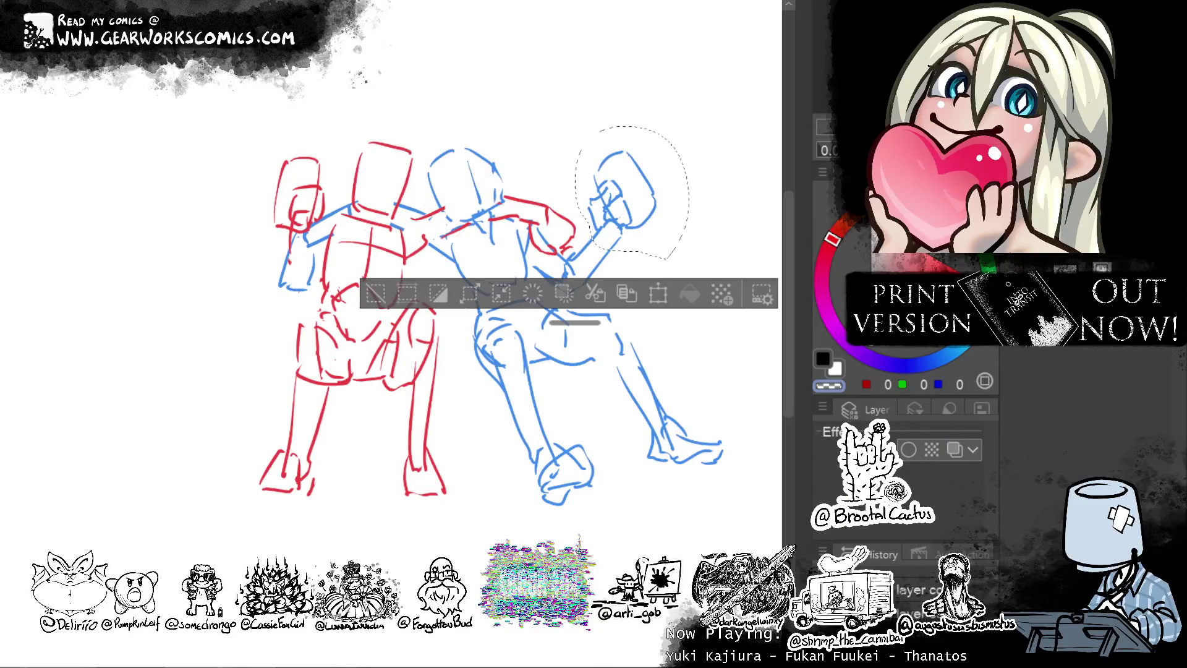
key(ctrl+d)
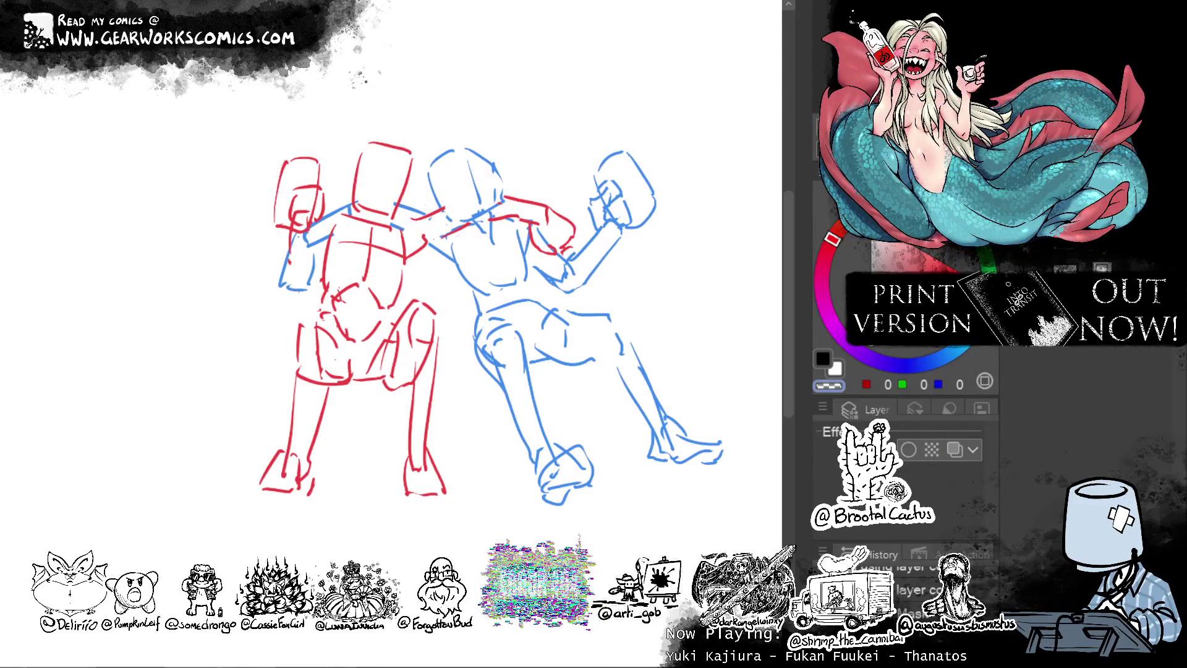
drag(60, 93, 617, 445)
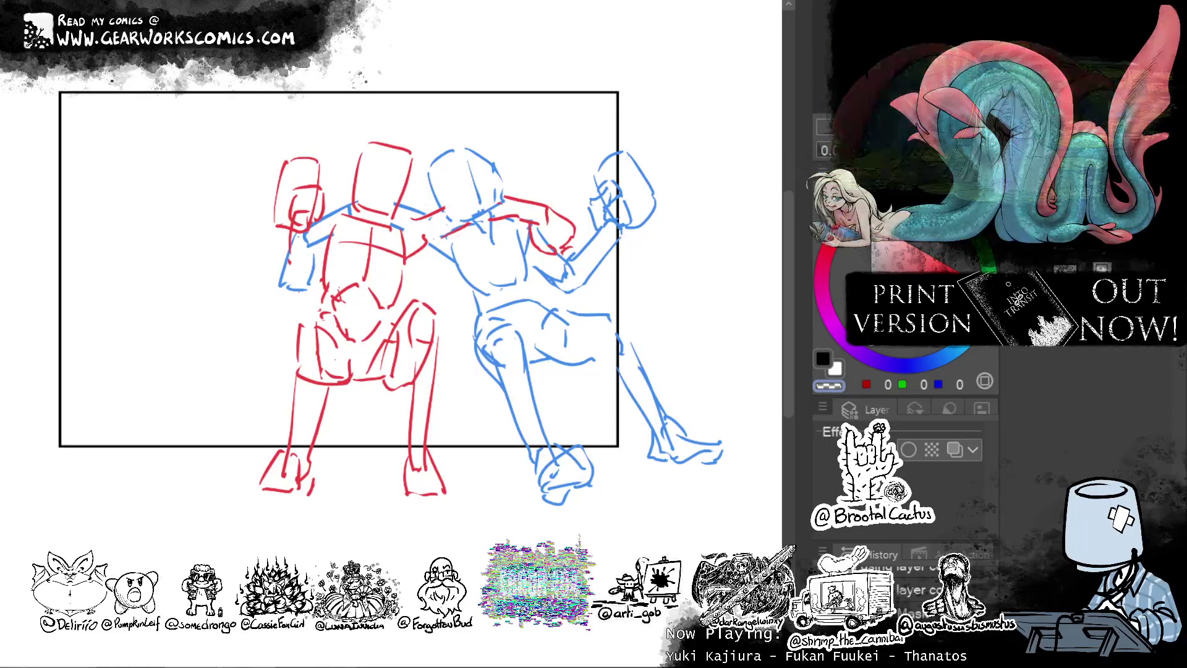
Move the figures left and up, then scale them down to fit the panel.
mouse_move(742, 253)
mouse_down()
mouse_move(604, 204)
mouse_move(617, 198)
mouse_up()
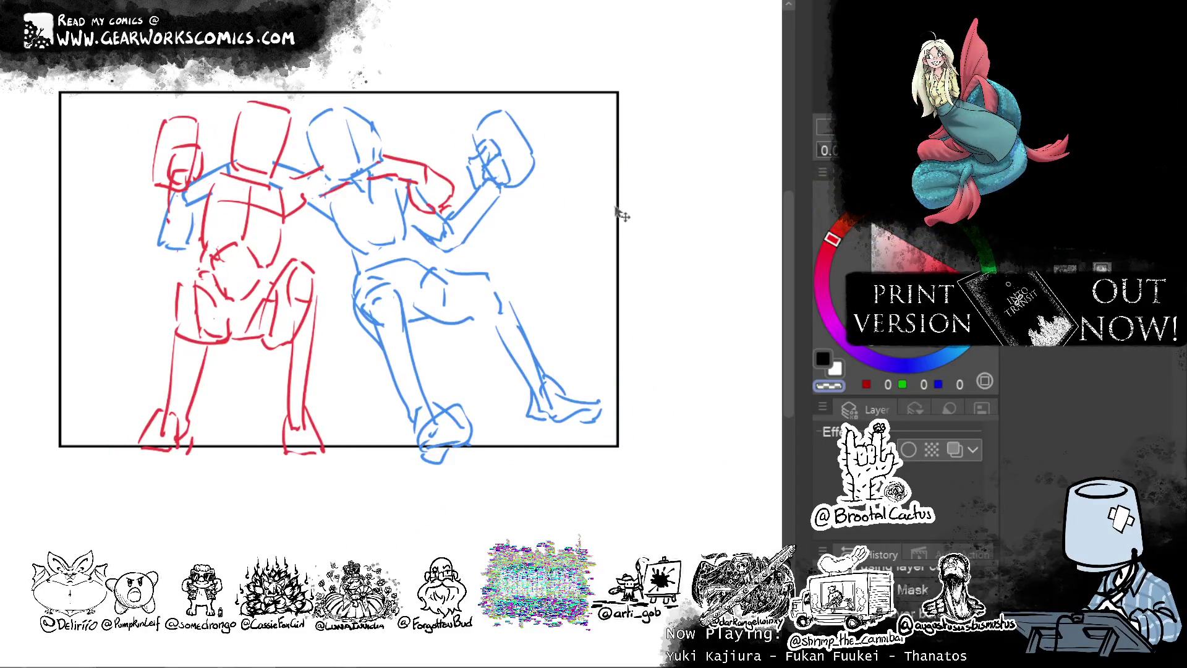
key(Down)
key(Right)
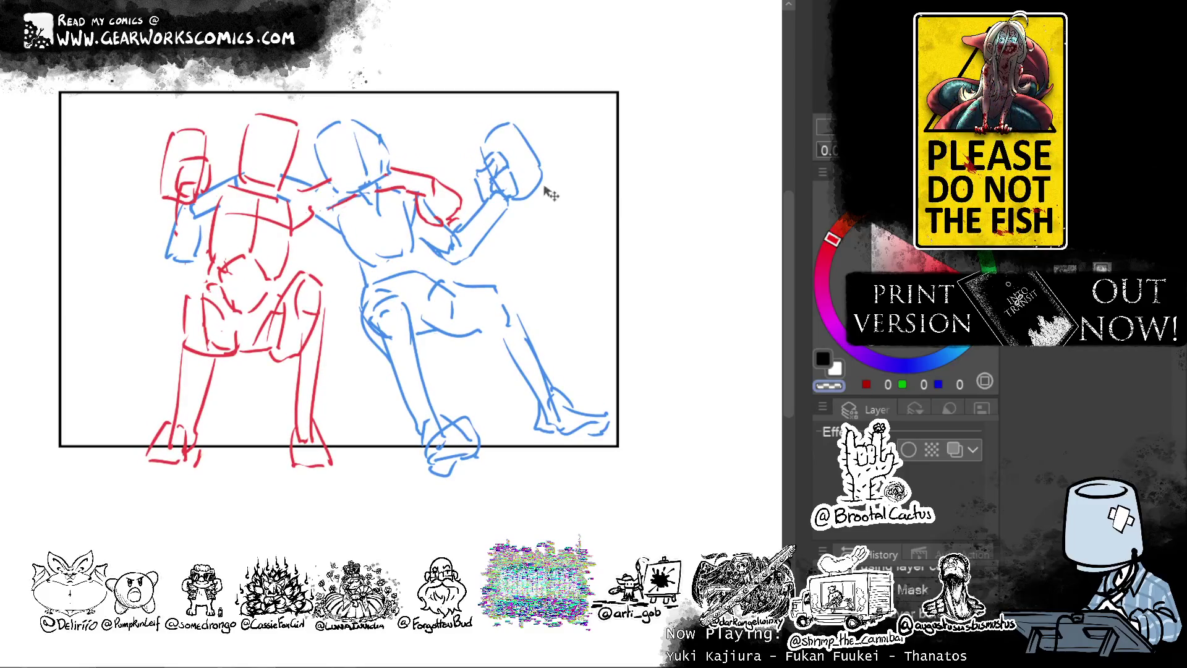
key(ctrl+t)
mouse_move(615, 111)
mouse_down()
mouse_move(538, 198)
mouse_move(503, 178)
mouse_move(514, 165)
mouse_move(522, 176)
mouse_up()
drag(561, 143, 512, 163)
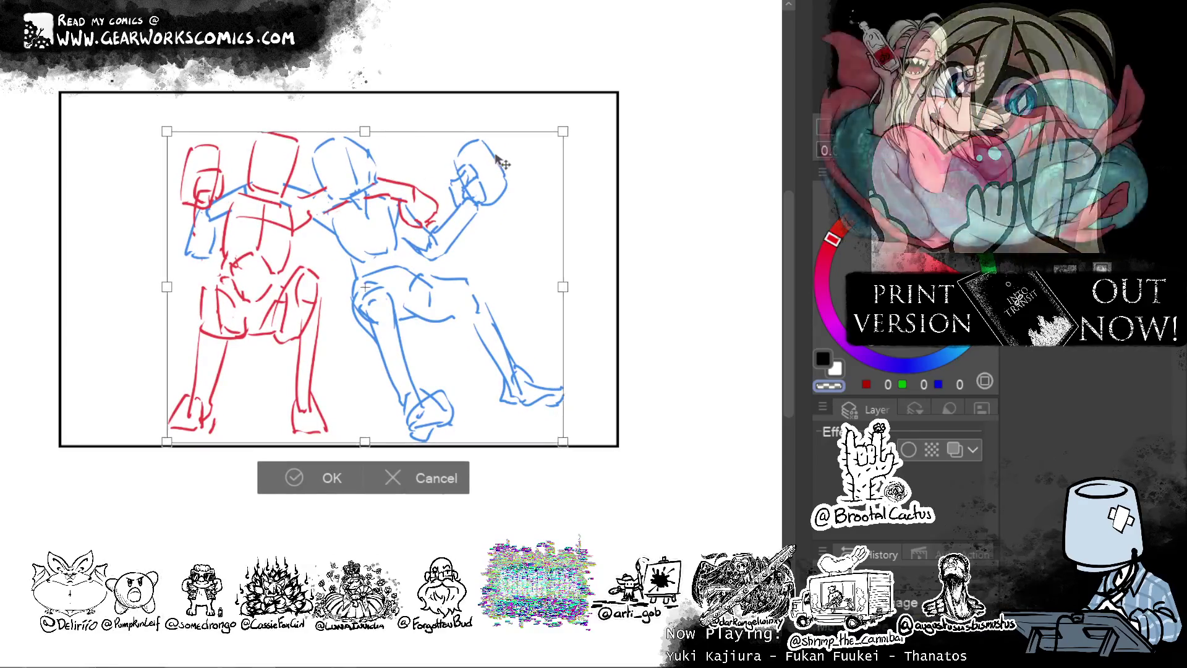
mouse_move(562, 130)
mouse_down()
mouse_move(456, 212)
mouse_move(444, 200)
mouse_move(448, 212)
mouse_up()
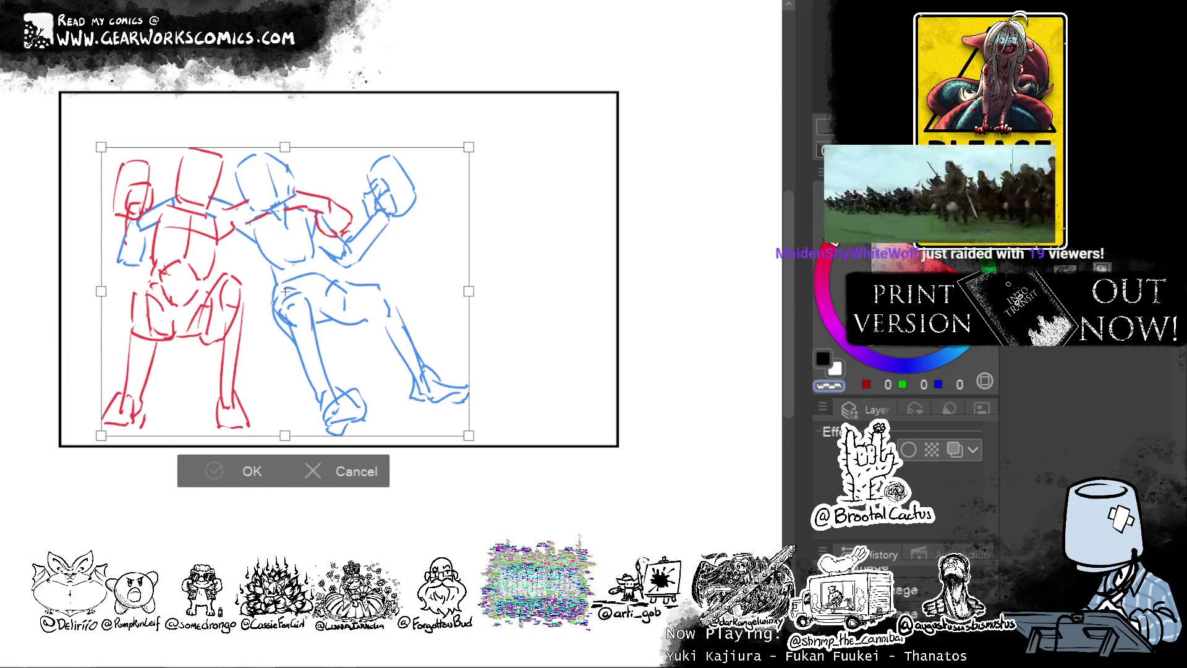
key(Return)
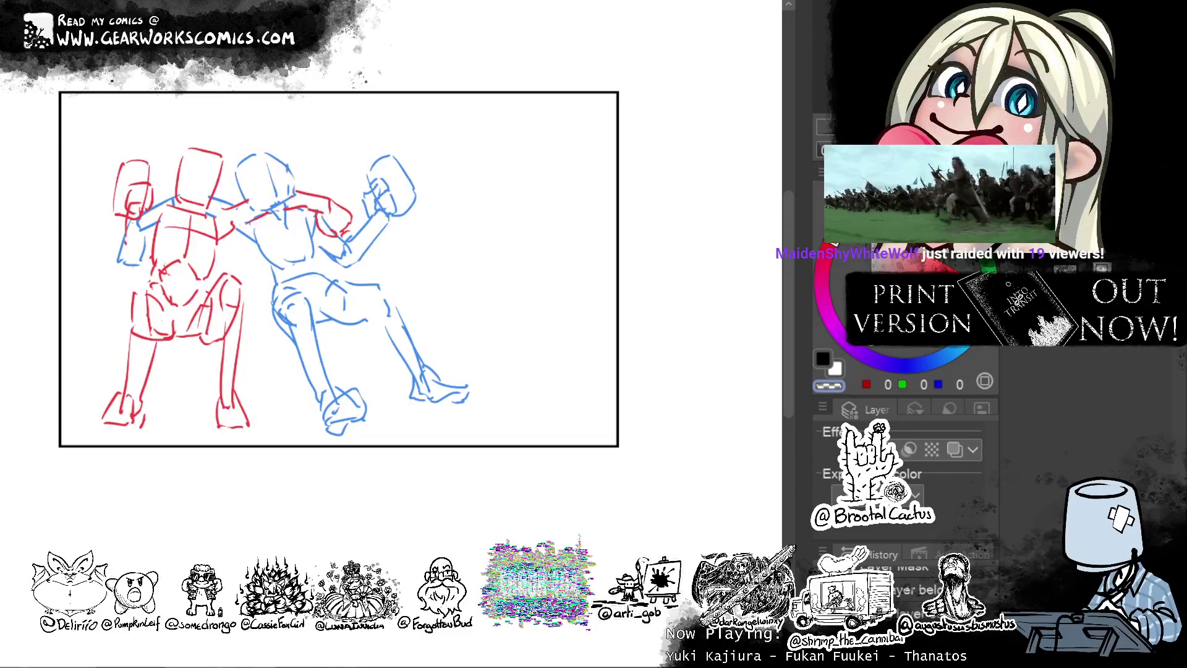
Pull the panel's right edge about 95 px inward and confirm.
mouse_move(449, 35)
mouse_down()
mouse_move(604, 503)
mouse_move(631, 13)
mouse_up()
key(ctrl+t)
drag(612, 392, 503, 385)
click(403, 564)
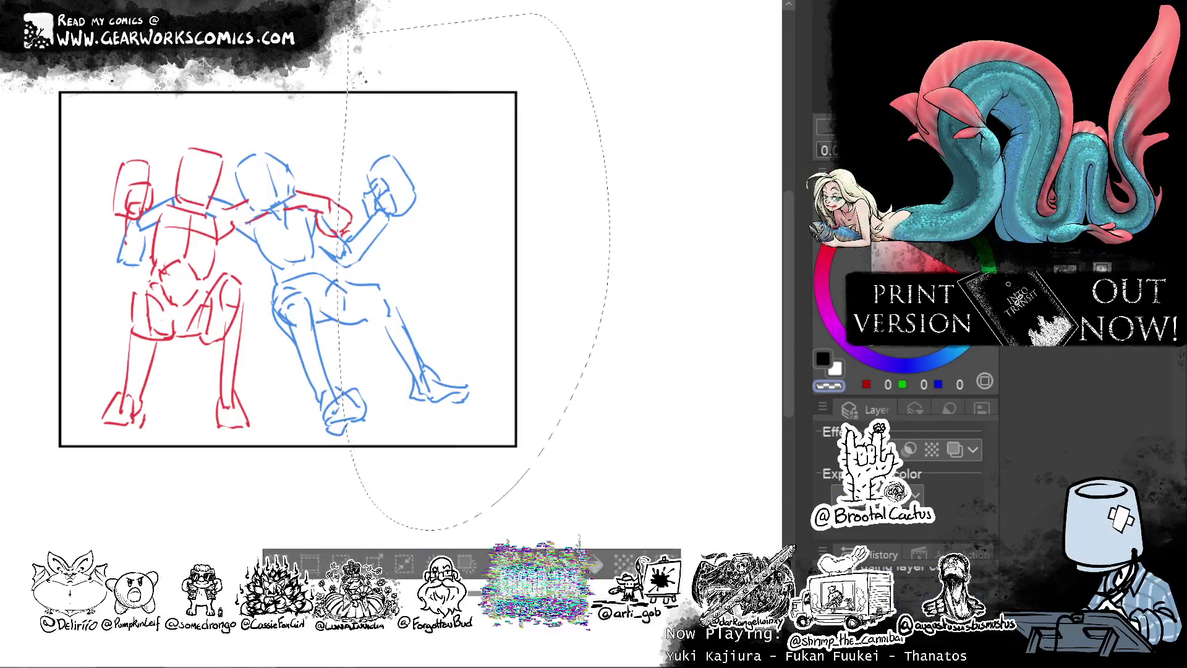
Deselect and nudge the whole sketch slightly up and right within the panel.
key(ctrl+d)
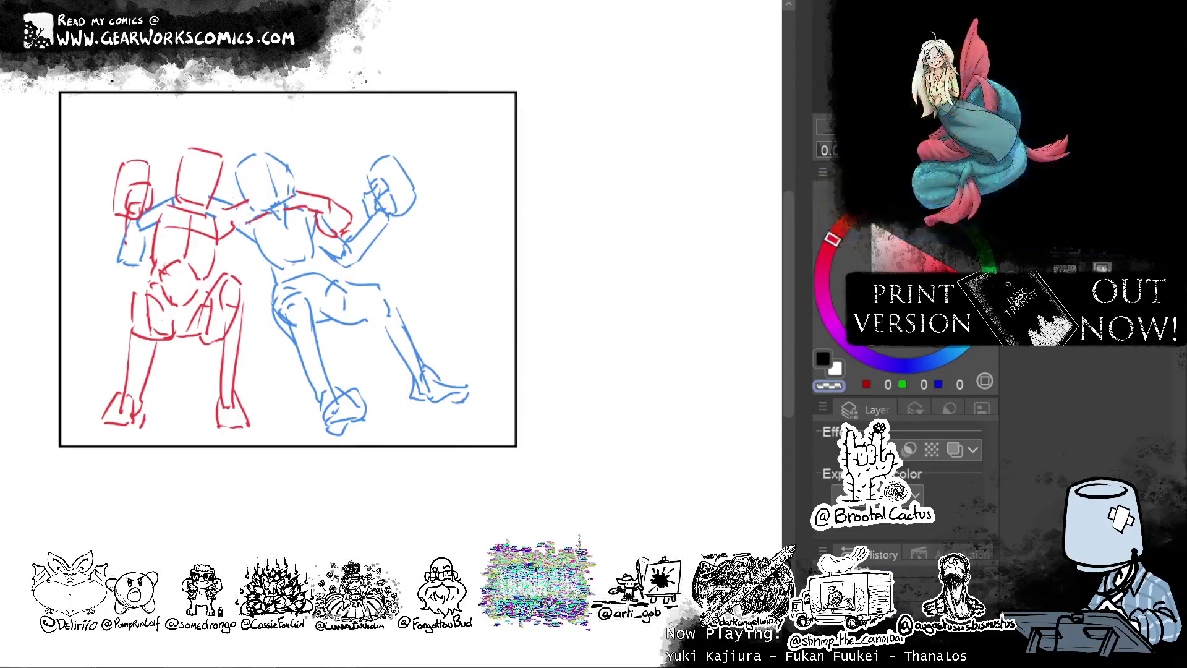
mouse_move(603, 148)
mouse_down()
mouse_move(623, 146)
mouse_move(575, 153)
mouse_up()
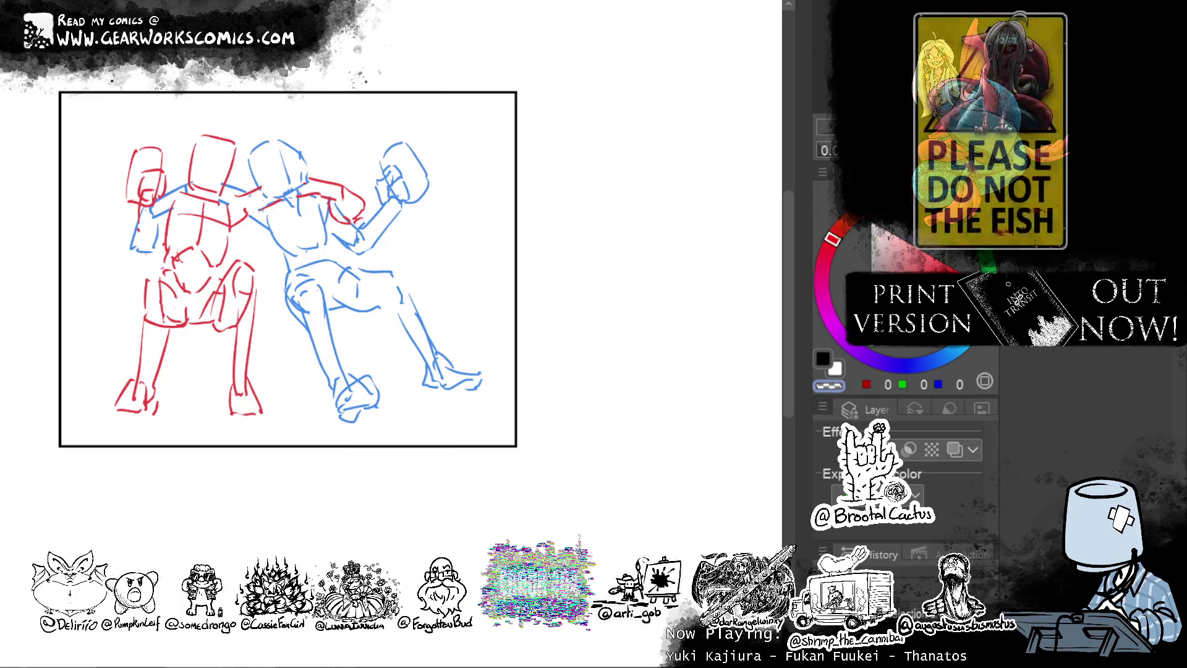
drag(522, 225, 571, 262)
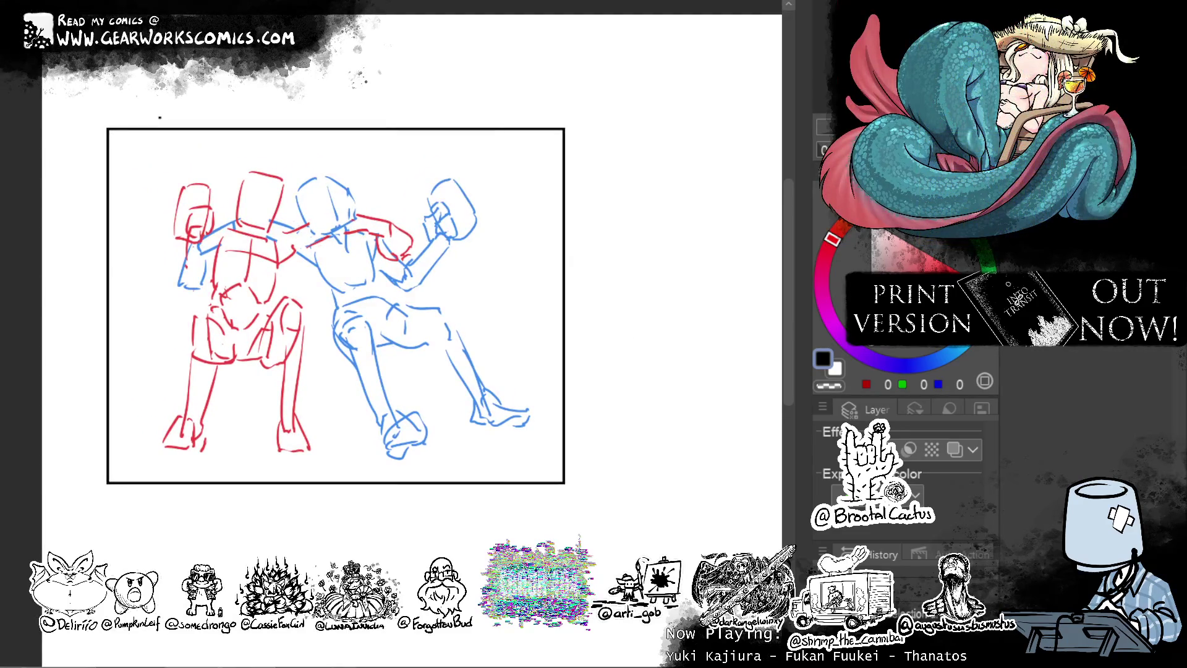
Draw a long straight table top across both figures at waist height, undoing stray strokes.
drag(162, 302, 484, 282)
key(ctrl+z)
drag(162, 280, 499, 272)
mouse_move(159, 286)
mouse_down()
mouse_move(254, 301)
mouse_move(464, 299)
mouse_move(504, 281)
mouse_move(487, 427)
mouse_up()
key(ctrl+z)
Sketch the table's left and right legs and two crossbars between them.
mouse_move(505, 296)
mouse_down()
mouse_move(513, 427)
mouse_move(493, 420)
mouse_up()
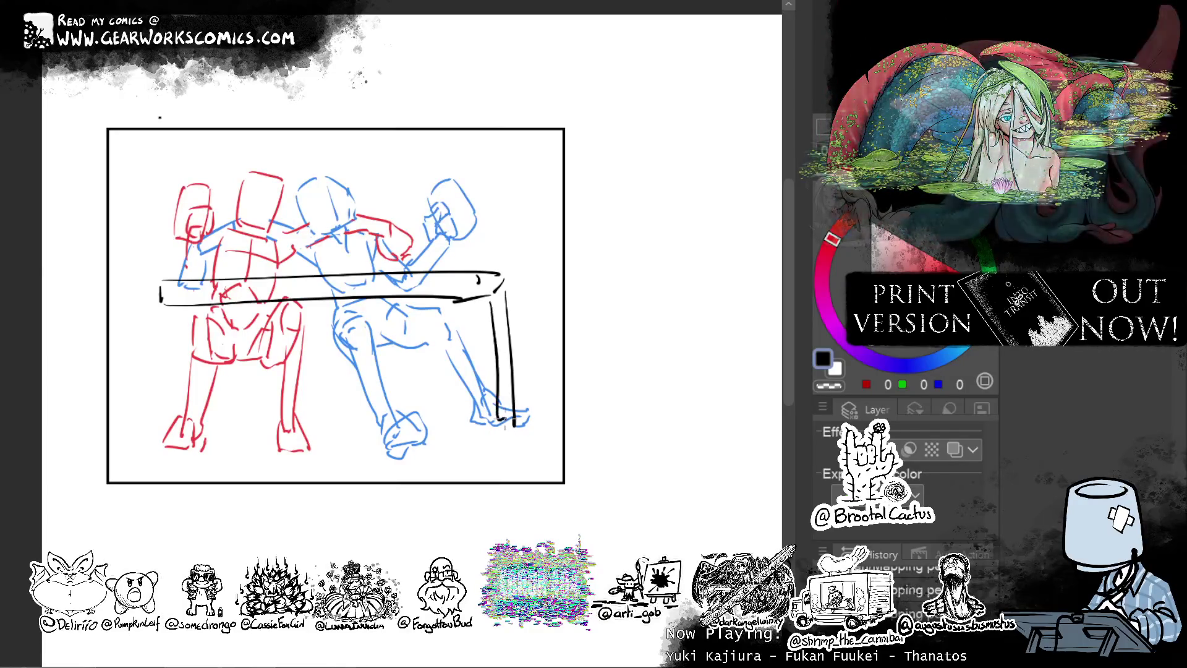
drag(465, 312, 470, 419)
mouse_move(162, 317)
mouse_down()
mouse_move(160, 437)
mouse_move(172, 440)
mouse_up()
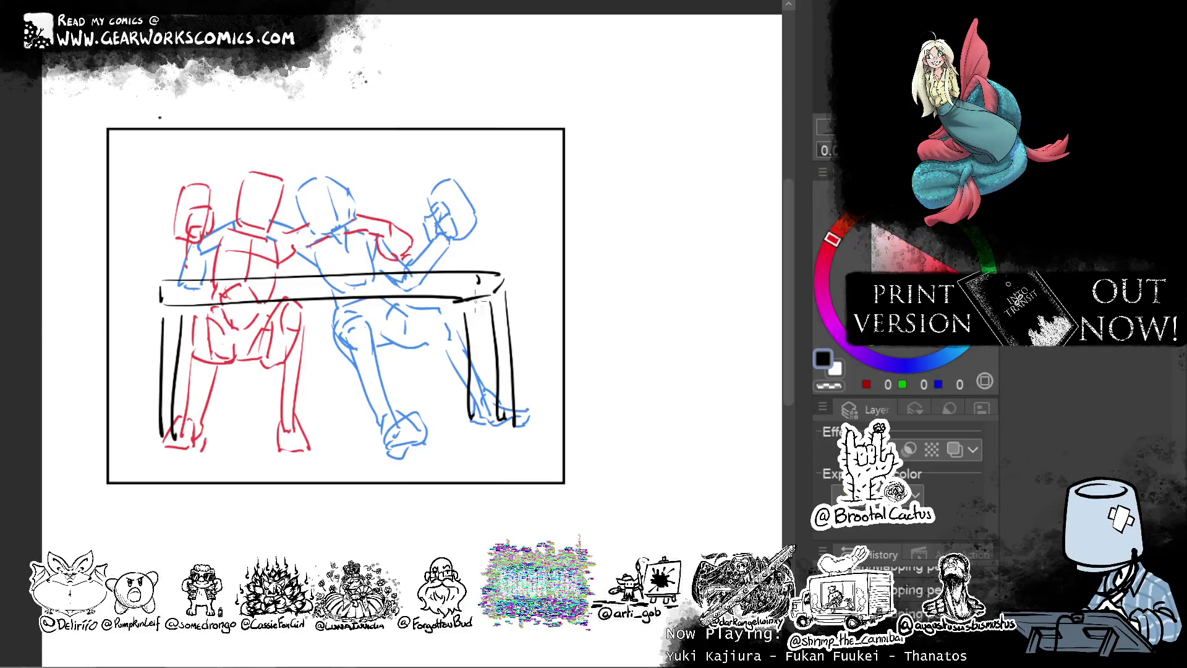
drag(183, 357, 459, 347)
drag(186, 379, 481, 368)
Strengthen the leg lines and ink the bench top as a thick black band.
drag(221, 384, 214, 408)
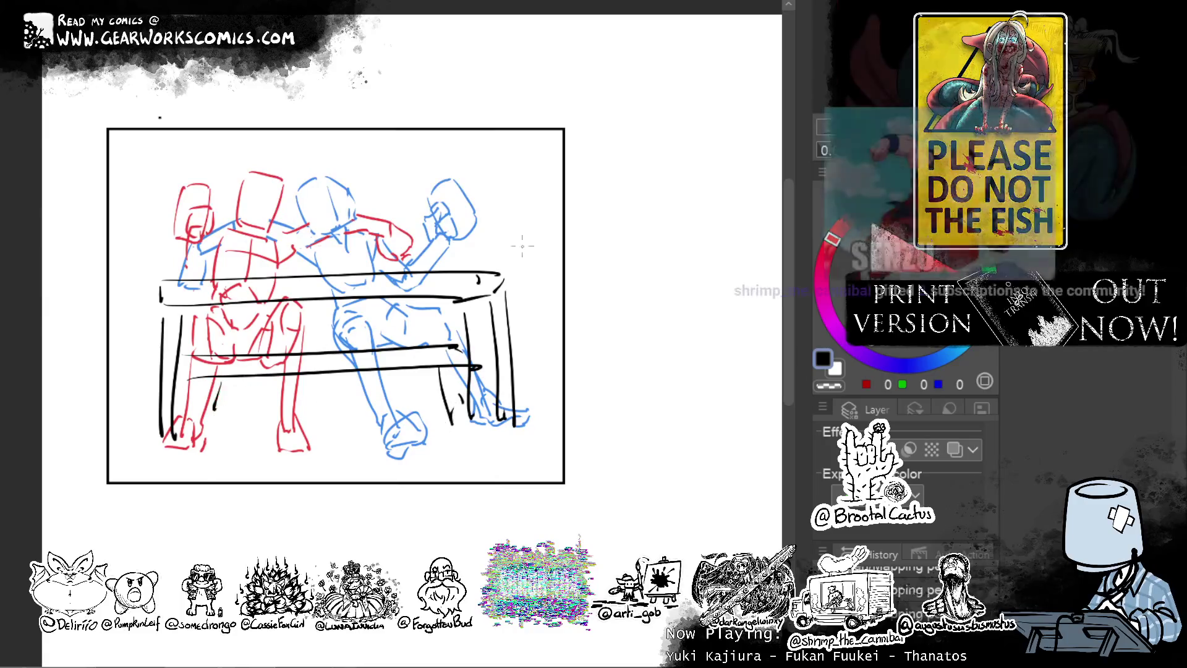
drag(503, 240, 502, 272)
mouse_move(510, 173)
mouse_down()
mouse_move(512, 275)
mouse_move(535, 372)
mouse_move(527, 425)
mouse_up()
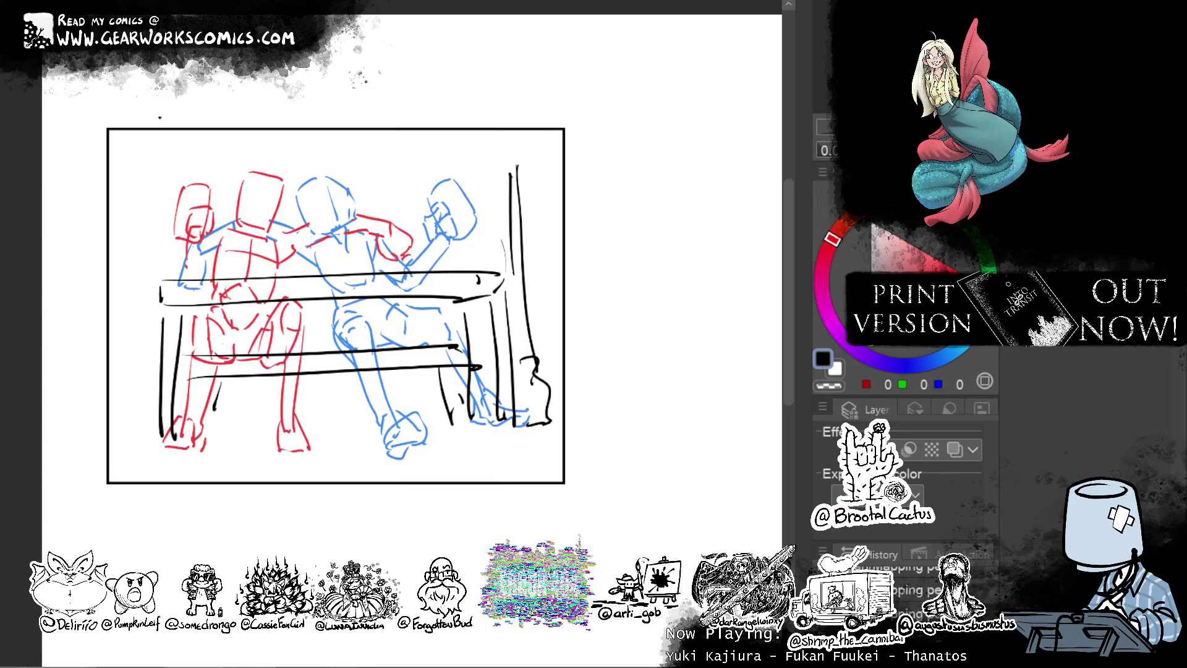
mouse_move(192, 295)
mouse_down()
mouse_move(296, 284)
mouse_move(178, 292)
mouse_move(477, 279)
mouse_move(458, 280)
mouse_up()
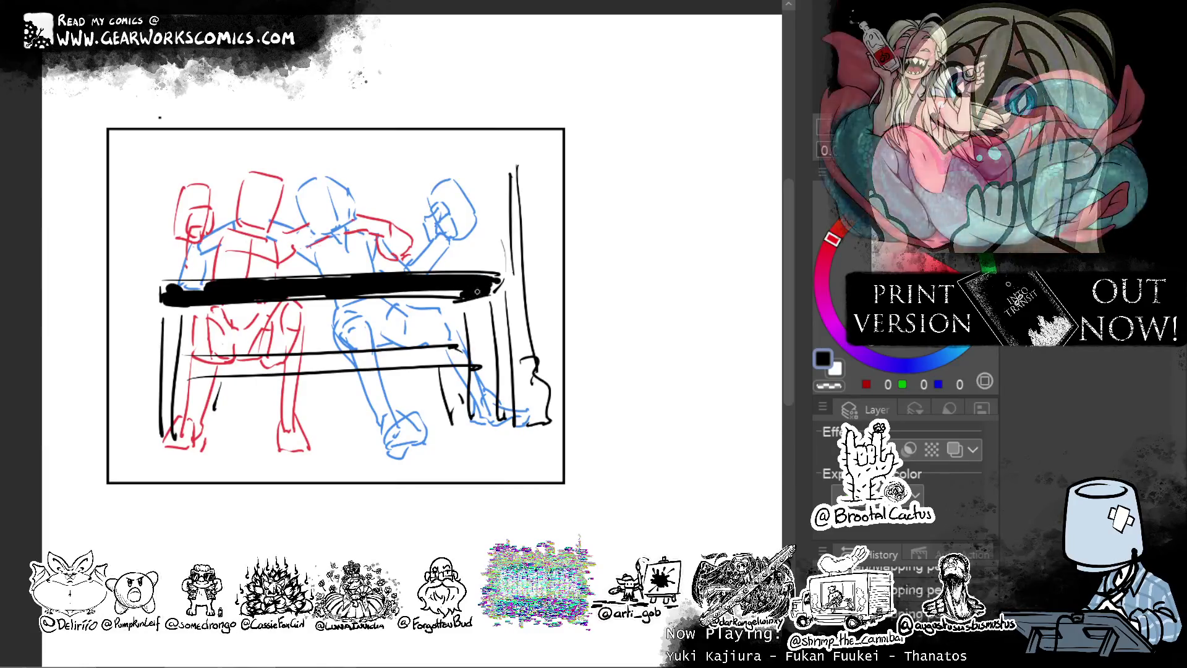
Darken the left and right bench legs with heavy black strokes.
drag(172, 309, 168, 427)
drag(166, 337, 164, 397)
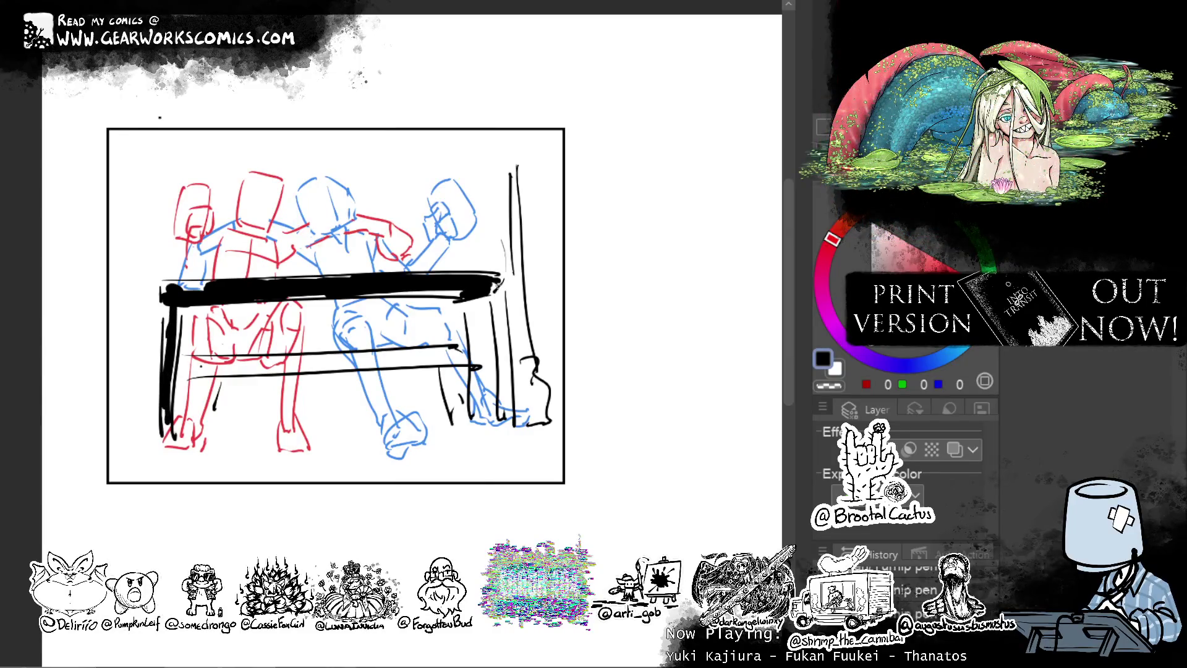
drag(500, 284, 506, 400)
drag(471, 300, 475, 370)
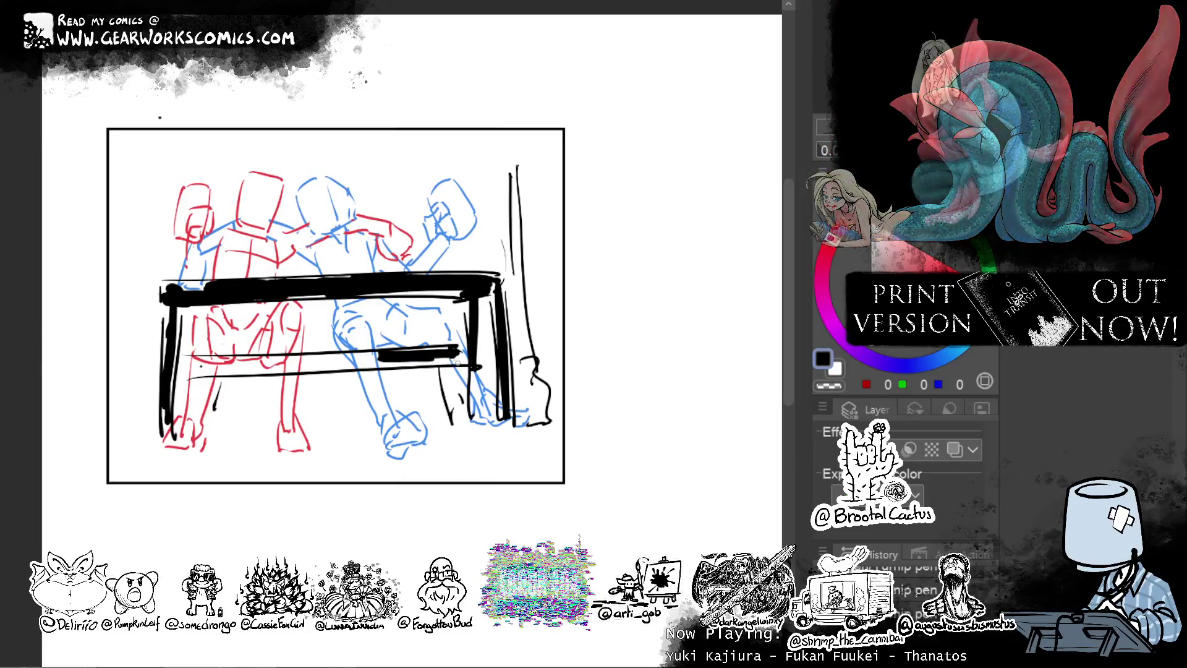
Thicken the lower rail into bold black bars and return the colour to black.
mouse_move(383, 353)
mouse_down()
mouse_move(445, 350)
mouse_move(381, 362)
mouse_move(438, 363)
mouse_up()
mouse_move(346, 358)
mouse_down()
mouse_move(298, 359)
mouse_move(343, 365)
mouse_up()
mouse_move(234, 369)
mouse_down()
mouse_move(280, 361)
mouse_move(284, 371)
mouse_up()
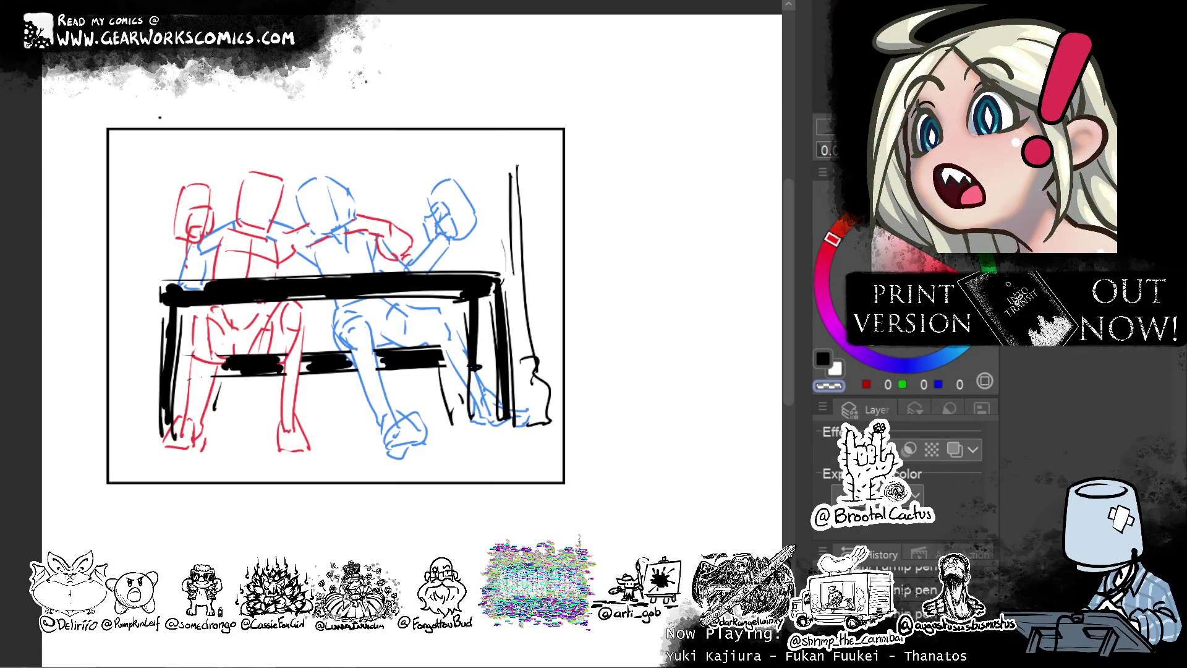
key(c)
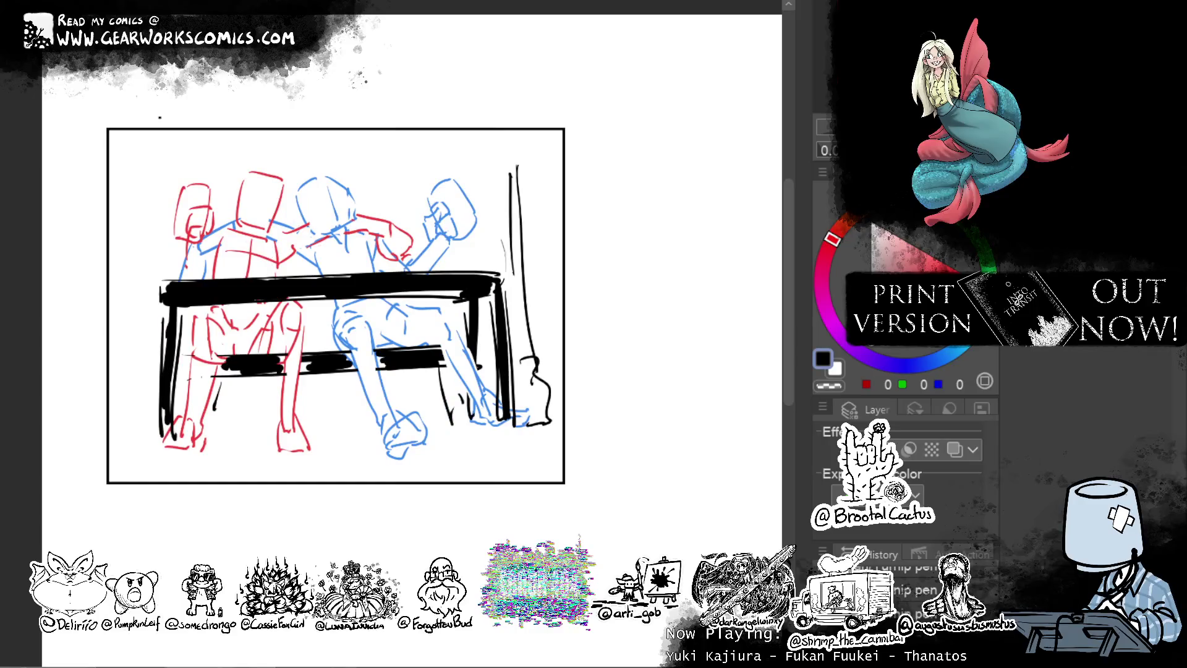
drag(540, 237, 576, 292)
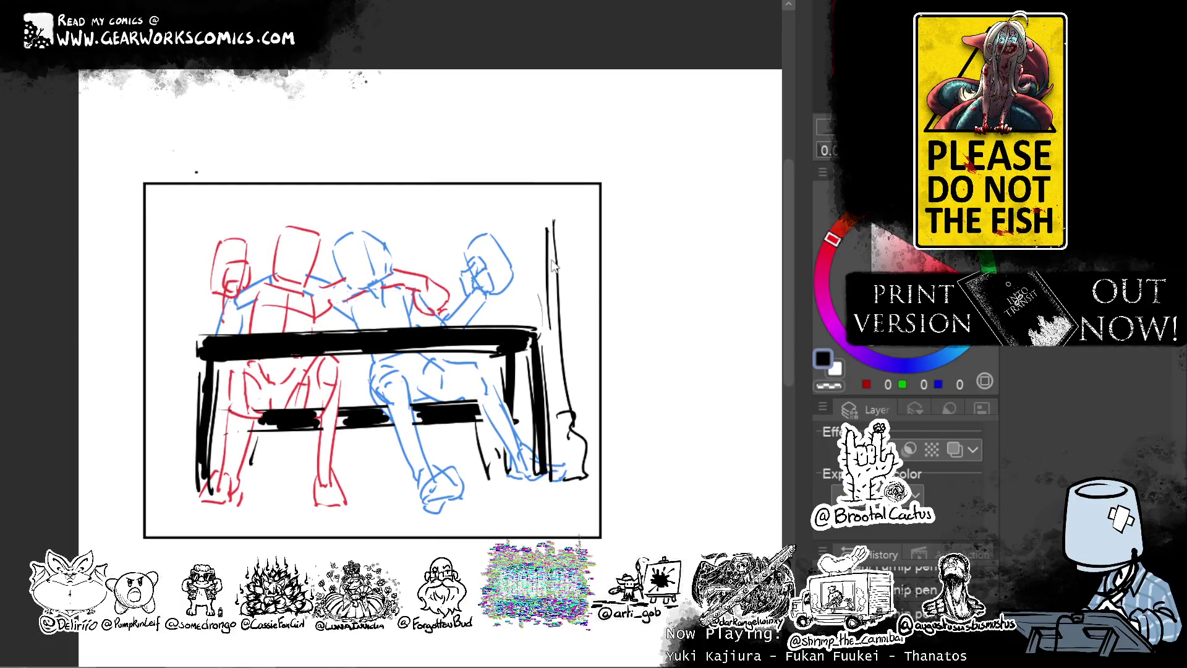
Redraw the right post as a bold line and curl a mop head at its base.
drag(551, 214, 569, 412)
key(ctrl+z)
mouse_move(549, 213)
mouse_down()
mouse_move(567, 427)
mouse_move(563, 405)
mouse_move(556, 413)
mouse_up()
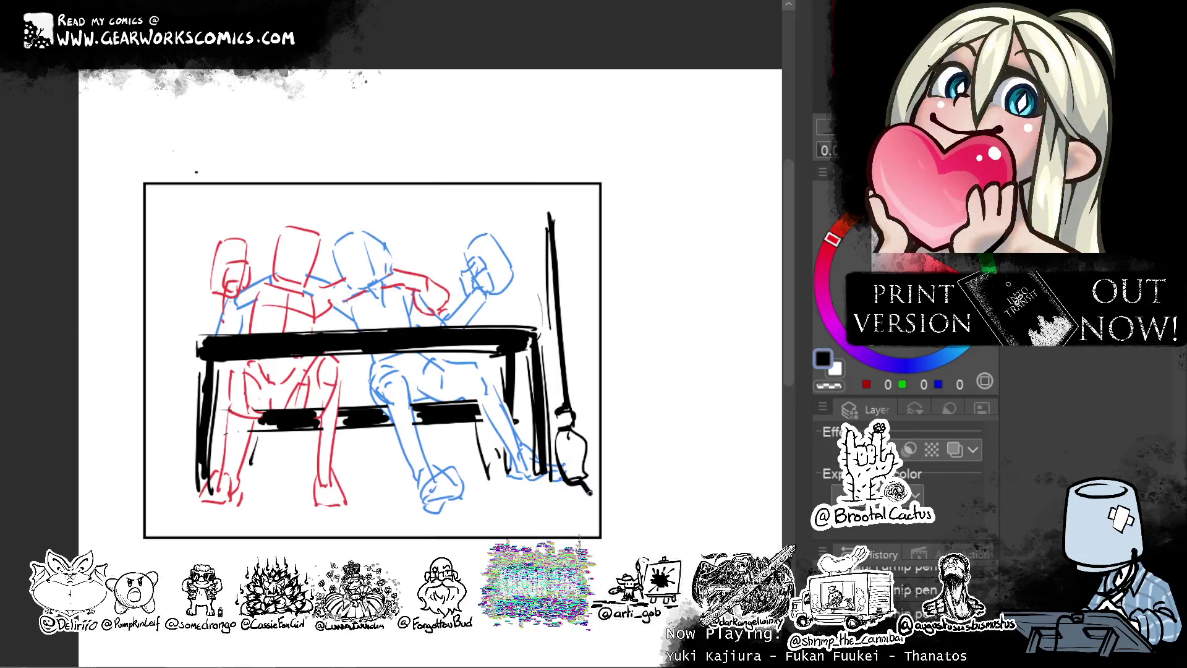
drag(582, 463, 589, 486)
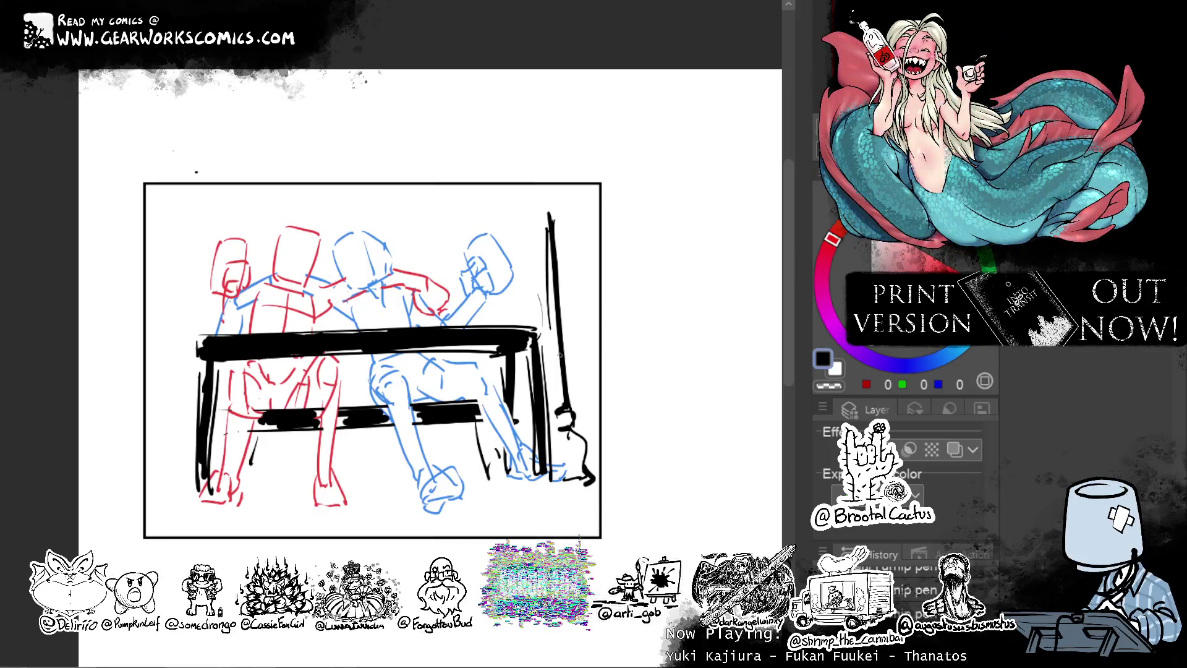
drag(538, 337, 555, 354)
Outline the top edge of a wall at the panel's upper left.
mouse_move(189, 229)
mouse_down()
mouse_move(191, 325)
mouse_move(347, 214)
mouse_up()
key(ctrl+z)
drag(191, 224, 356, 217)
Draw a small candle holder on the table with smoke wisps above the candles.
drag(206, 344, 227, 348)
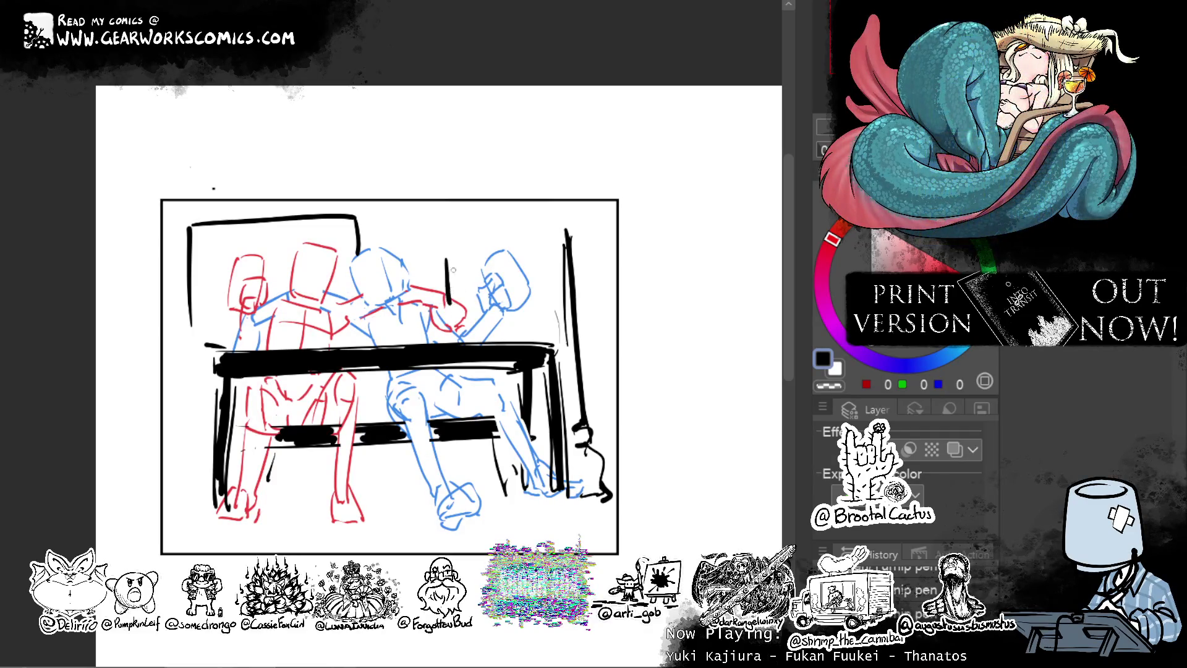
key(ctrl+z)
mouse_move(449, 260)
mouse_down()
mouse_move(476, 276)
mouse_move(436, 281)
mouse_up()
mouse_move(450, 220)
mouse_down()
mouse_move(450, 241)
mouse_move(471, 242)
mouse_up()
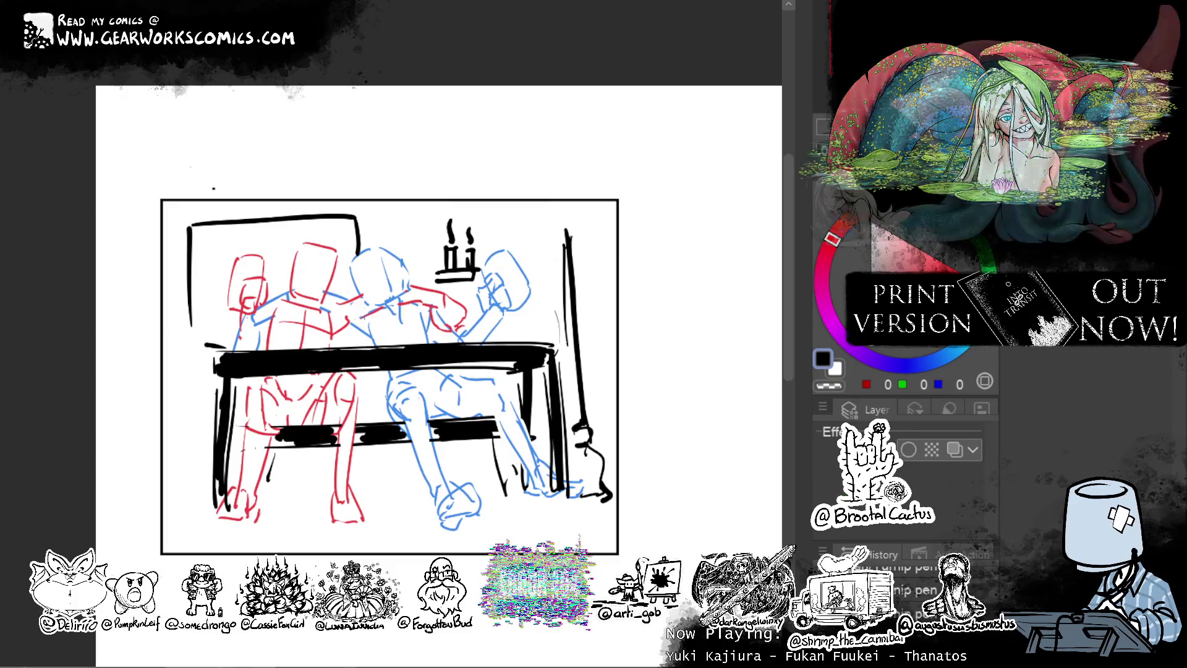
Nudge the figures and panel border slightly right and zoom out to see the page.
drag(619, 178, 639, 177)
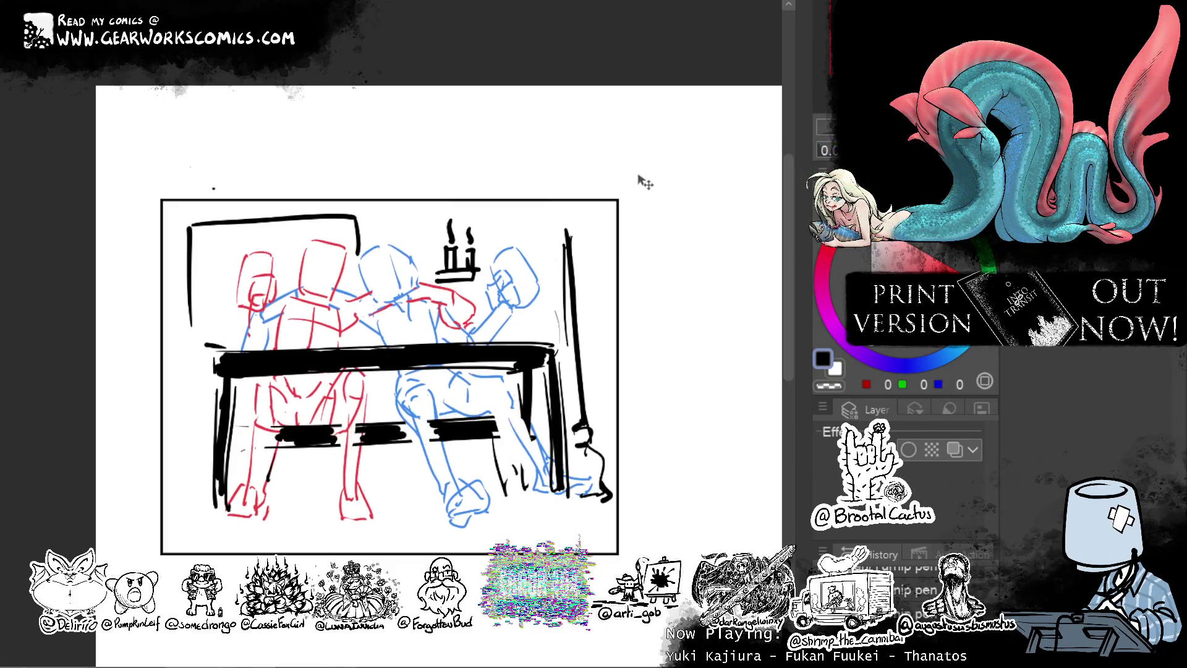
key(ctrl+minus)
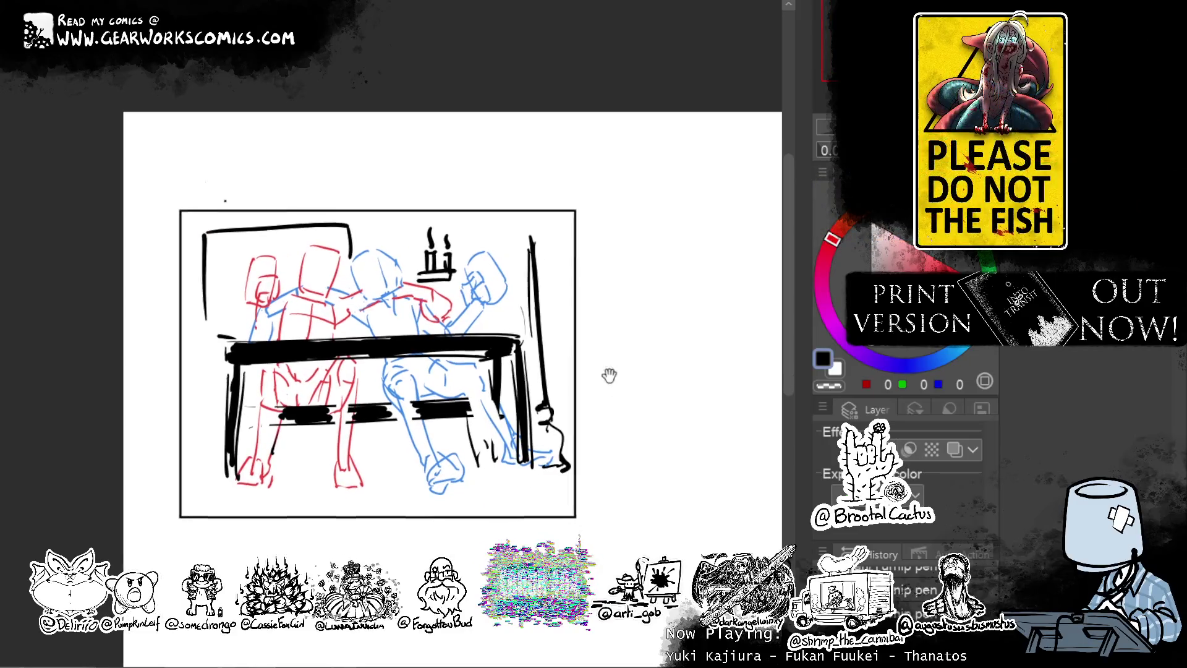
drag(614, 379, 508, 339)
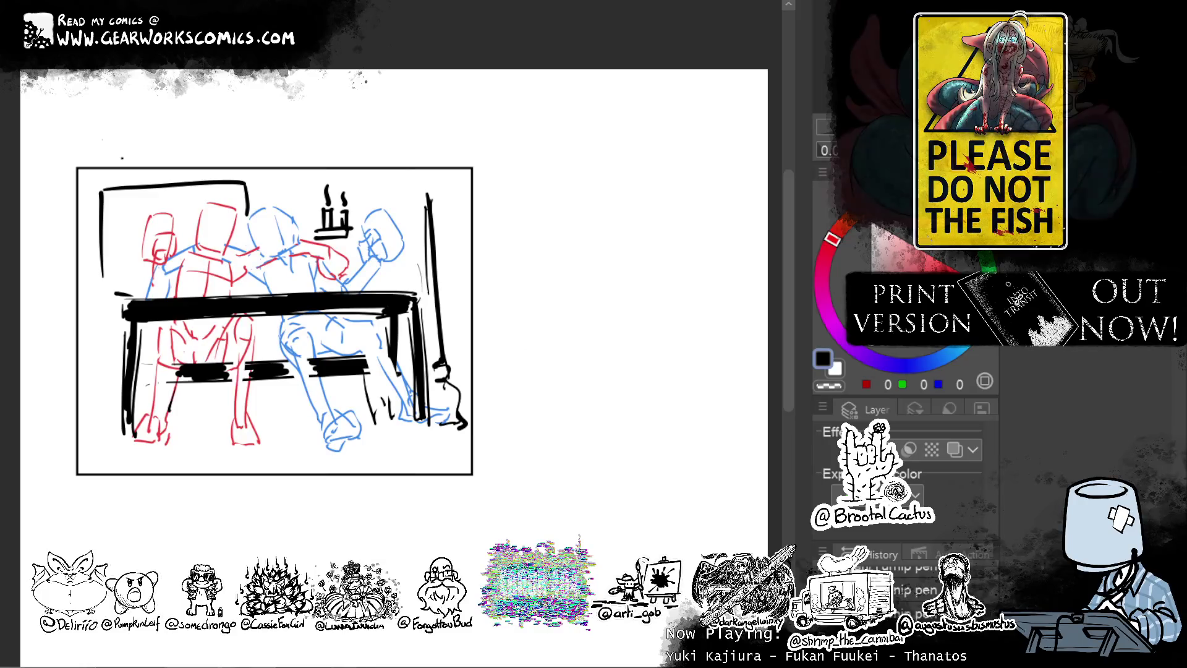
drag(597, 308, 601, 292)
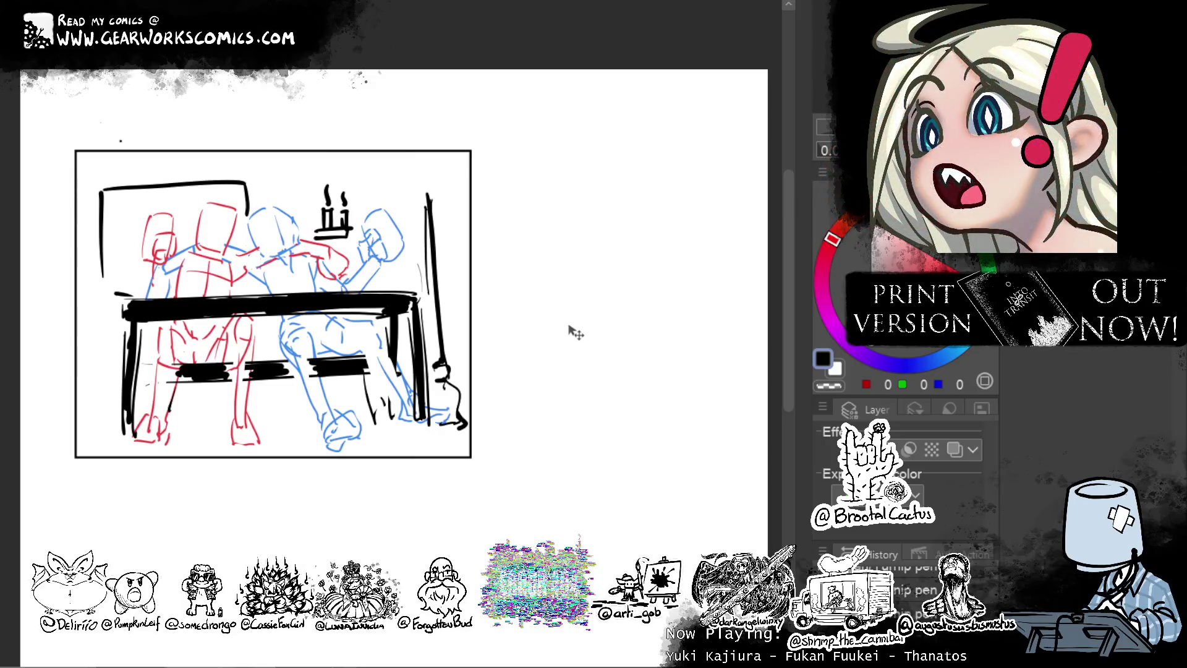
drag(566, 339, 572, 335)
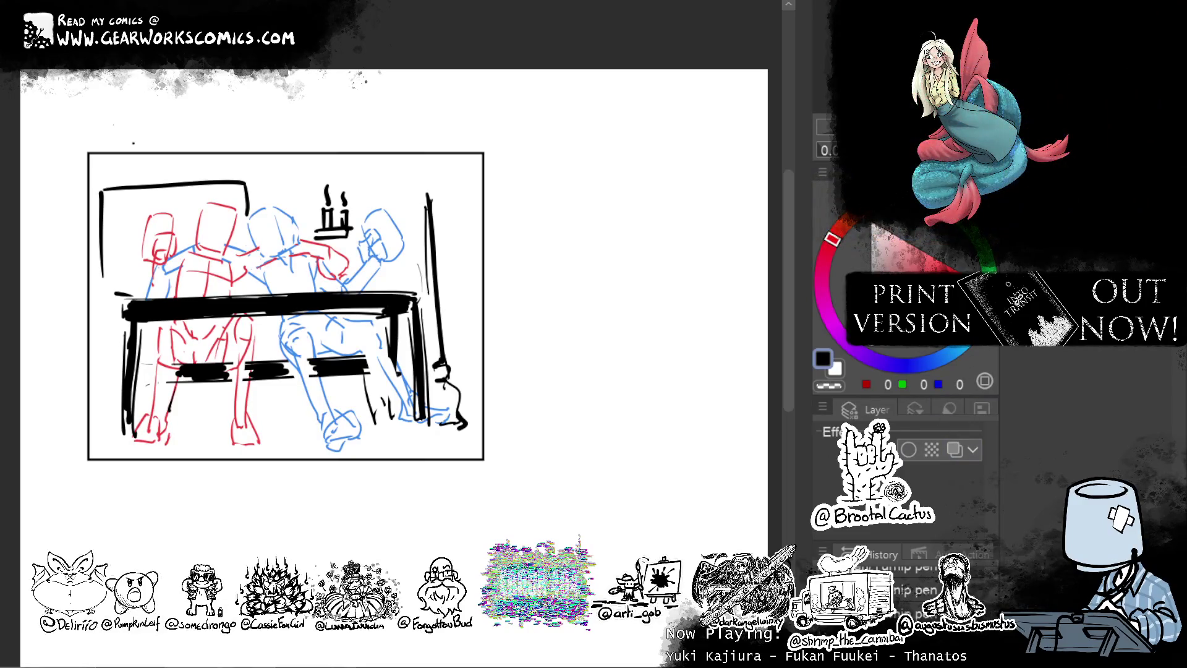
right_click(1027, 459)
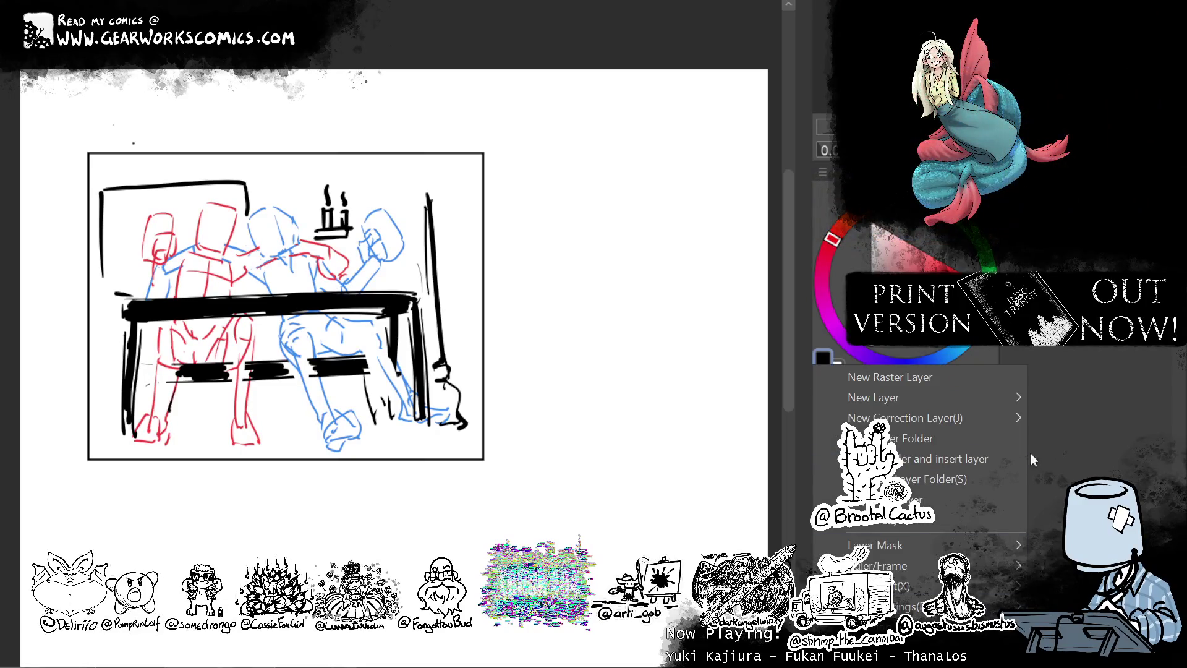
Duplicate the panel frame layer and drag the copy away from the original panel.
key(Escape)
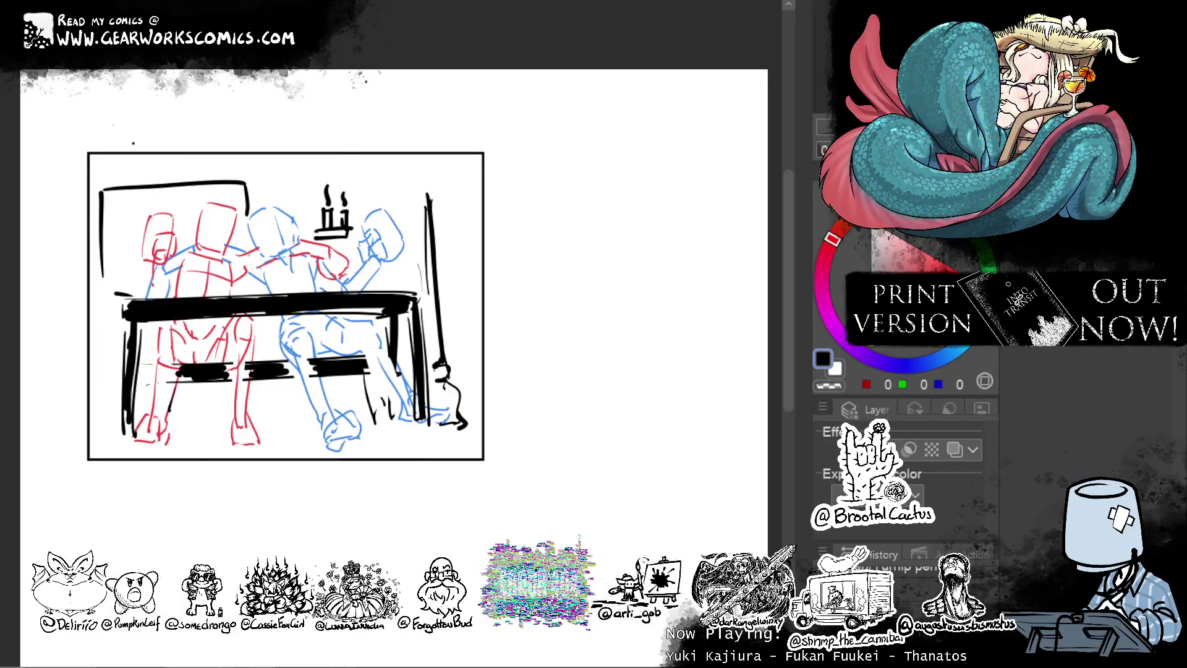
drag(221, 486, 630, 485)
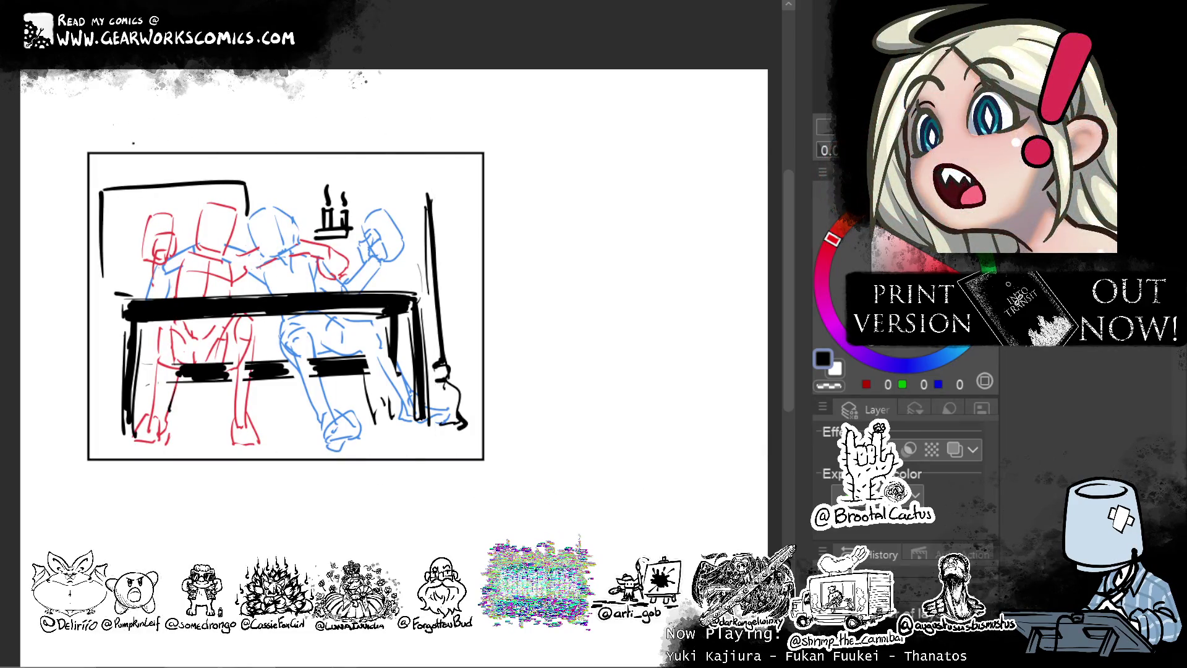
right_click(822, 594)
click(865, 521)
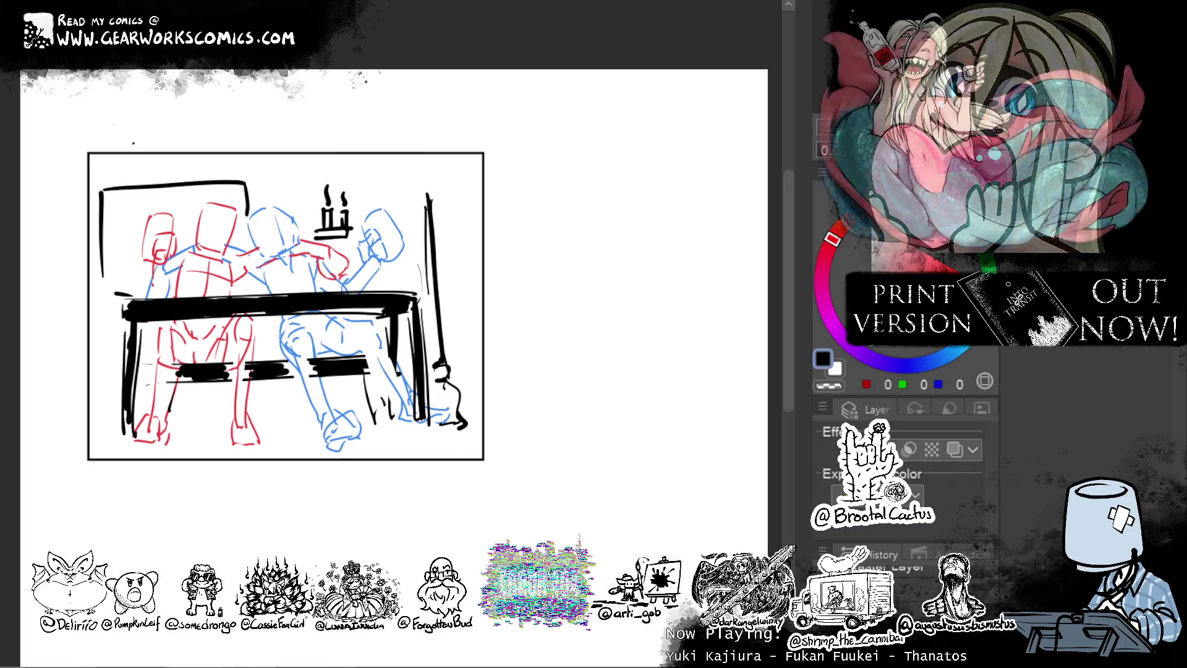
drag(576, 460, 1043, 461)
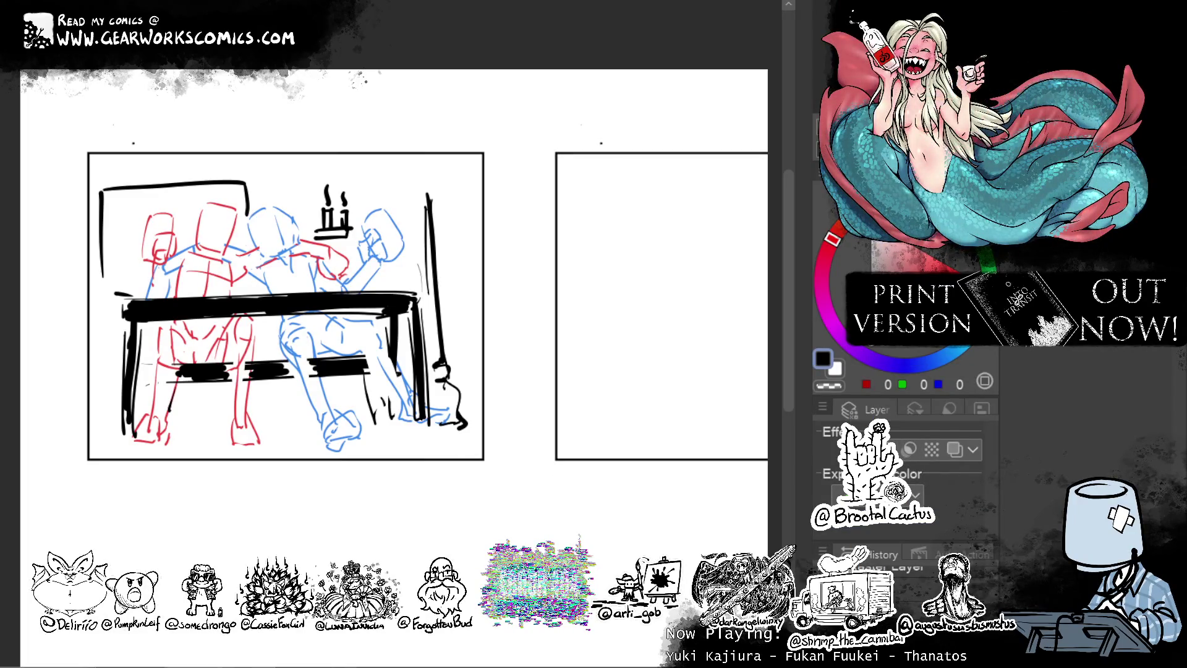
Nudge the new empty panel into place below the first one.
mouse_move(578, 368)
mouse_down()
mouse_move(345, 397)
mouse_move(272, 381)
mouse_move(635, 367)
mouse_move(516, 332)
mouse_move(565, 314)
mouse_up()
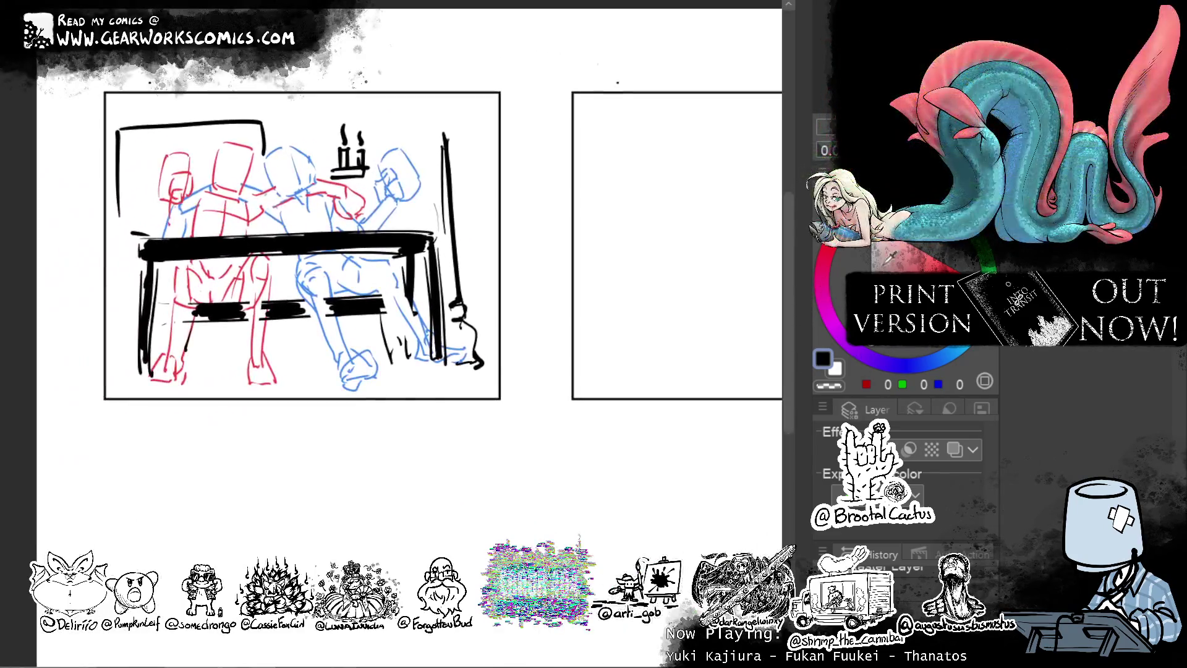
mouse_move(736, 272)
mouse_down()
mouse_move(583, 505)
mouse_move(267, 592)
mouse_up()
scroll(623, 377, down, 5)
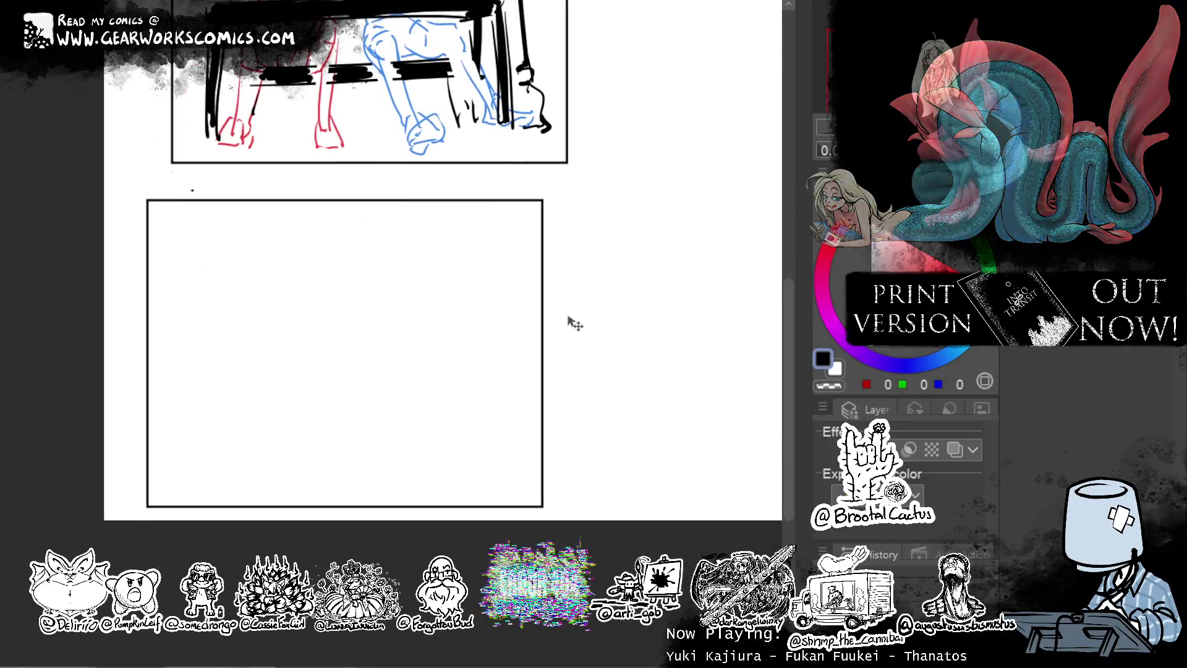
drag(597, 298, 599, 296)
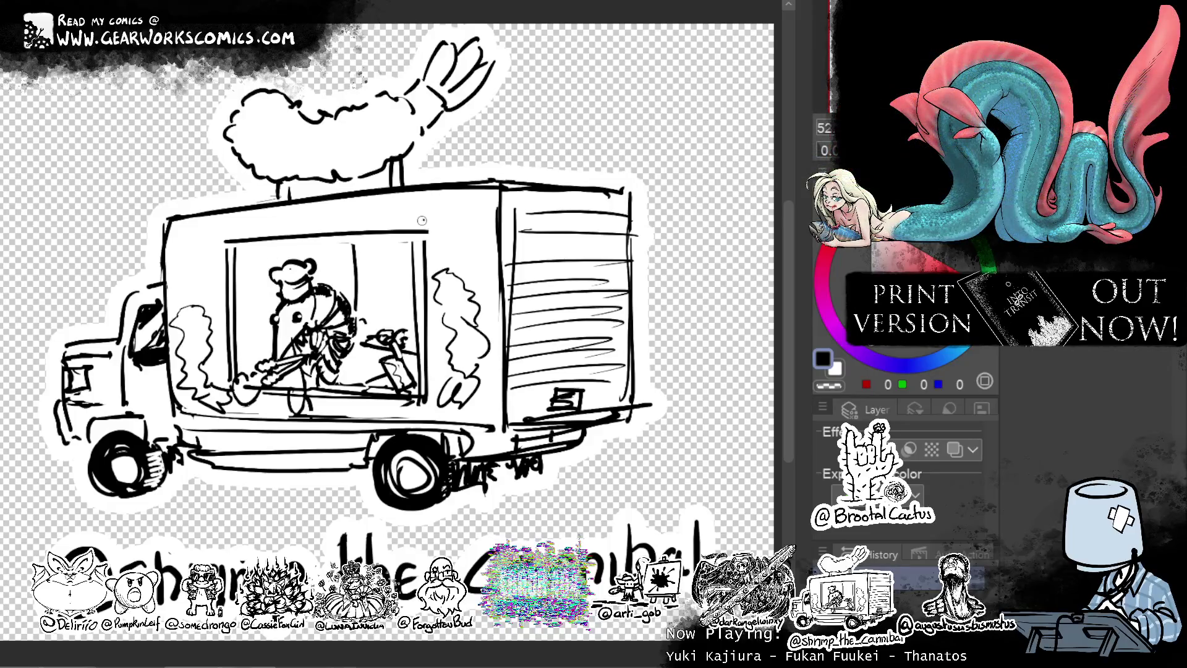
Draw the truck's awning with a diagonal edge and scalloped fringe, cleaning up its top edge.
drag(226, 238, 75, 246)
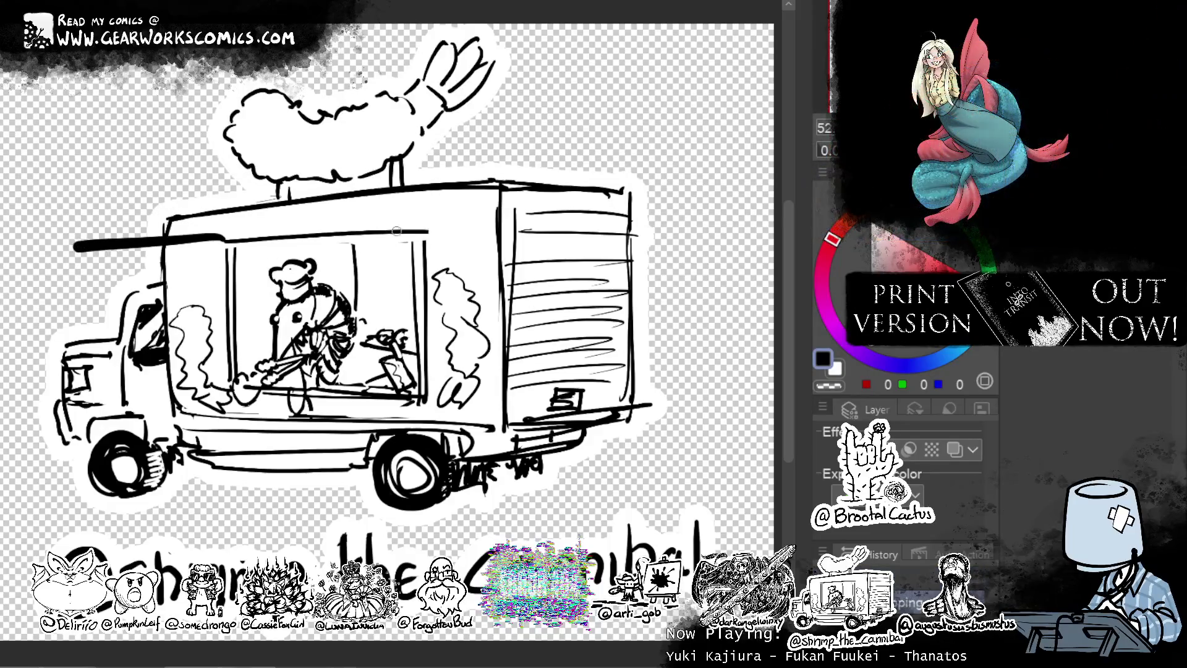
drag(397, 230, 267, 233)
drag(418, 221, 289, 228)
key(ctrl+z)
drag(420, 196, 272, 235)
mouse_move(407, 241)
mouse_down()
mouse_move(97, 264)
mouse_move(159, 221)
mouse_up()
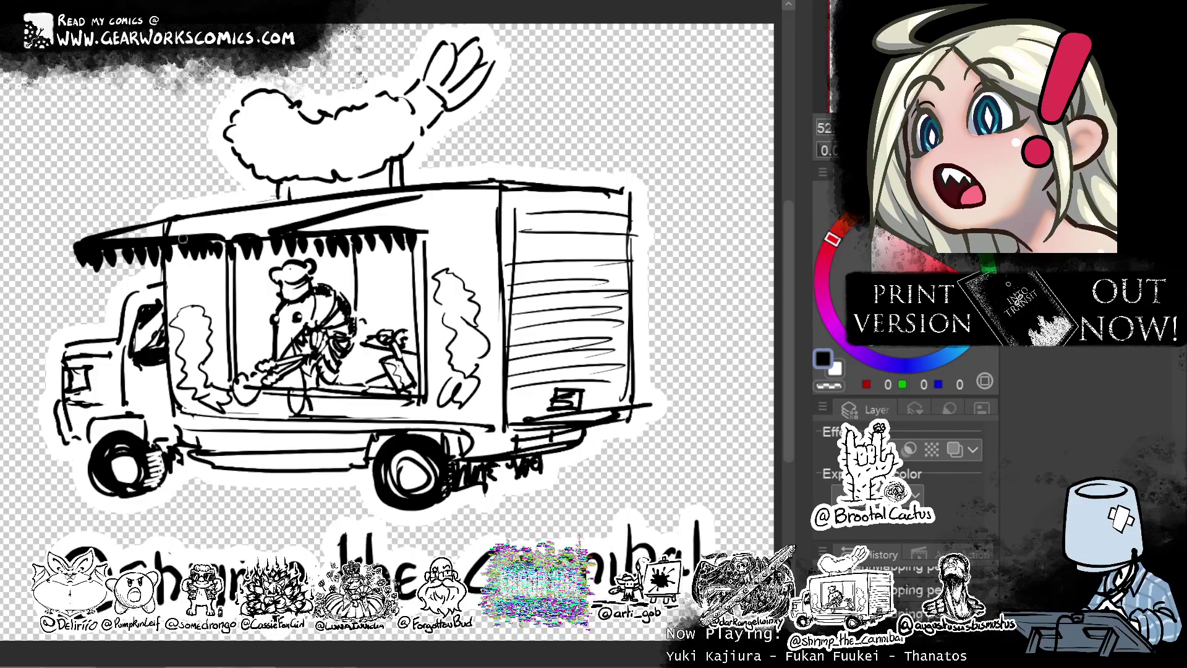
key(x)
drag(102, 240, 189, 226)
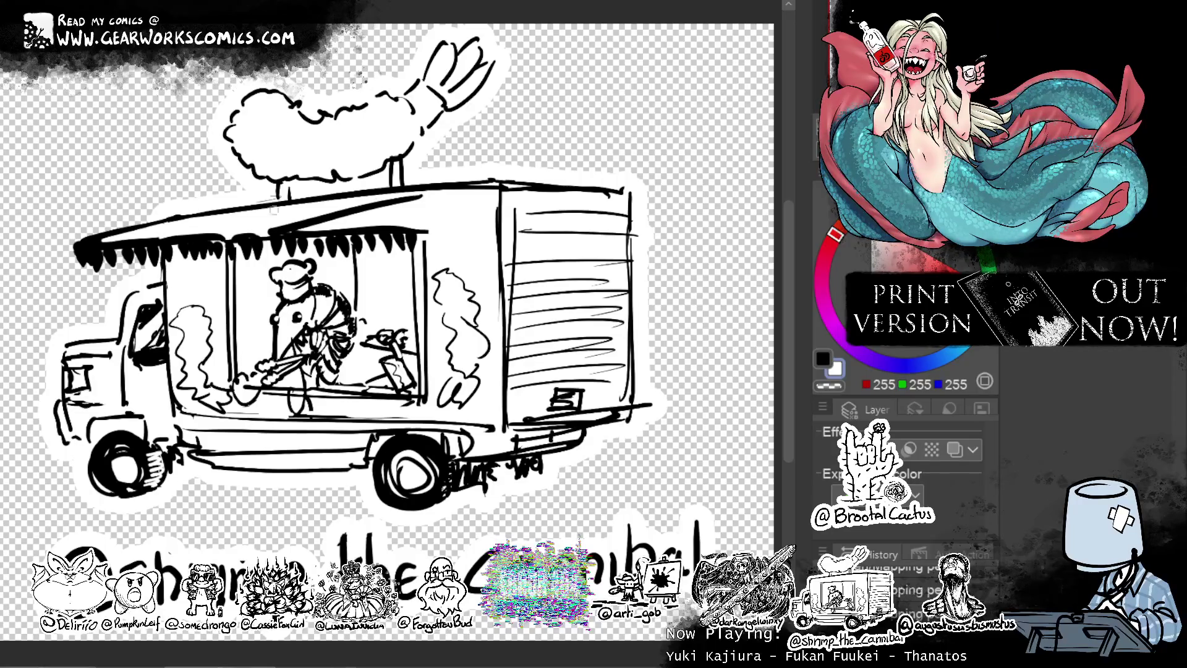
key(x)
drag(96, 240, 275, 221)
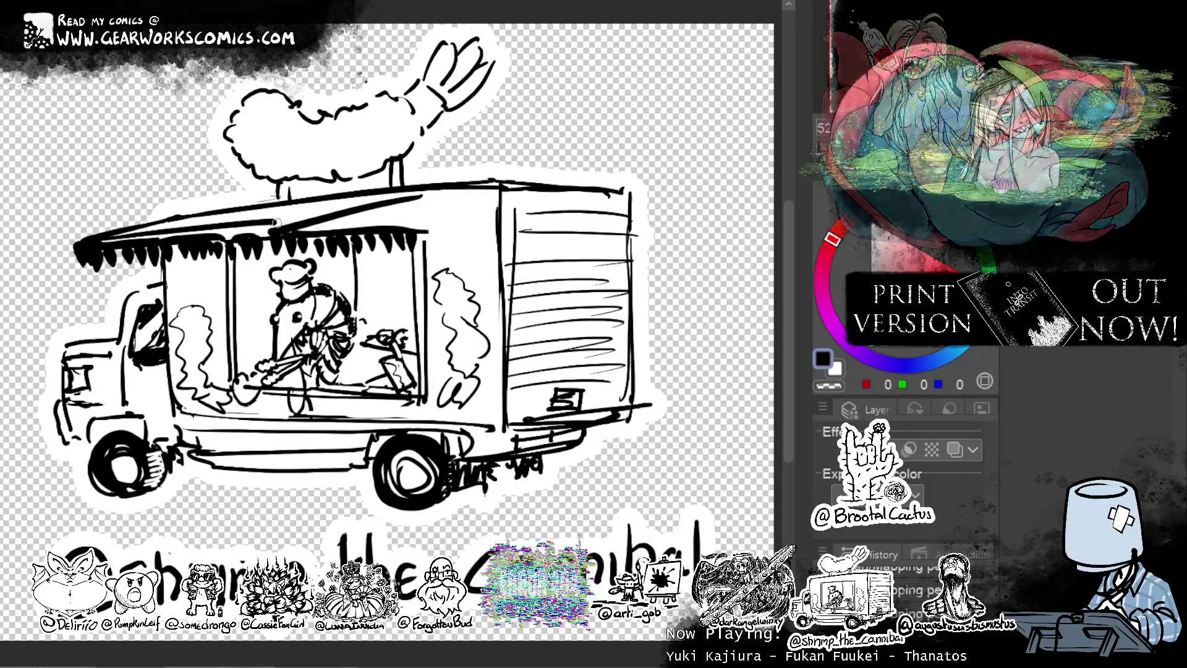
Add a side line and awning strut, and thicken the truck box's right and top edges.
drag(430, 196, 431, 315)
drag(184, 247, 215, 299)
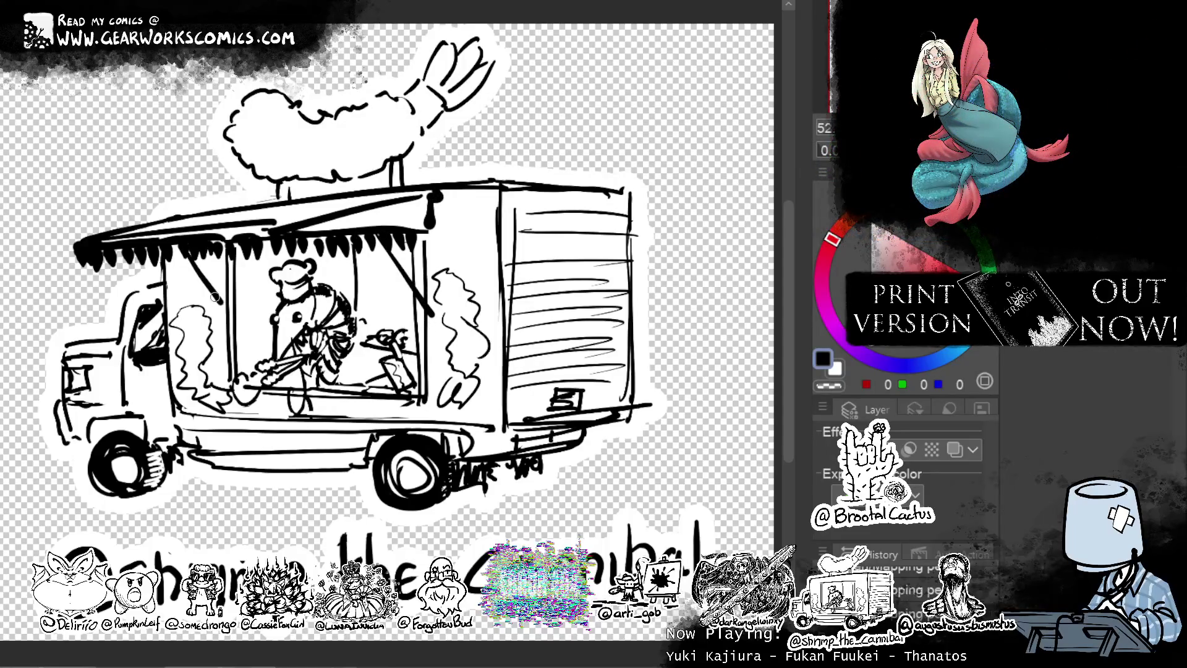
mouse_move(213, 297)
mouse_down()
mouse_move(216, 239)
mouse_move(238, 235)
mouse_up()
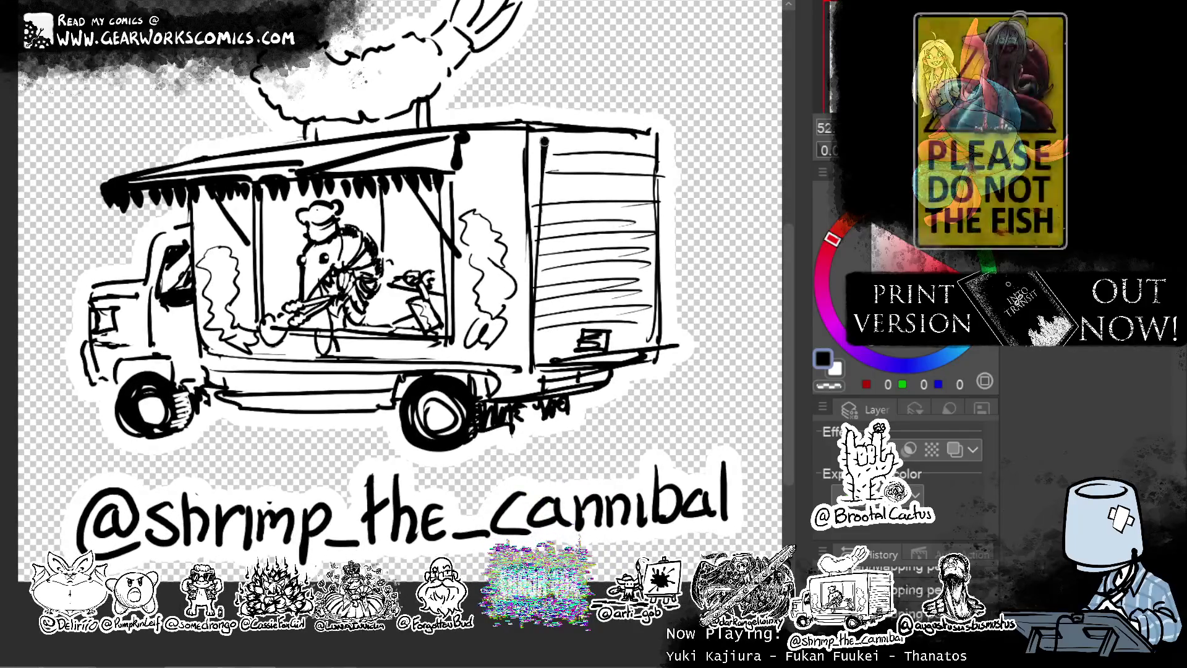
mouse_move(650, 186)
mouse_down()
mouse_move(646, 141)
mouse_move(554, 141)
mouse_up()
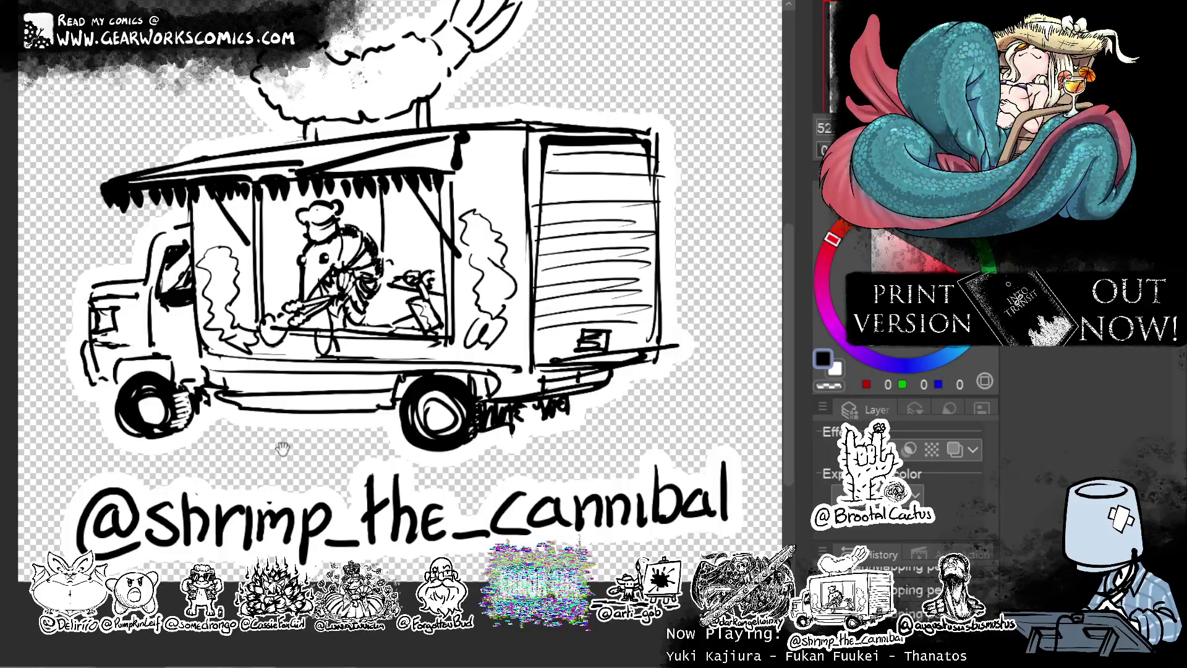
drag(283, 450, 357, 477)
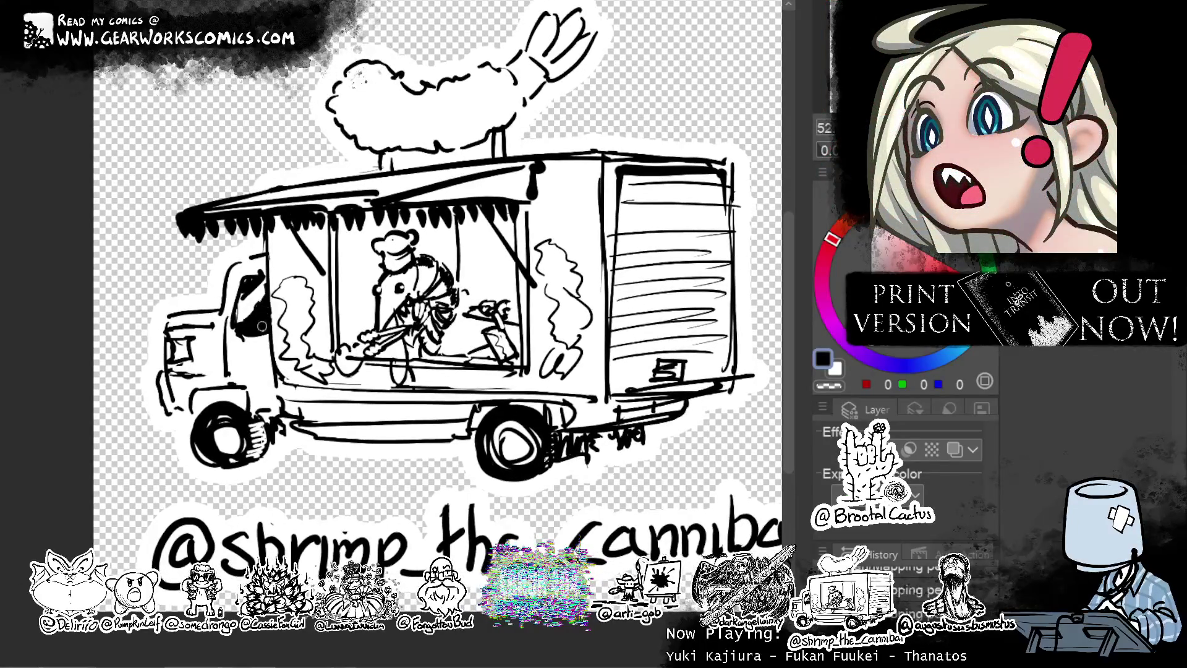
drag(472, 457, 435, 377)
Draw the truck's underside line and expand the layer's border effect options.
drag(255, 324, 449, 319)
key(ctrl+z)
drag(254, 327, 322, 326)
drag(549, 350, 501, 386)
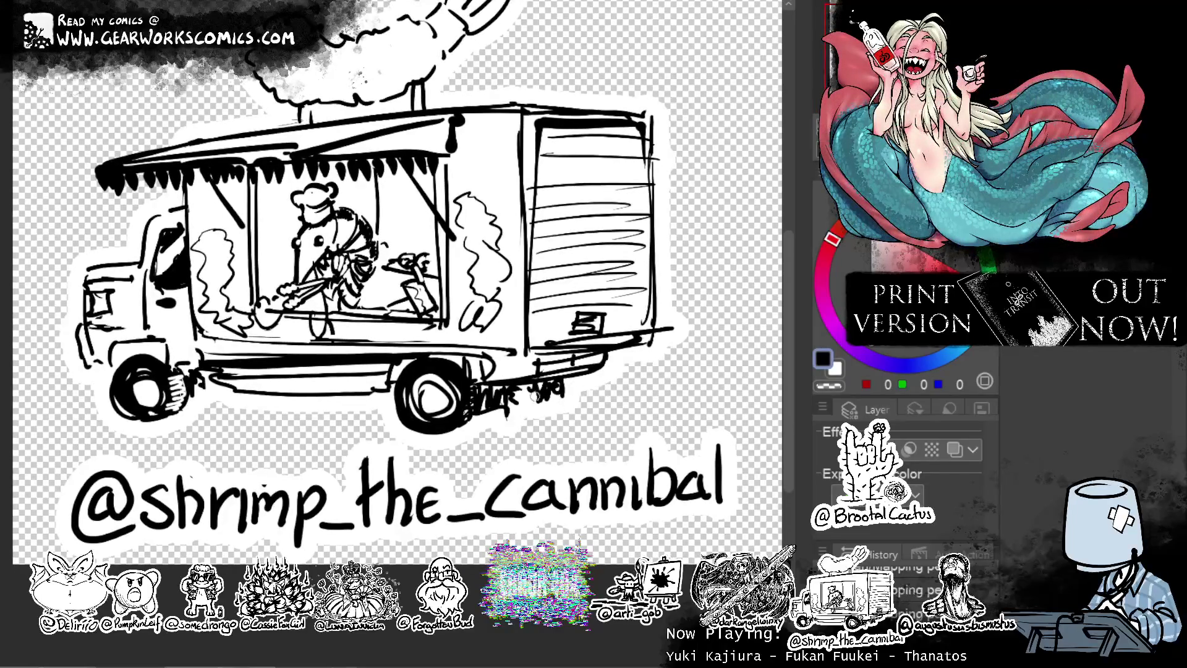
drag(632, 424, 689, 443)
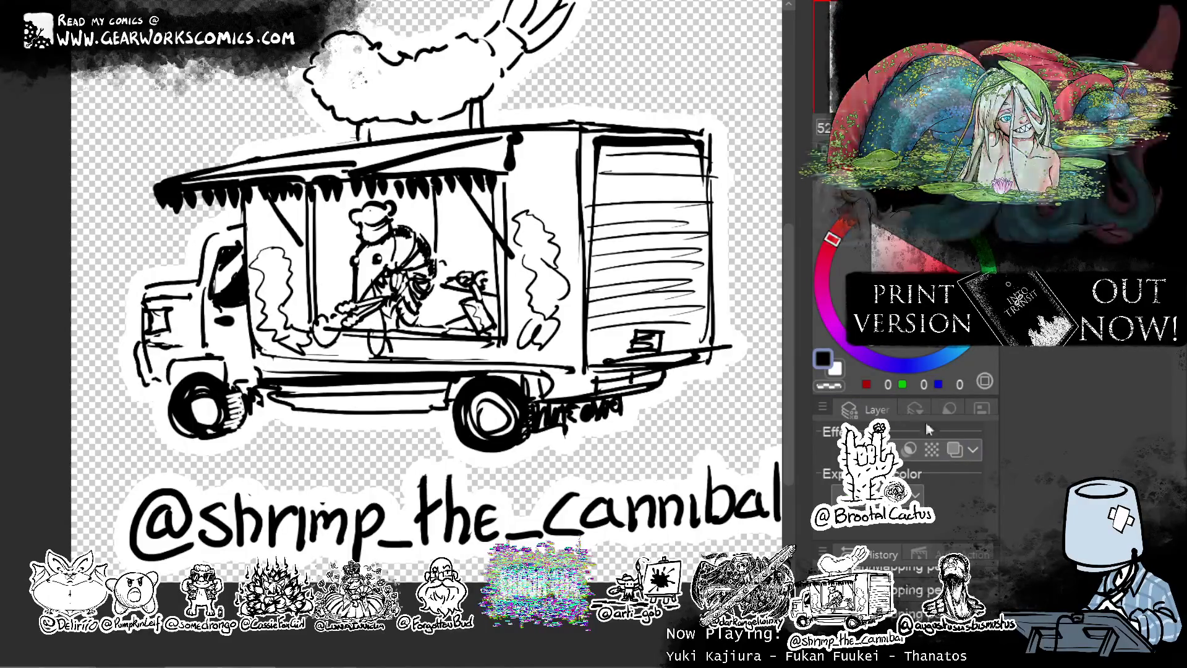
click(890, 449)
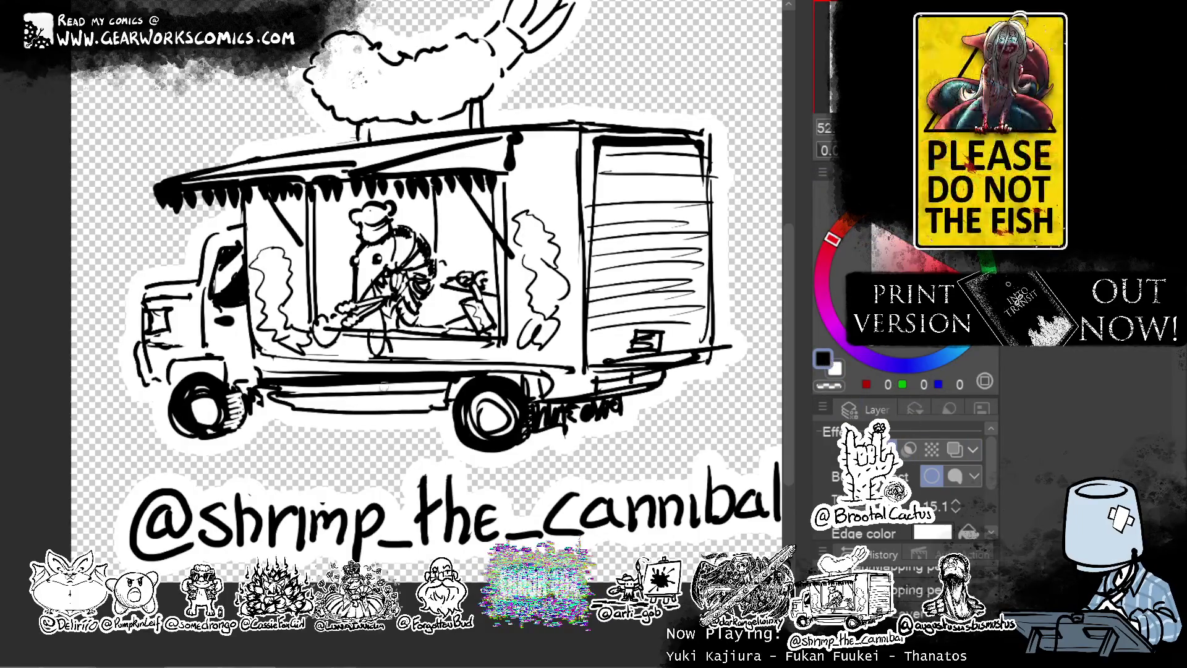
Add a small shrimp below the truck, save the drawing, and return to the comic page.
drag(361, 353, 343, 391)
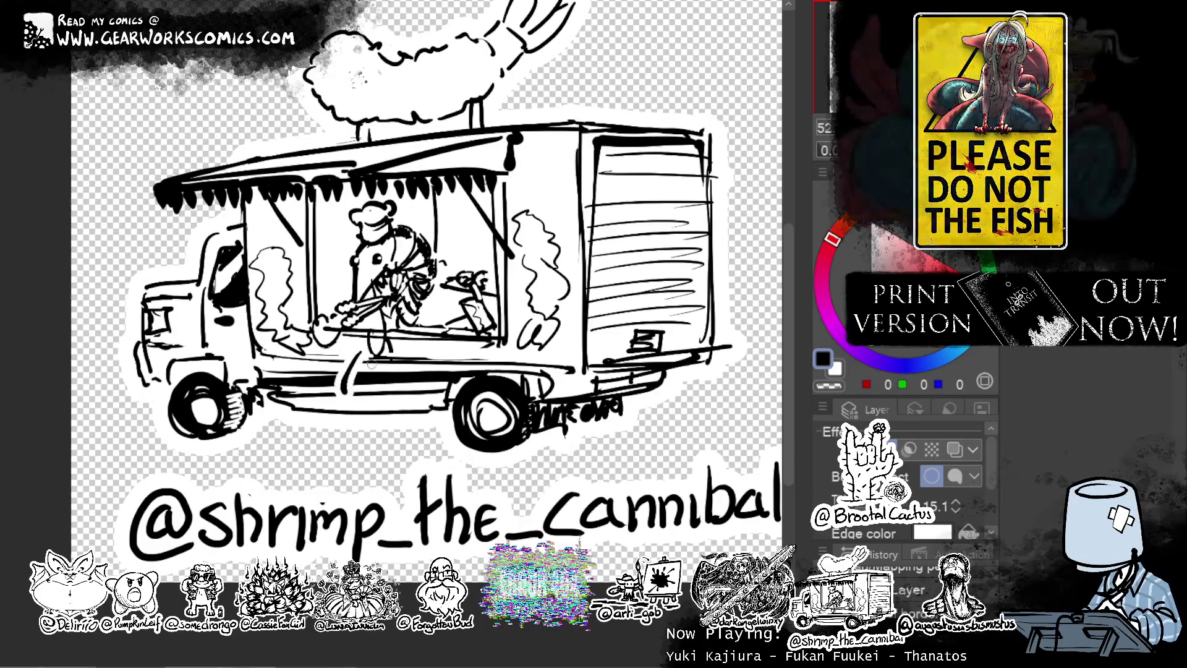
key(ctrl+v)
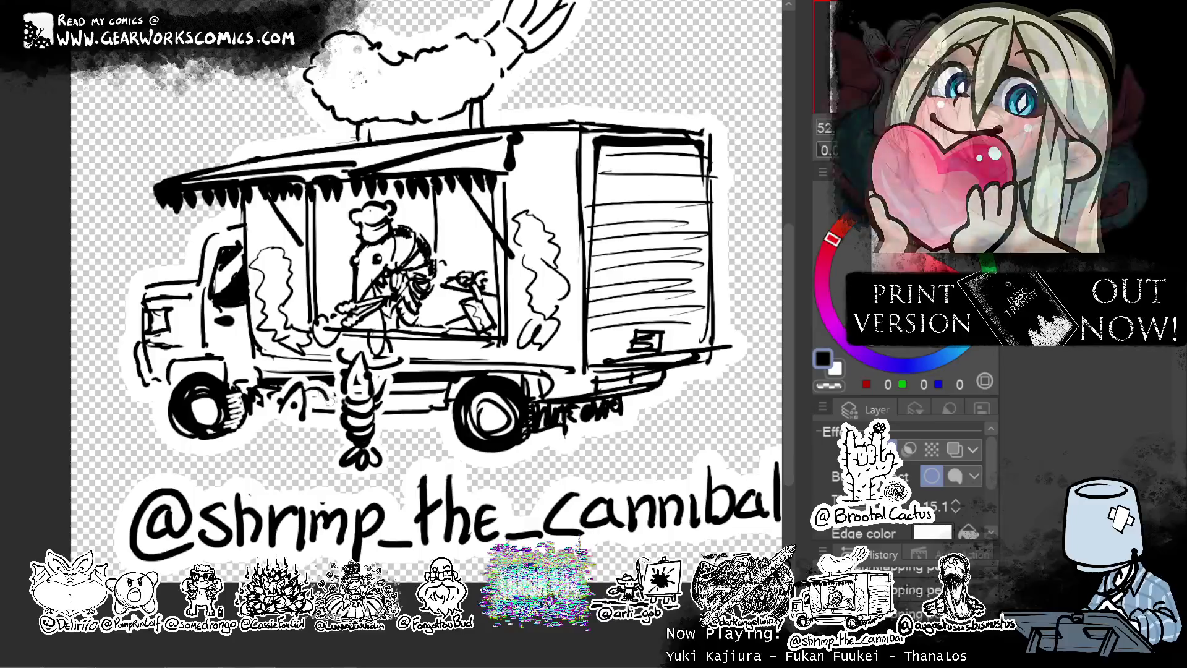
mouse_move(303, 426)
mouse_down()
mouse_move(275, 417)
mouse_move(272, 442)
mouse_move(285, 433)
mouse_move(291, 449)
mouse_move(270, 454)
mouse_move(309, 440)
mouse_move(306, 470)
mouse_move(337, 455)
mouse_up()
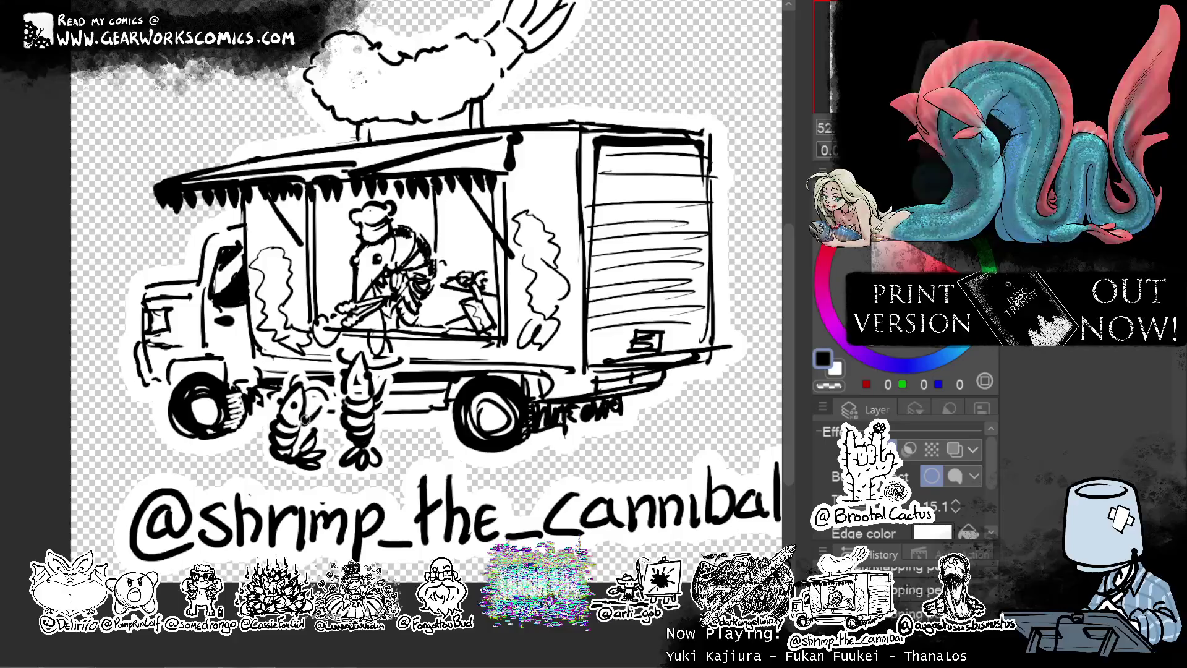
drag(307, 408, 307, 425)
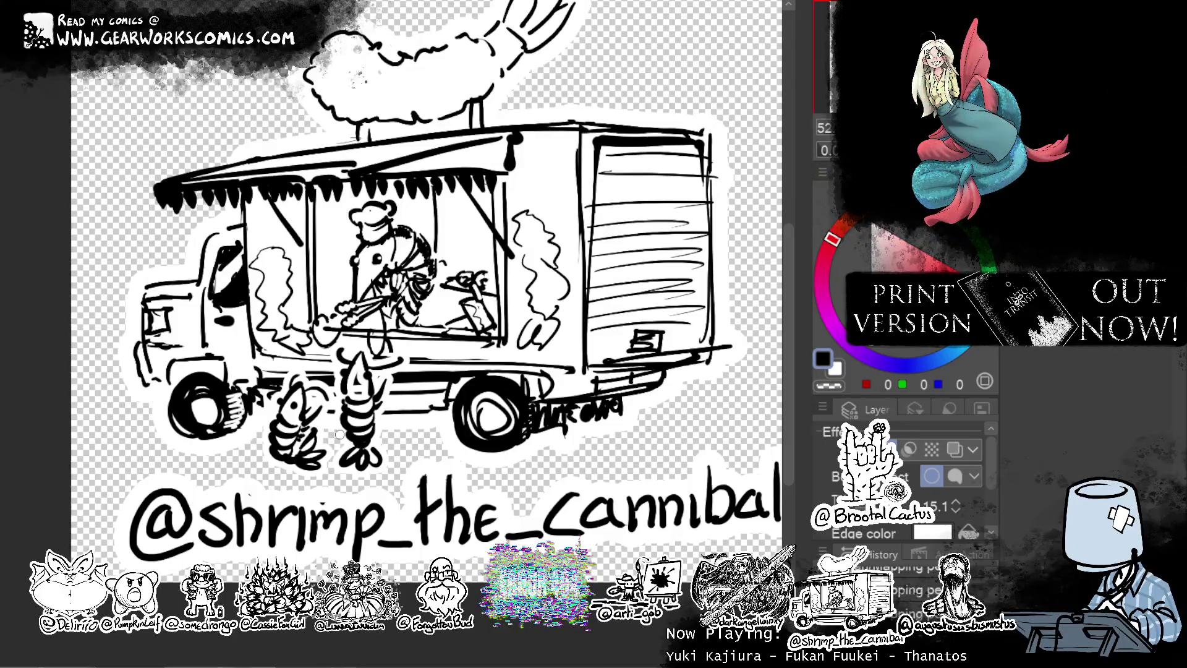
scroll(339, 435, right, 2)
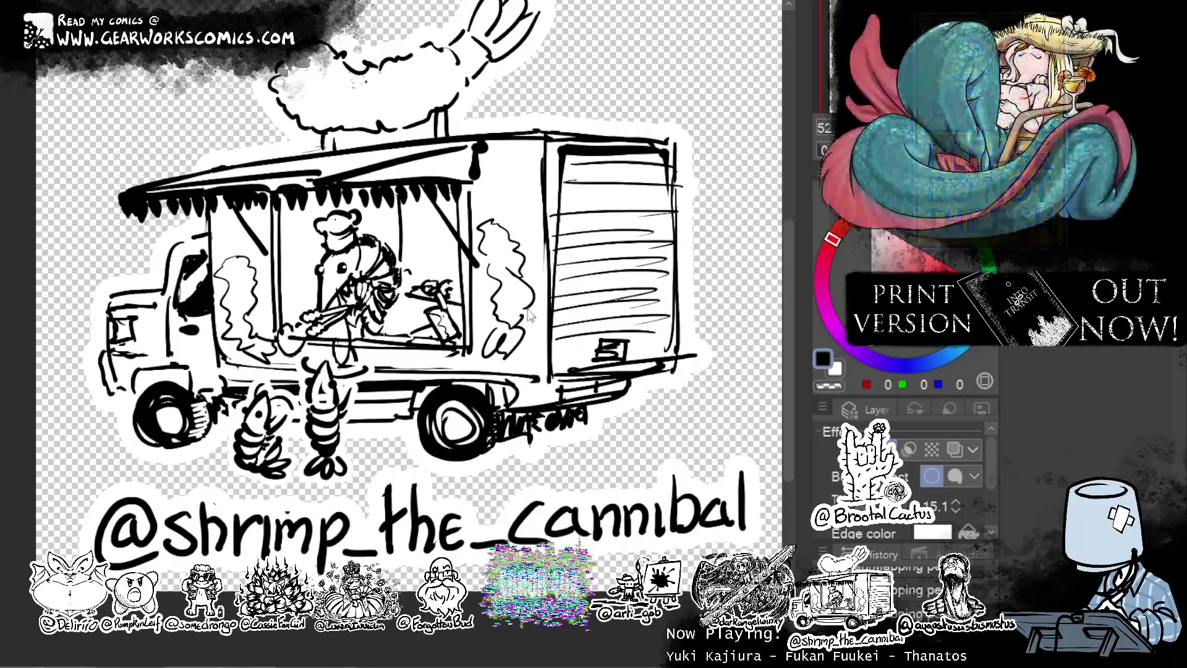
key(Return)
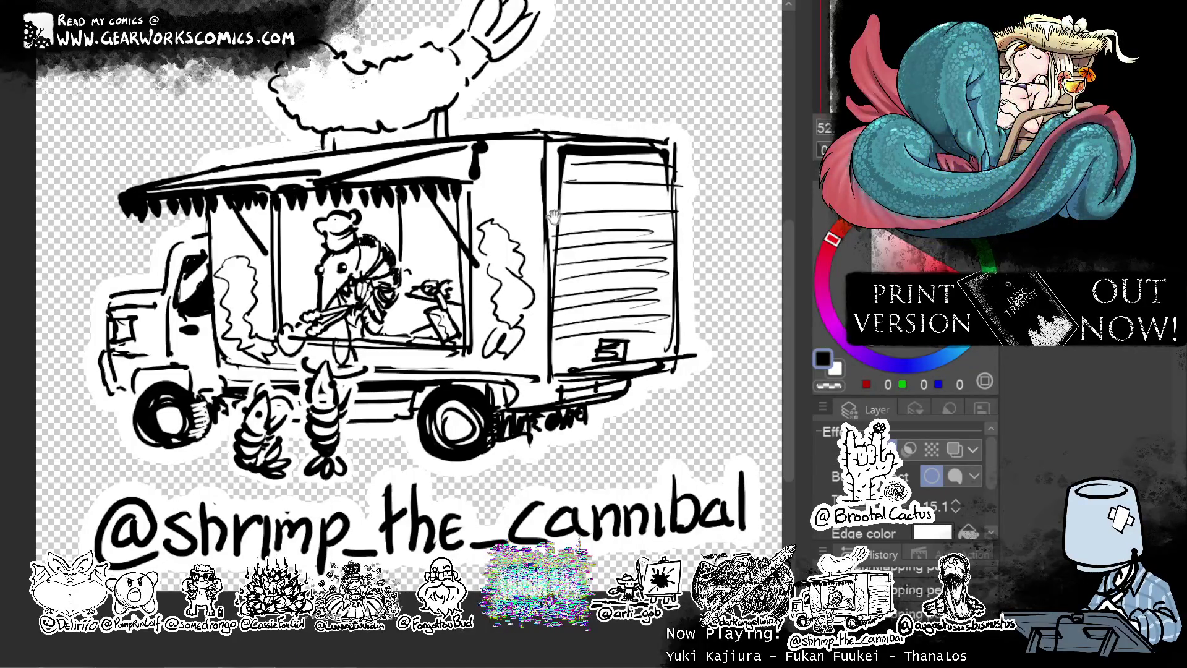
drag(612, 312, 650, 396)
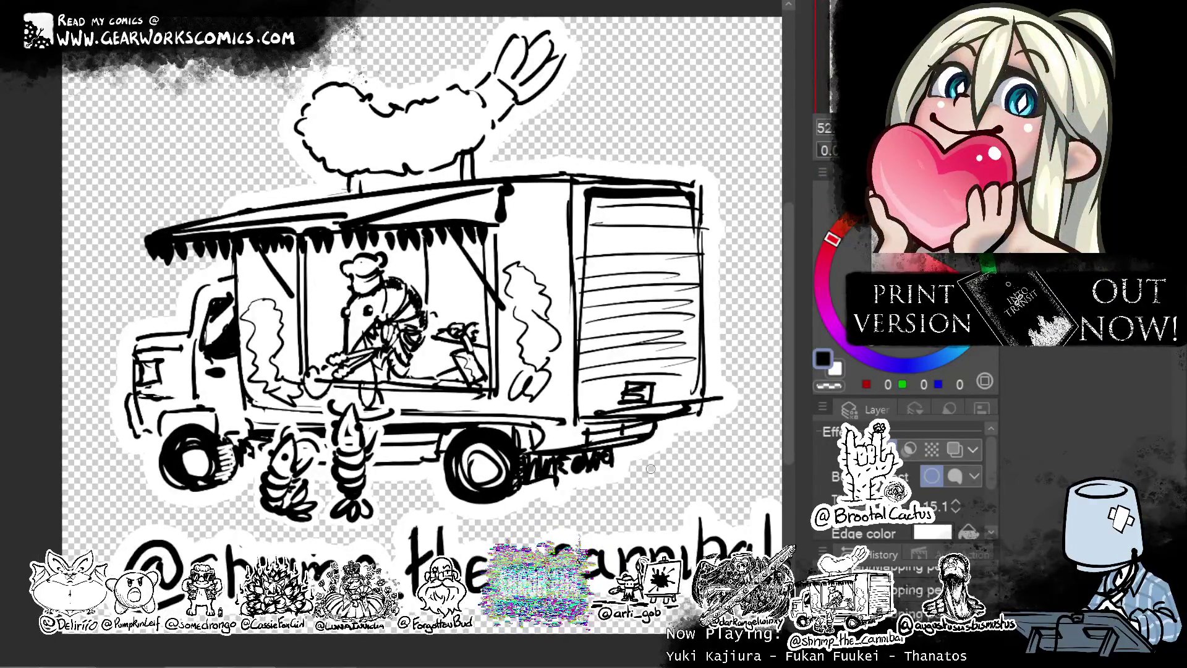
key(ctrl+w)
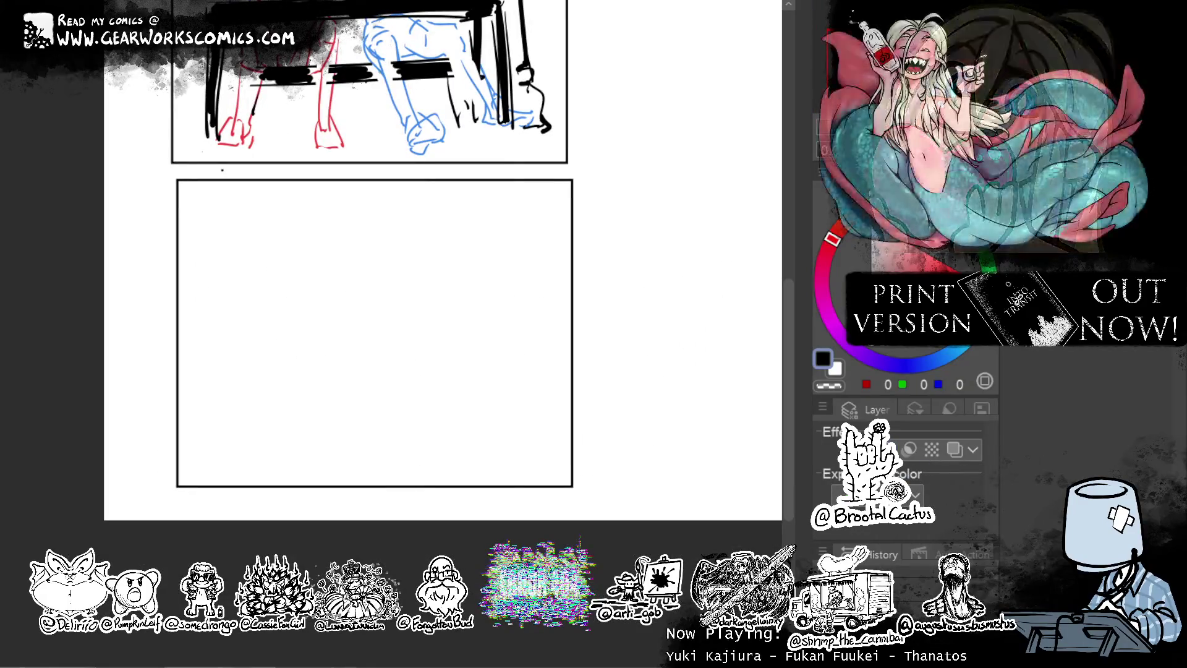
drag(702, 245, 630, 379)
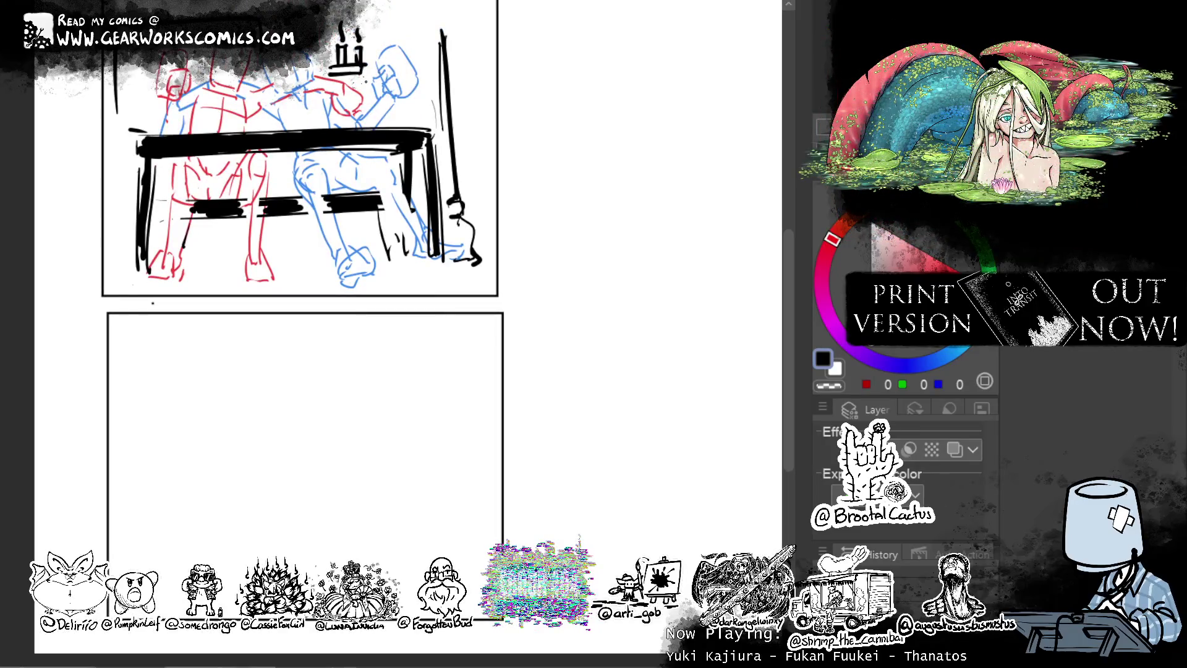
mouse_move(517, 357)
mouse_down()
mouse_move(598, 349)
mouse_move(540, 299)
mouse_move(502, 303)
mouse_move(458, 283)
mouse_move(457, 410)
mouse_move(511, 247)
mouse_move(485, 254)
mouse_up()
mouse_move(554, 220)
mouse_down()
mouse_move(530, 350)
mouse_move(540, 326)
mouse_move(527, 268)
mouse_move(551, 198)
mouse_move(554, 241)
mouse_move(527, 239)
mouse_move(513, 258)
mouse_up()
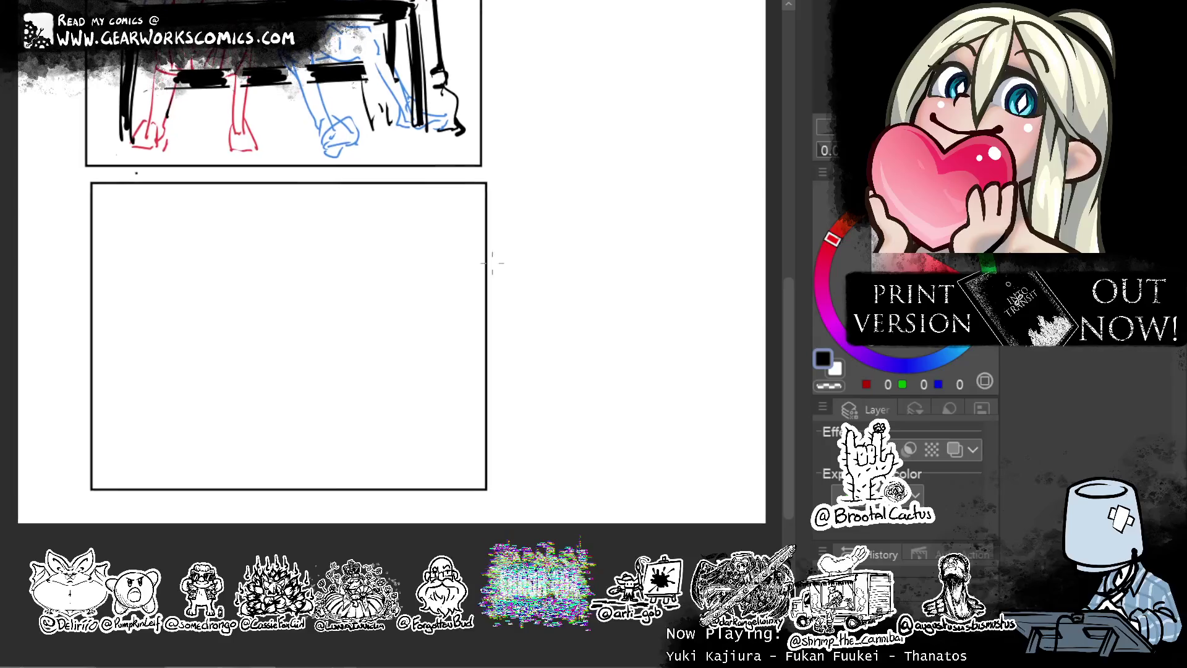
drag(132, 337, 257, 291)
key(ctrl+z)
mouse_move(135, 362)
mouse_down()
mouse_move(253, 339)
mouse_move(403, 385)
mouse_up()
key(ctrl+z)
drag(136, 363, 204, 349)
mouse_move(127, 371)
mouse_down()
mouse_move(225, 344)
mouse_move(410, 376)
mouse_up()
key(ctrl+z)
drag(260, 354, 350, 452)
mouse_move(258, 350)
mouse_down()
mouse_move(117, 367)
mouse_move(143, 352)
mouse_move(92, 399)
mouse_up()
key(ctrl+z)
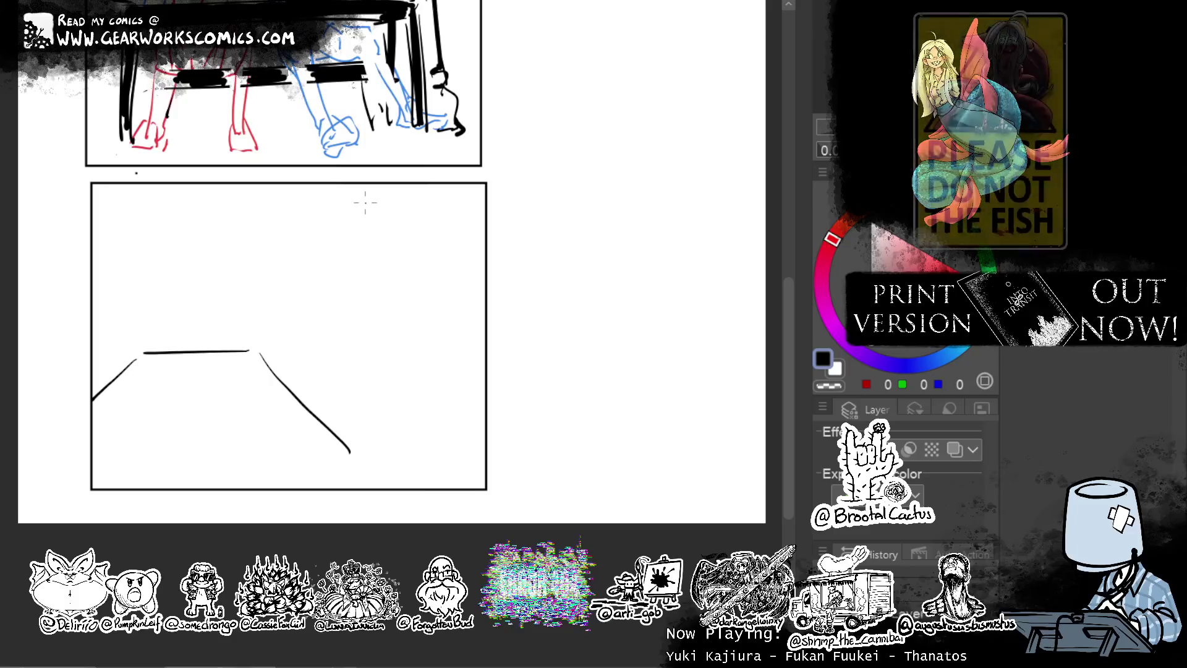
drag(334, 245, 377, 334)
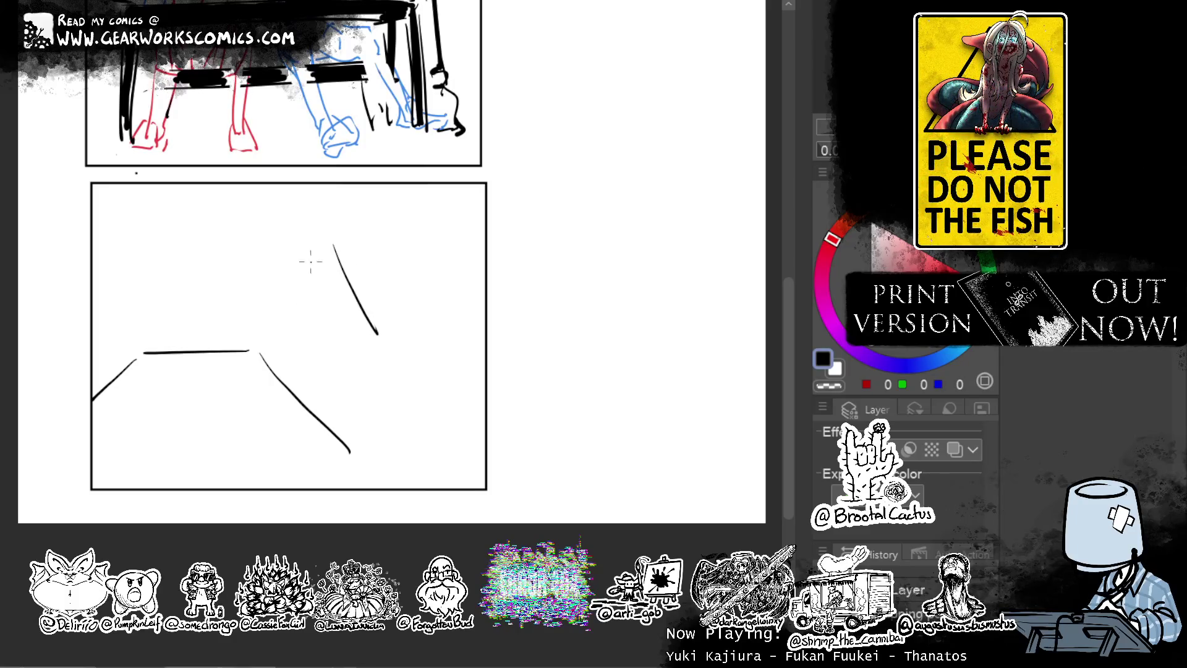
mouse_move(286, 251)
mouse_down()
mouse_move(330, 334)
mouse_move(320, 322)
mouse_up()
key(ctrl+z)
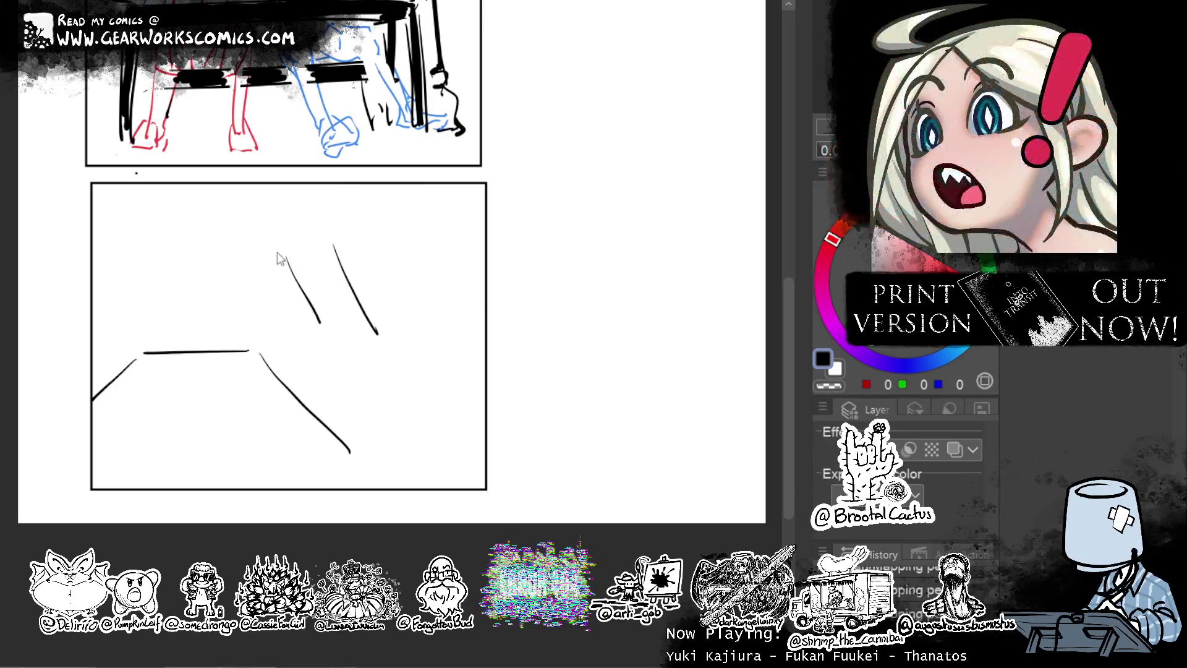
mouse_move(254, 252)
mouse_down()
mouse_move(217, 290)
mouse_move(256, 352)
mouse_up()
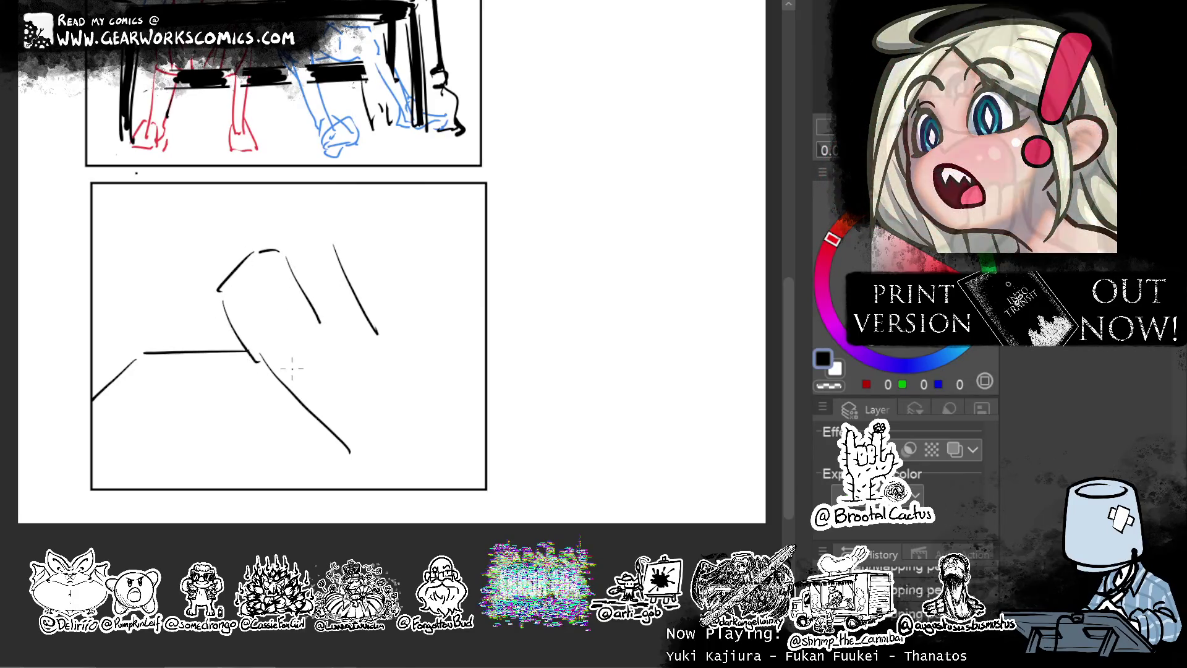
key(ctrl+z)
mouse_move(224, 297)
mouse_down()
mouse_move(260, 350)
mouse_move(329, 322)
mouse_up()
key(ctrl+z)
mouse_move(291, 250)
mouse_down()
mouse_move(327, 316)
mouse_move(307, 307)
mouse_move(364, 305)
mouse_move(381, 357)
mouse_move(436, 334)
mouse_up()
key(c)
key(c)
key(ctrl+z)
drag(417, 221, 440, 294)
drag(250, 339, 267, 384)
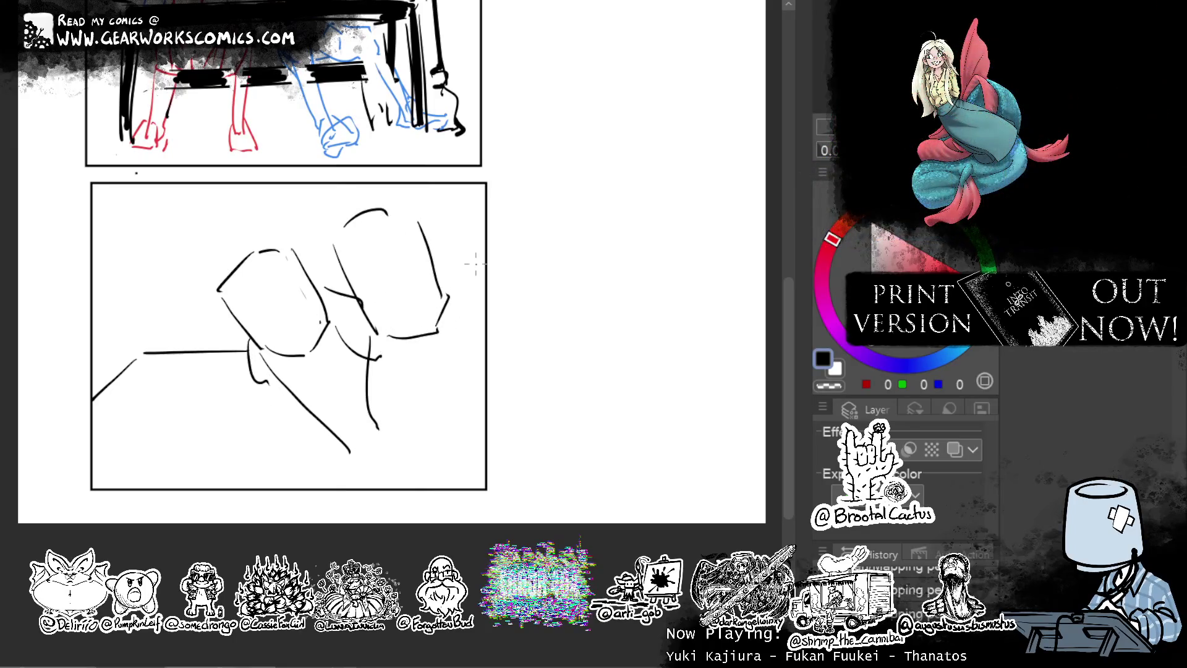
key(Delete)
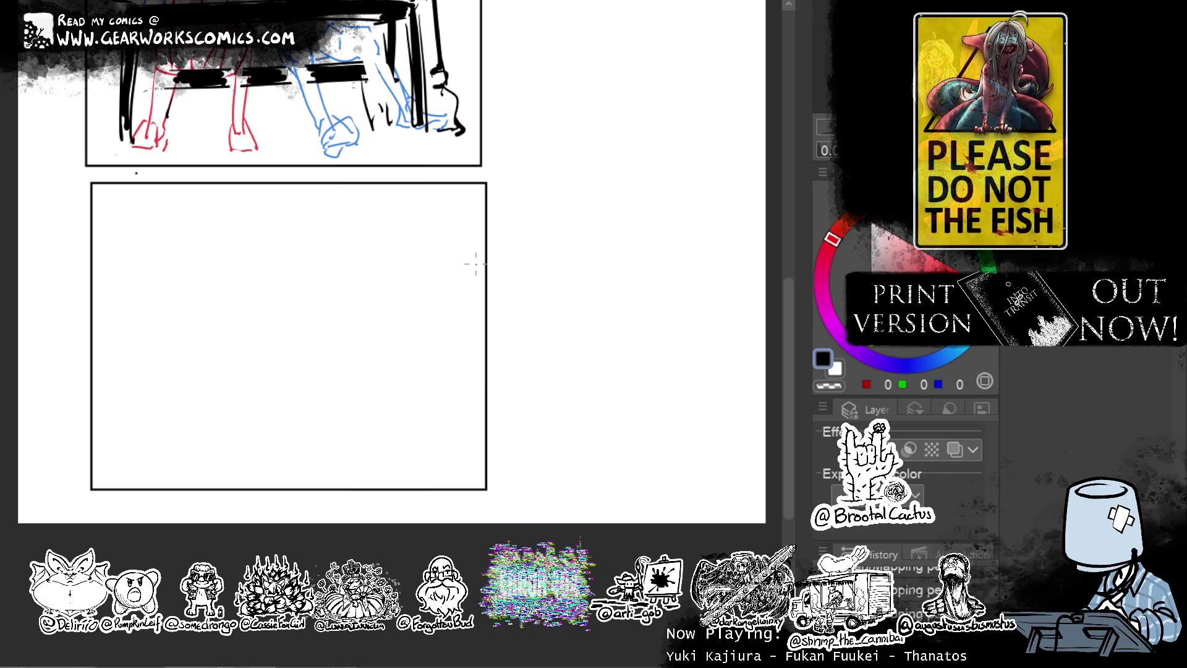
Frame the lower panel, trying and undoing several horizontal guide lines across it.
mouse_move(573, 231)
mouse_down()
mouse_move(583, 373)
mouse_move(600, 373)
mouse_move(606, 305)
mouse_move(624, 411)
mouse_move(610, 266)
mouse_up()
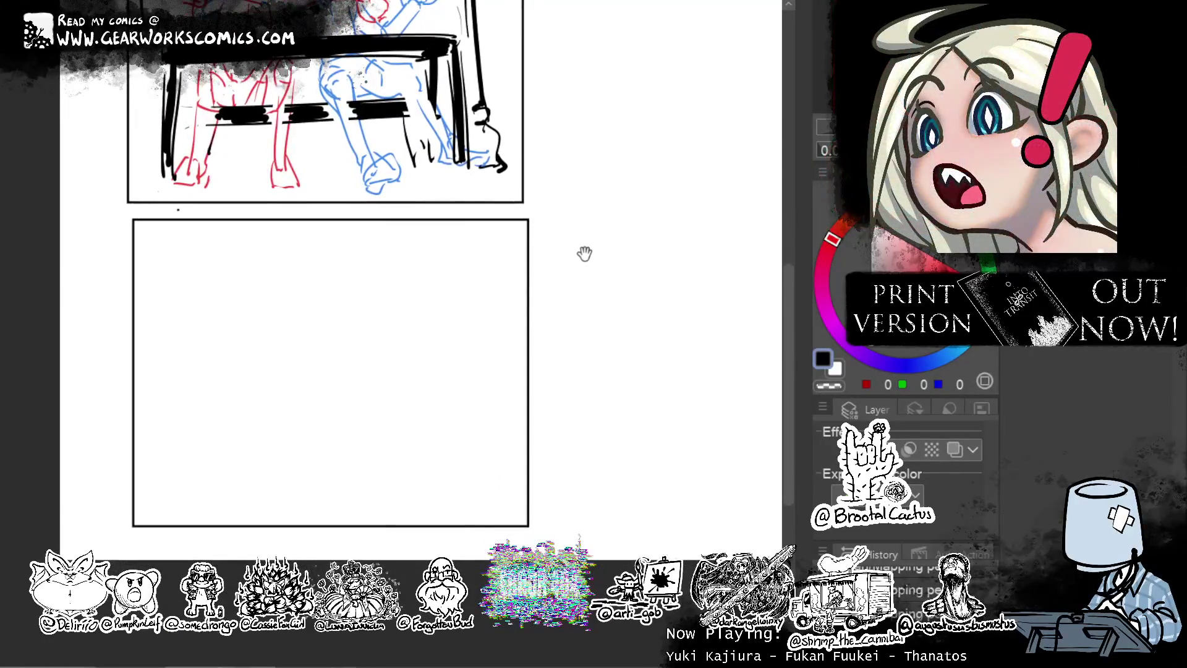
mouse_move(529, 227)
mouse_down()
mouse_move(569, 346)
mouse_move(562, 286)
mouse_move(563, 338)
mouse_up()
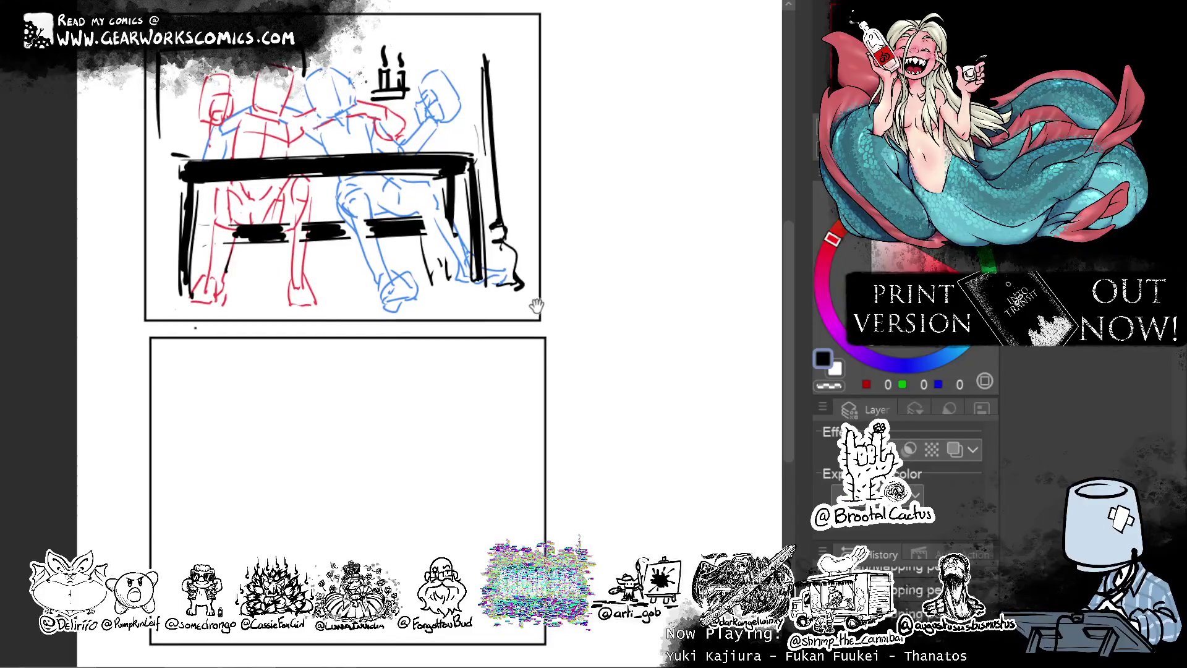
mouse_move(469, 299)
mouse_down()
mouse_move(454, 302)
mouse_move(456, 273)
mouse_up()
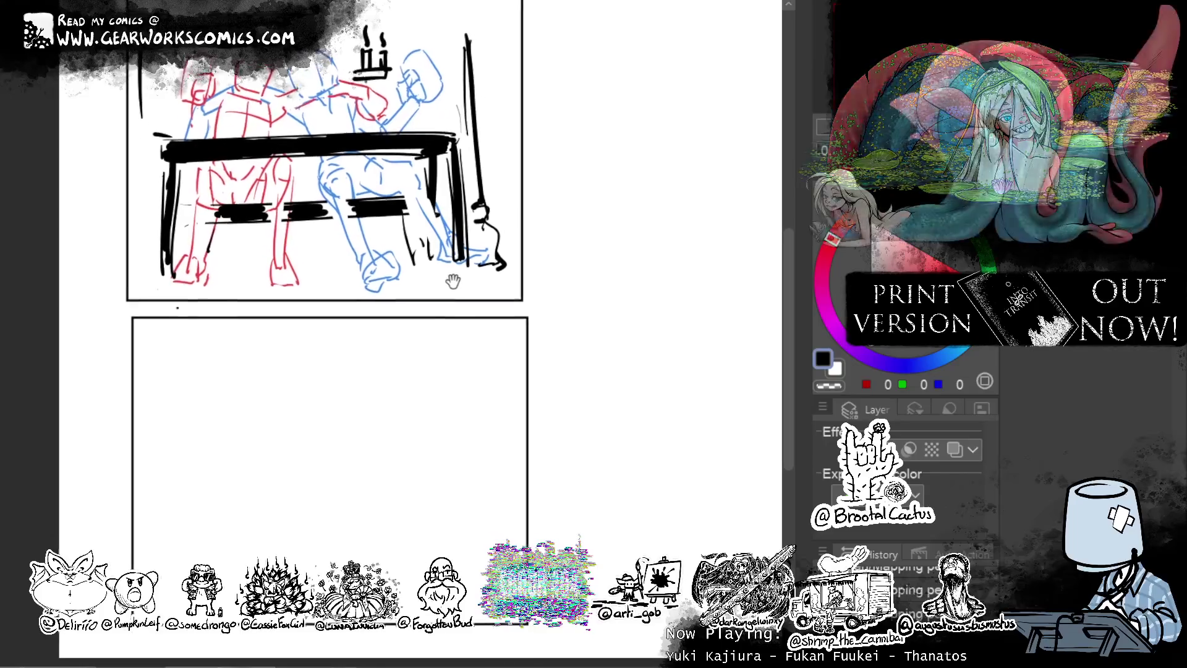
mouse_move(136, 498)
mouse_down()
mouse_move(503, 491)
mouse_move(526, 510)
mouse_up()
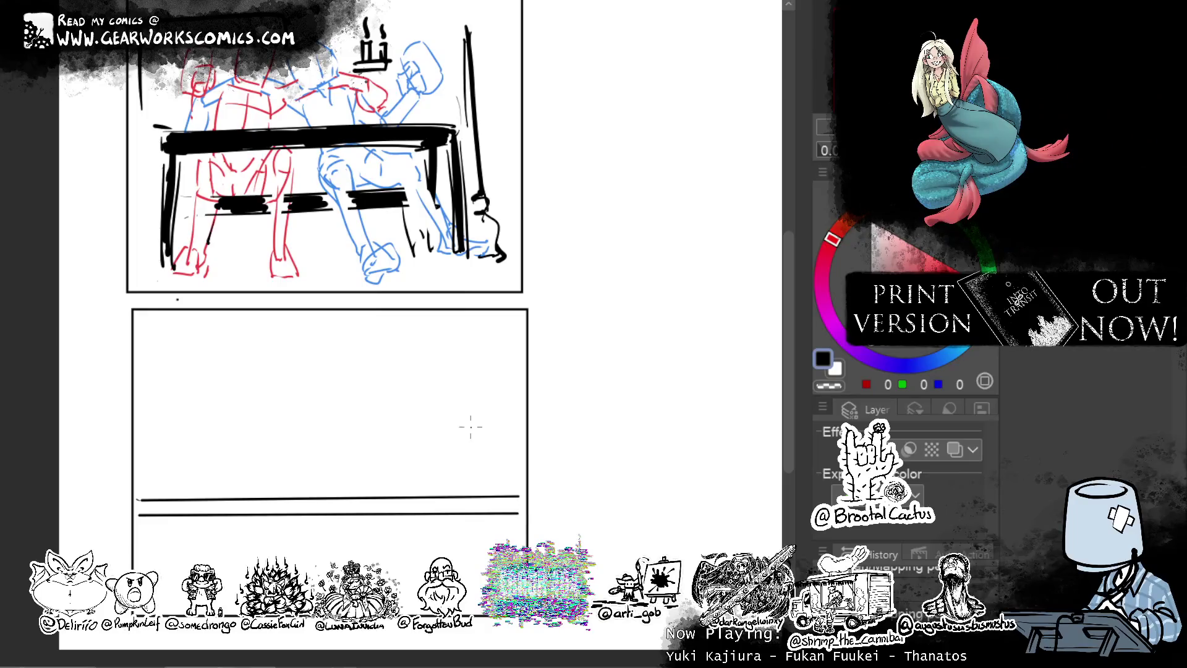
key(ctrl+z)
key(ctrl+z)
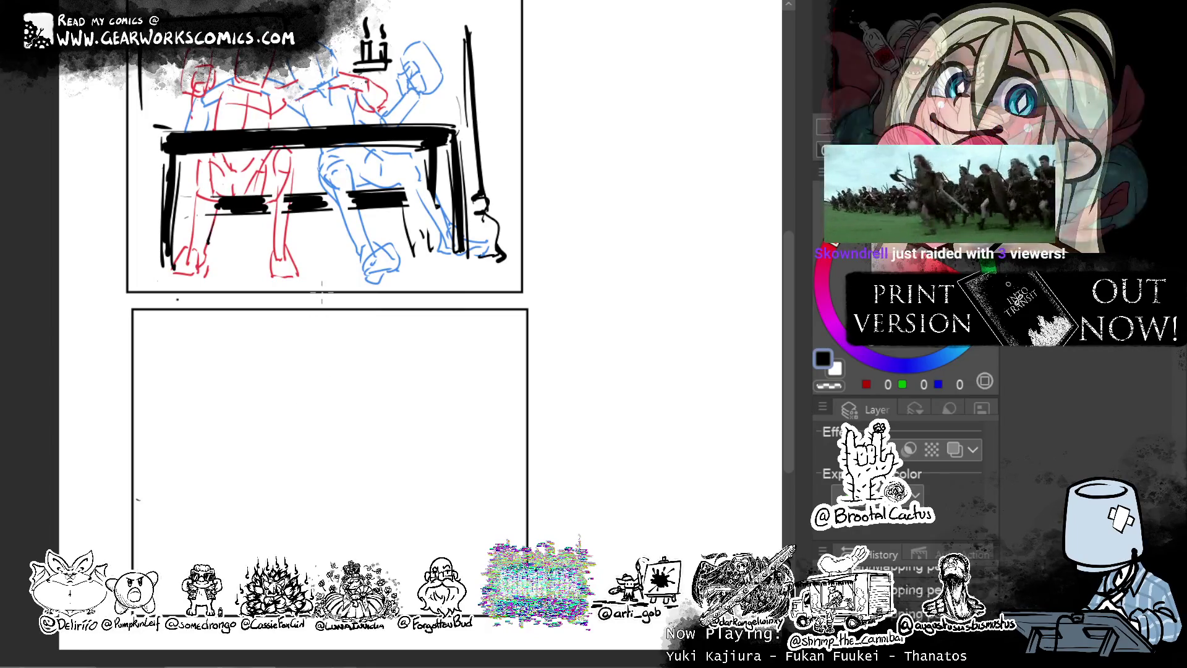
drag(575, 357, 560, 315)
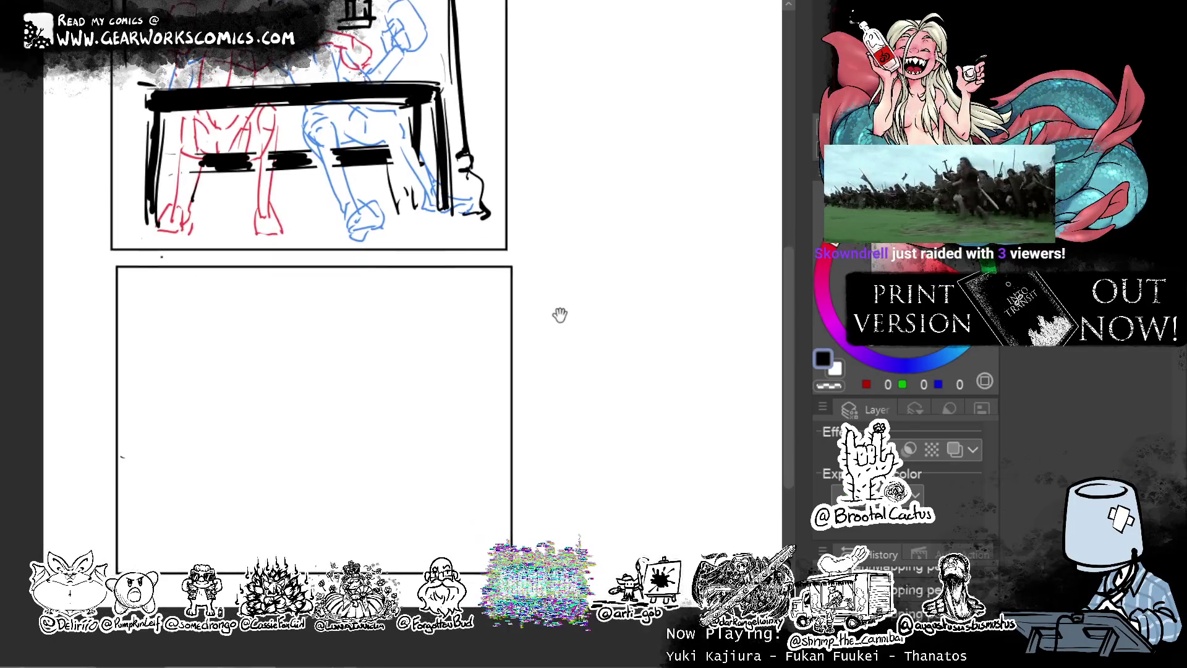
mouse_move(585, 246)
mouse_down()
mouse_move(595, 265)
mouse_move(629, 269)
mouse_up()
drag(220, 477, 405, 475)
key(ctrl+z)
drag(226, 414, 531, 408)
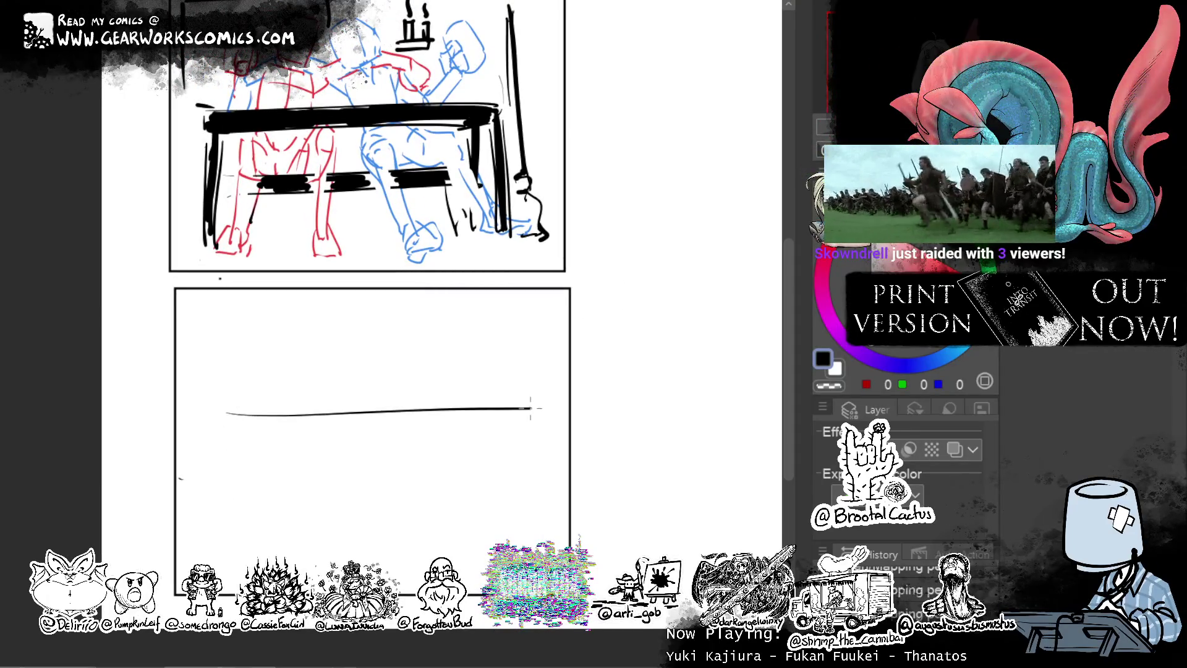
key(ctrl+z)
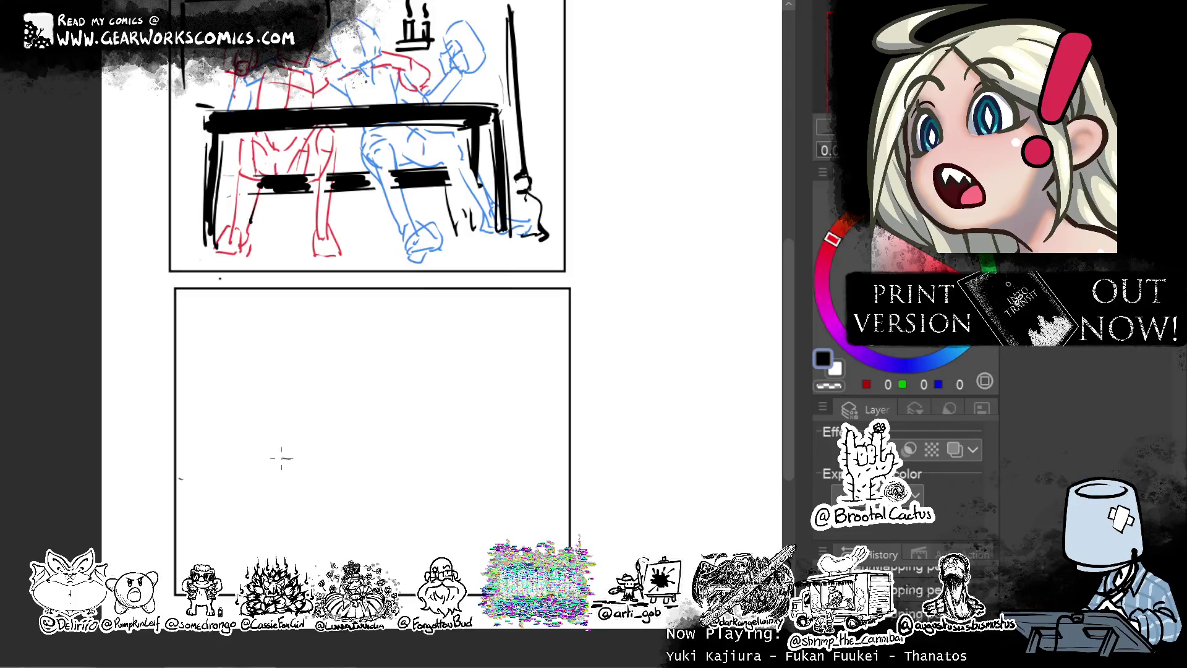
Block in the two blocky heads, redrawing the left head's side as a curve.
key(ctrl+z)
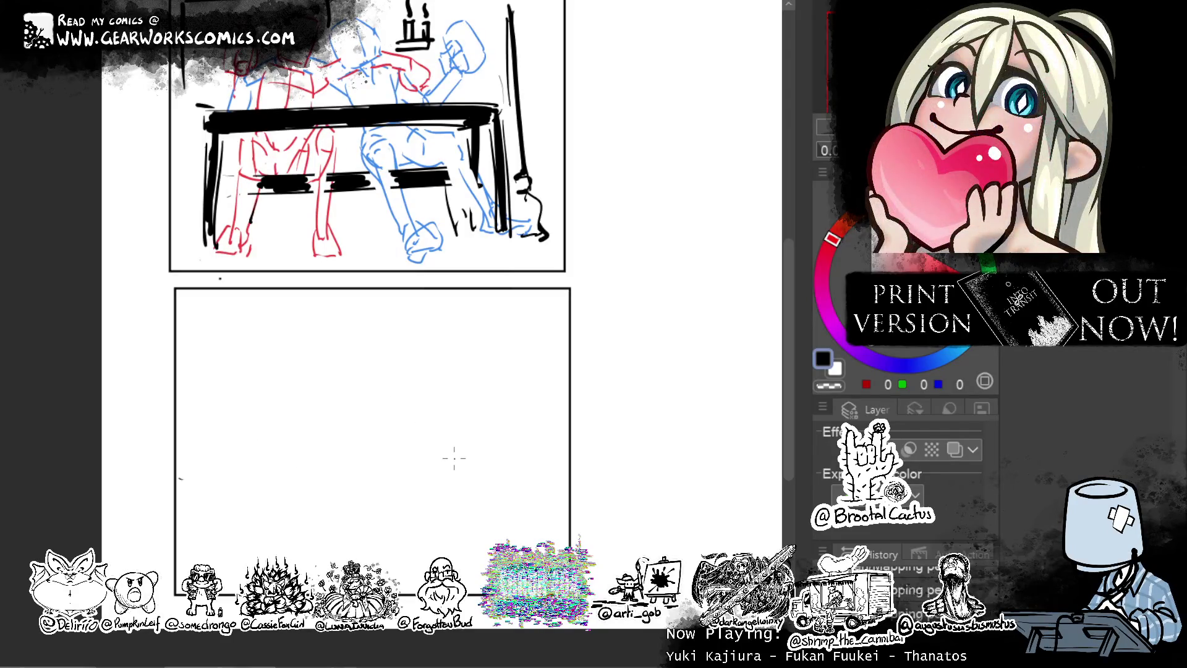
key(ctrl+z)
drag(381, 351, 391, 396)
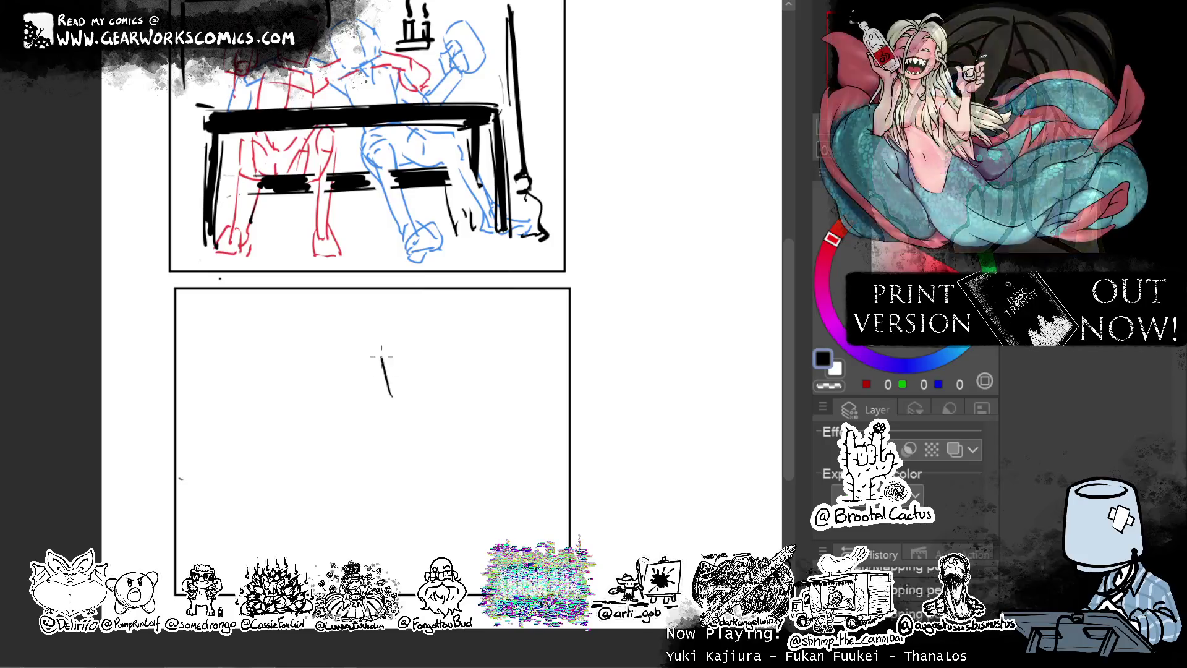
mouse_move(384, 342)
mouse_down()
mouse_move(395, 322)
mouse_move(408, 327)
mouse_move(437, 349)
mouse_move(443, 372)
mouse_up()
key(ctrl+z)
drag(405, 392, 421, 391)
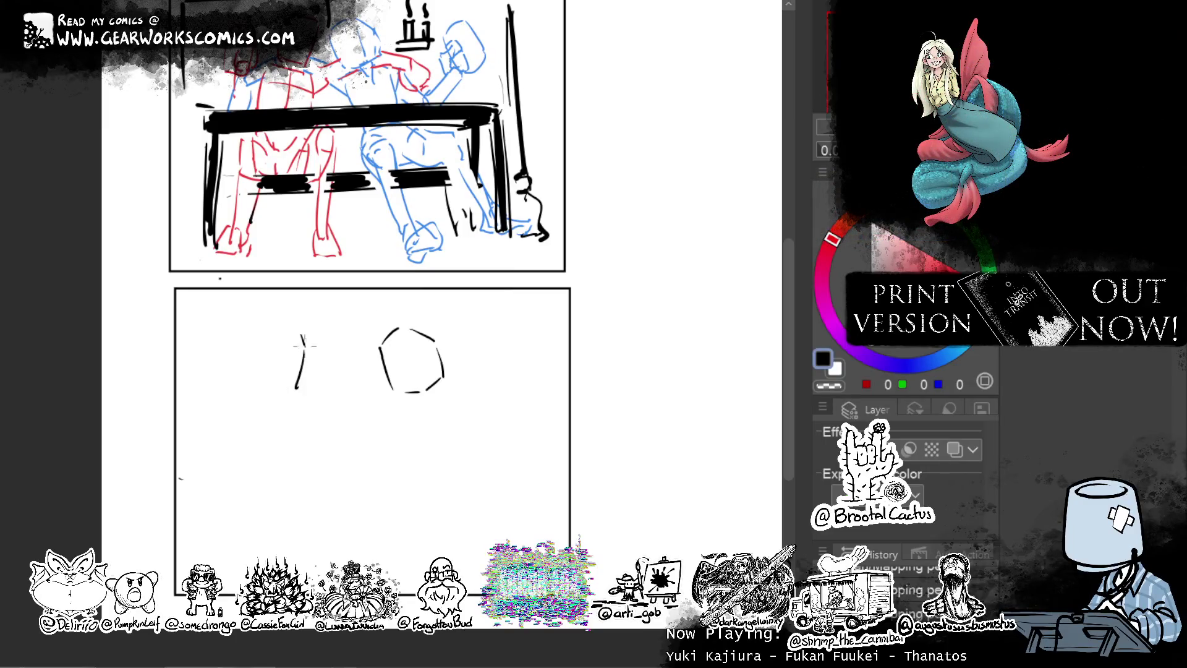
key(ctrl+z)
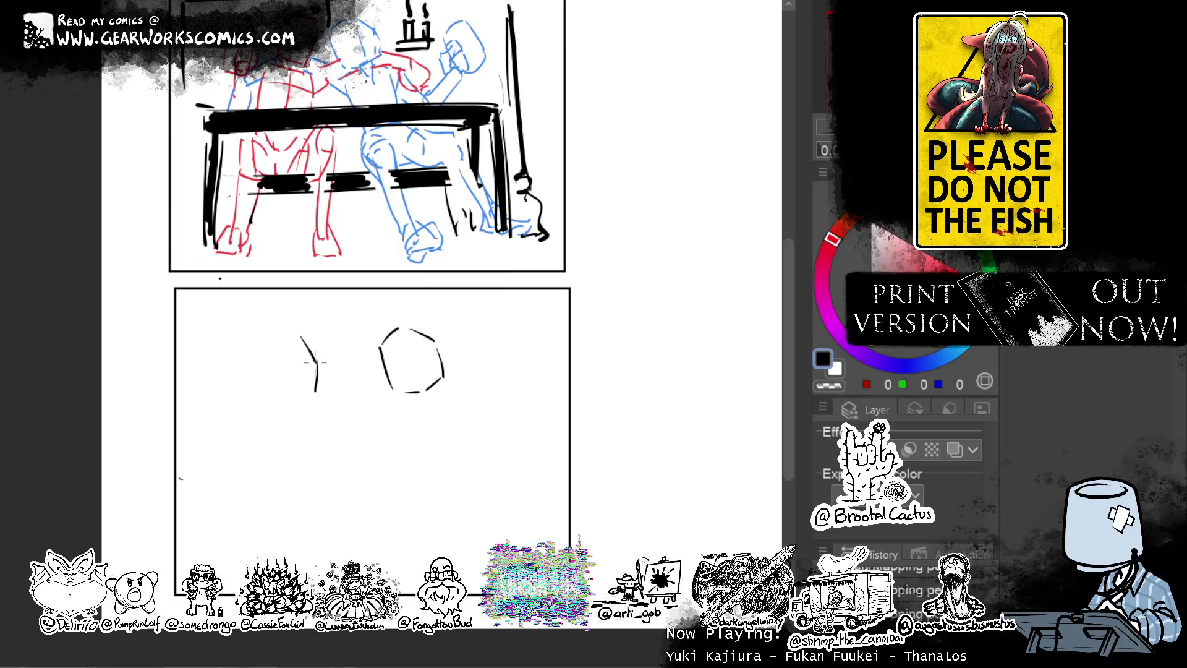
key(ctrl+z)
mouse_move(304, 390)
mouse_down()
mouse_move(316, 364)
mouse_move(304, 330)
mouse_move(265, 377)
mouse_move(280, 384)
mouse_up()
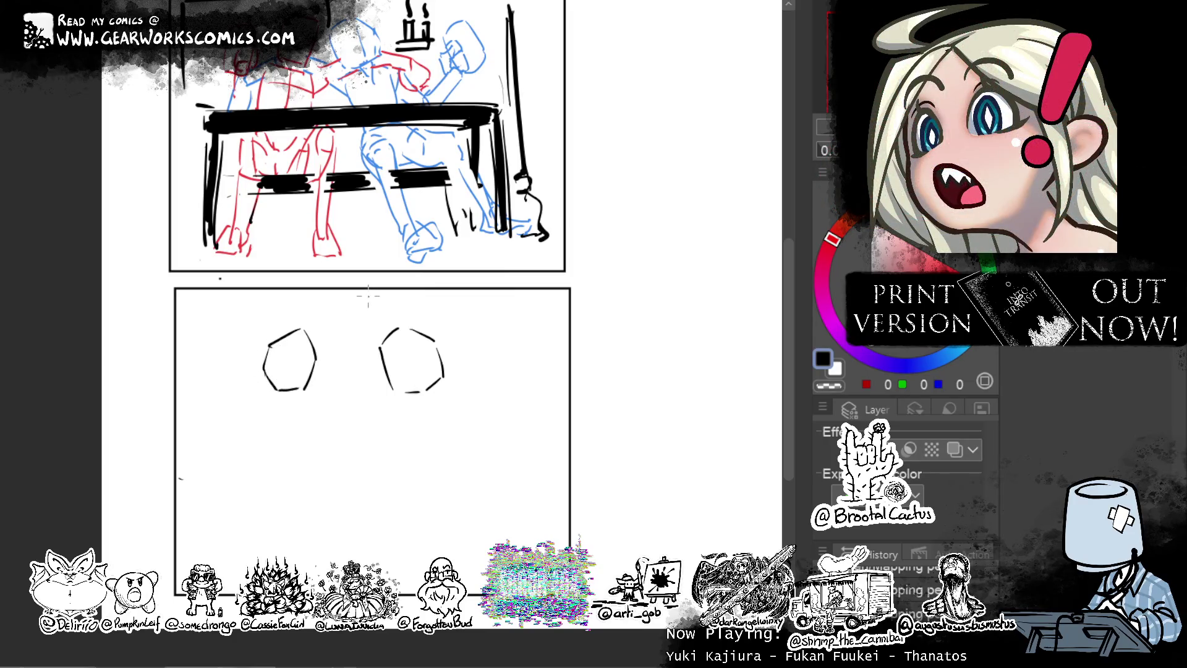
Erase part of the right head's side with transparent colour and add guide lines inside both heads.
key(ctrl+z)
key(c)
drag(439, 348, 440, 375)
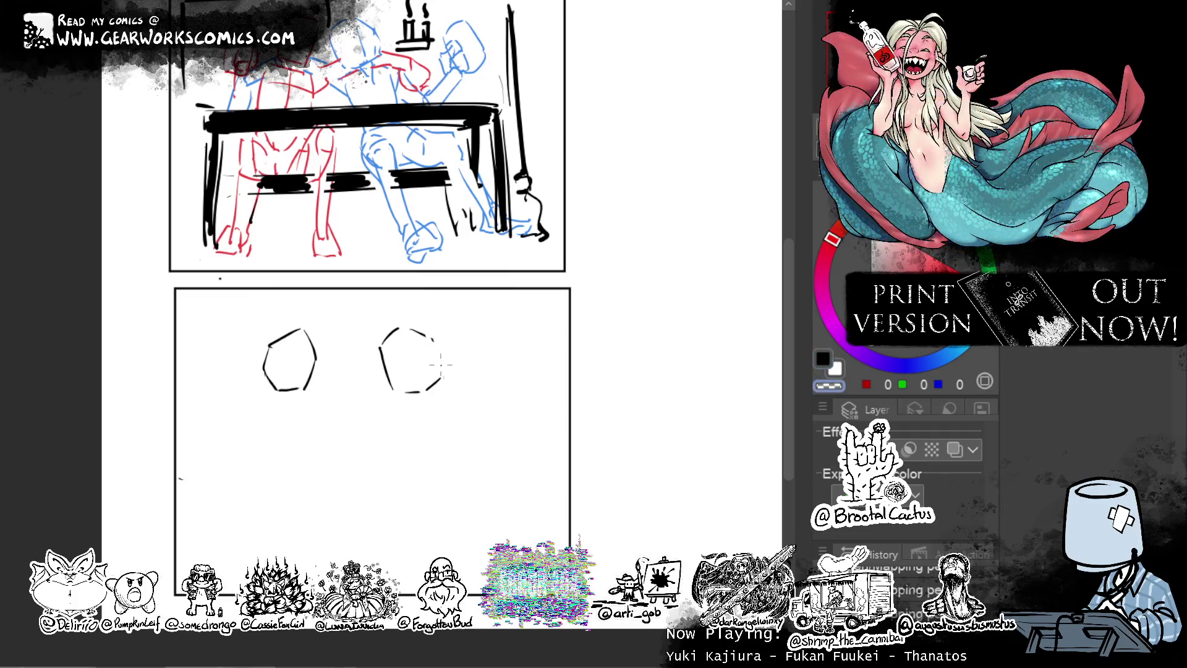
key(c)
drag(406, 334, 410, 360)
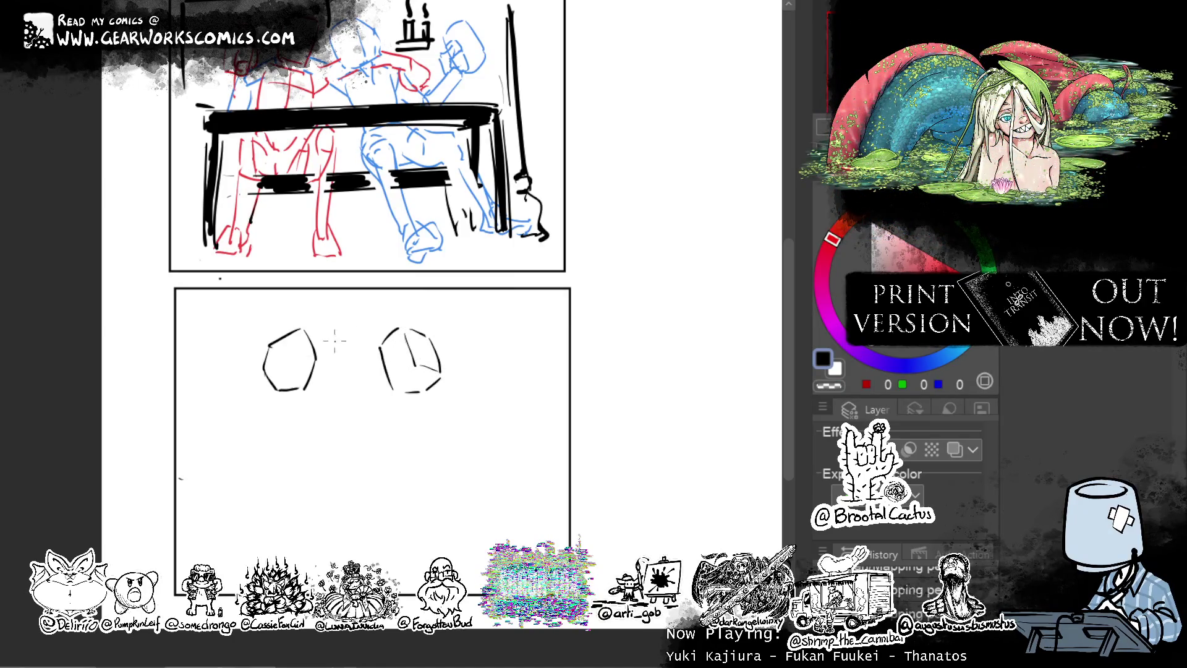
drag(302, 331, 274, 367)
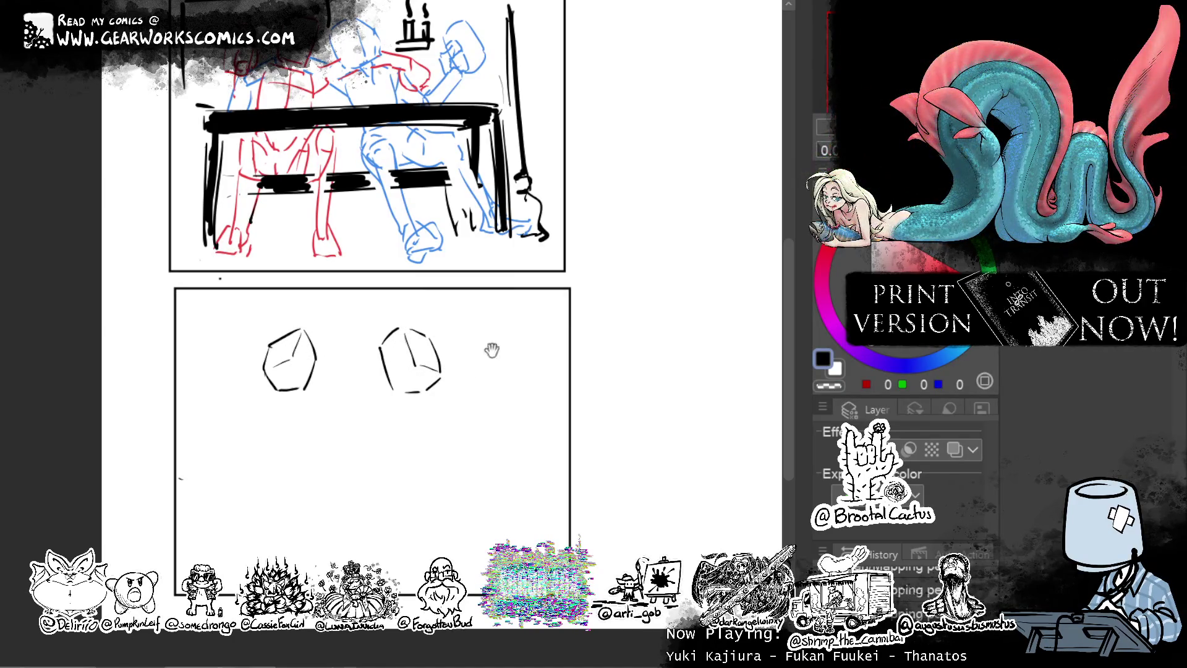
drag(481, 361, 512, 322)
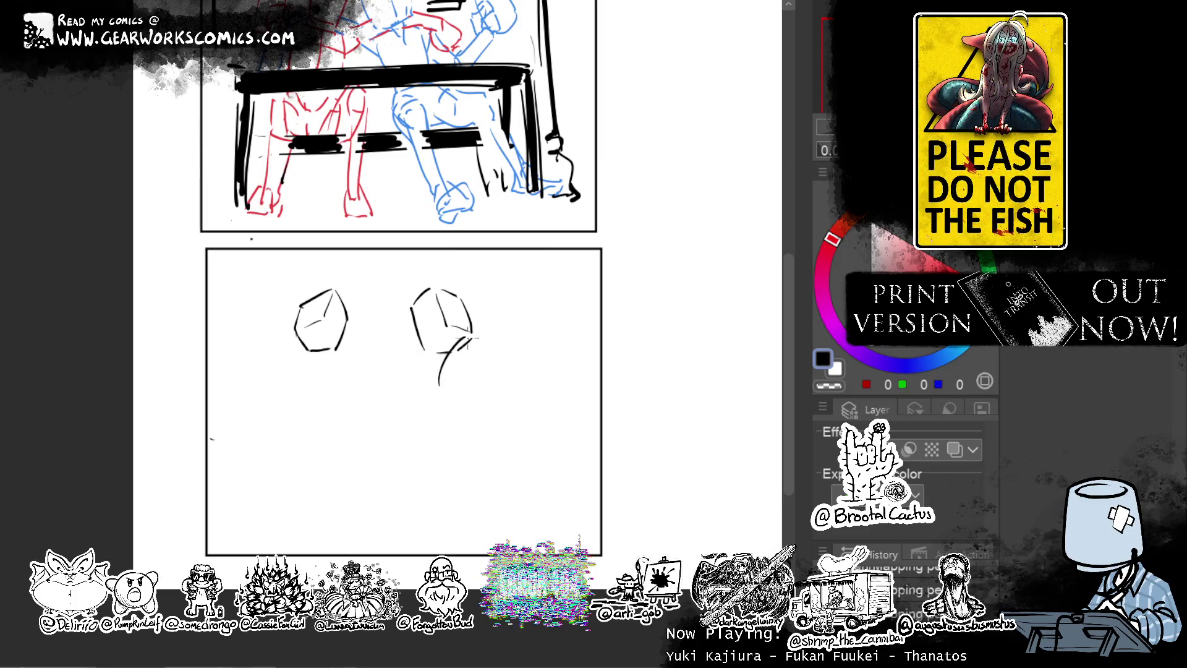
Sketch an oval torso under the right head, a neck mark, and a seat shape below.
drag(459, 341, 498, 350)
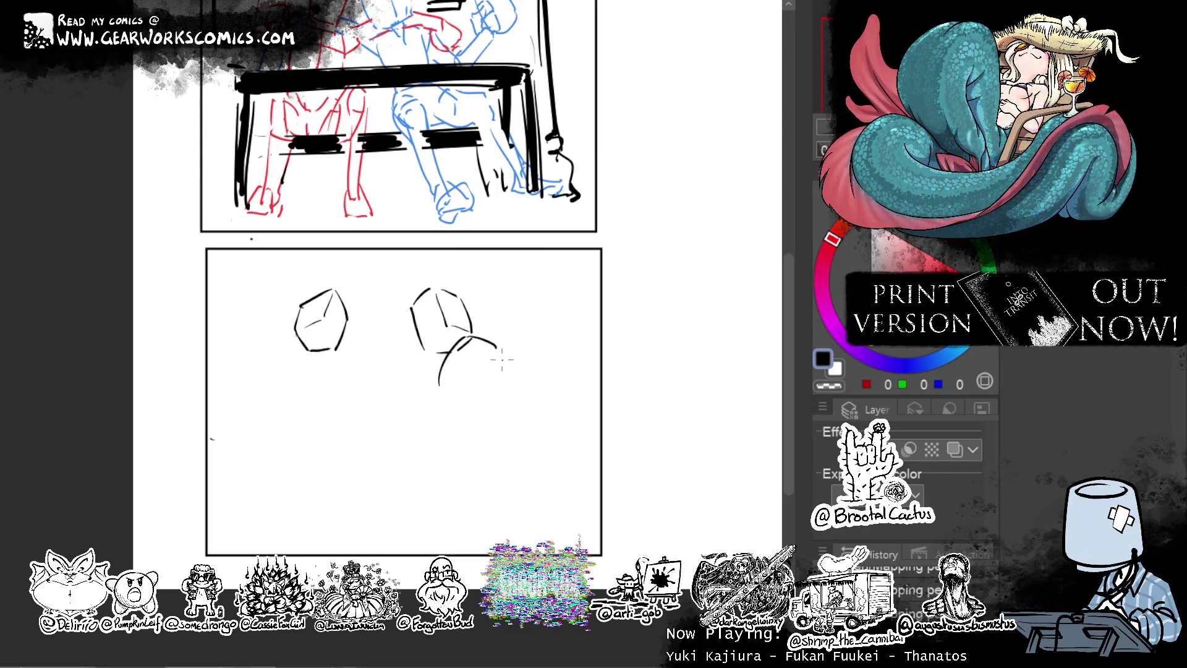
key(ctrl+z)
key(ctrl+z)
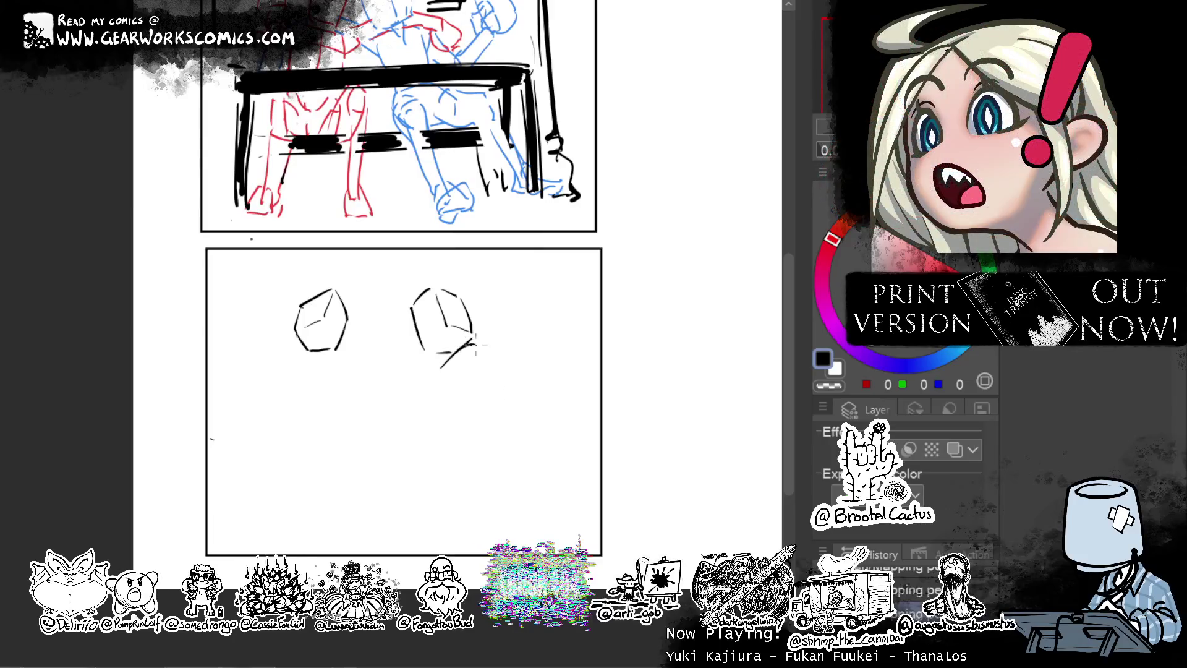
drag(471, 410, 489, 418)
drag(504, 342, 515, 416)
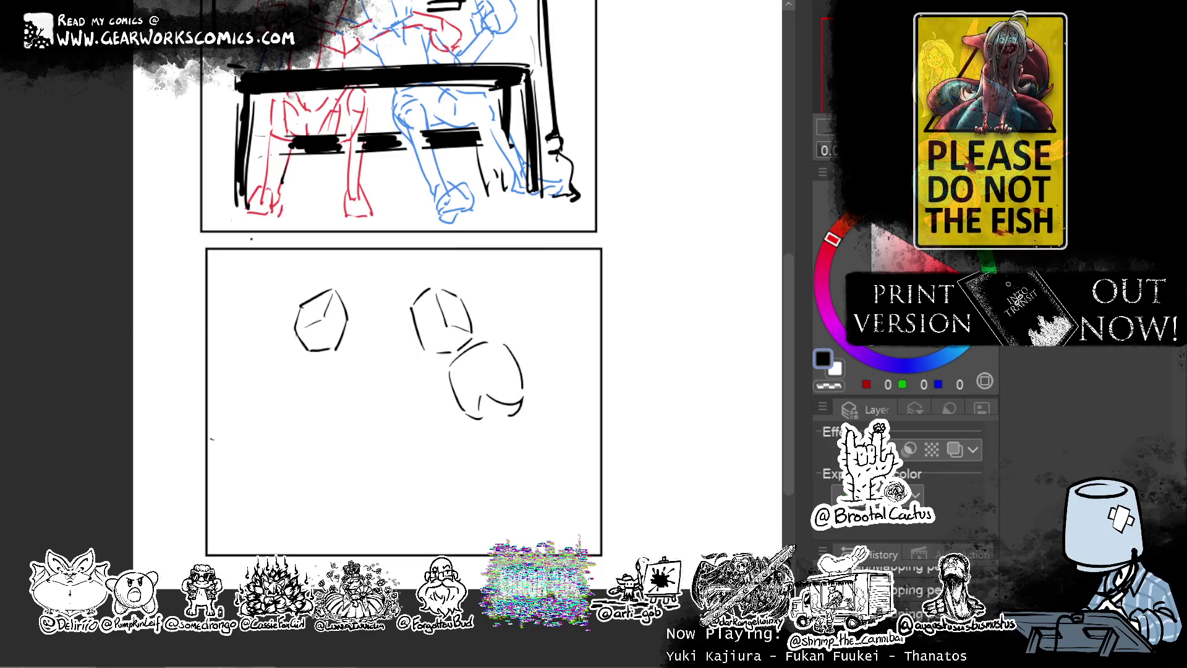
mouse_move(442, 341)
mouse_down()
mouse_move(464, 338)
mouse_move(466, 365)
mouse_up()
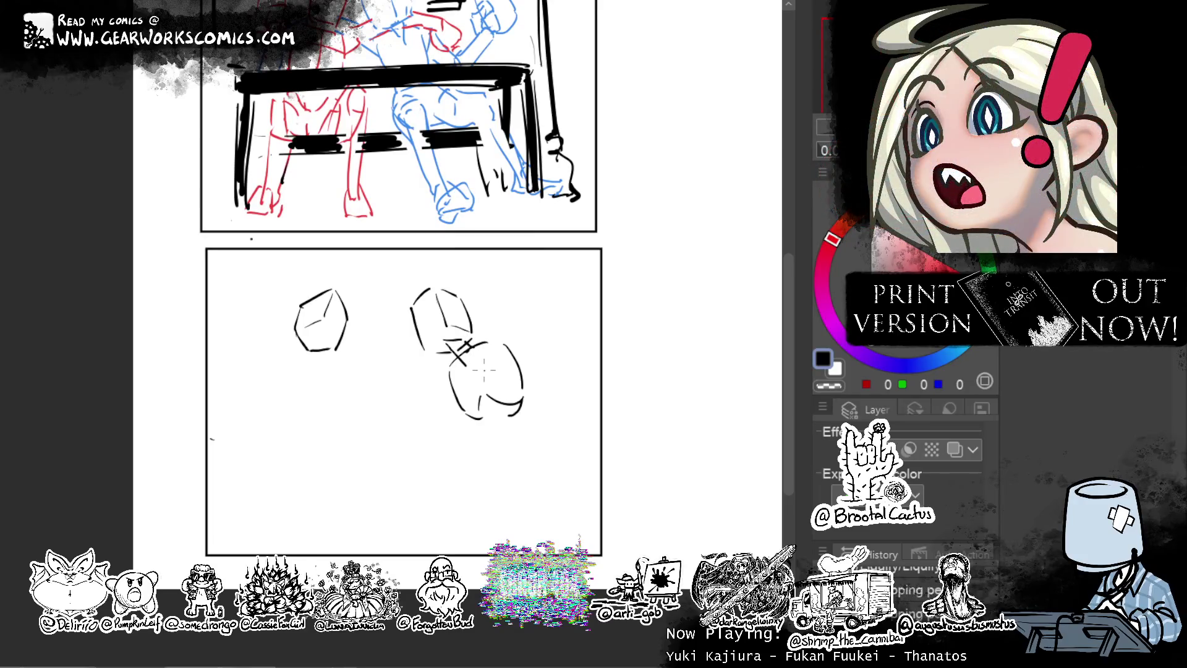
drag(483, 369, 459, 369)
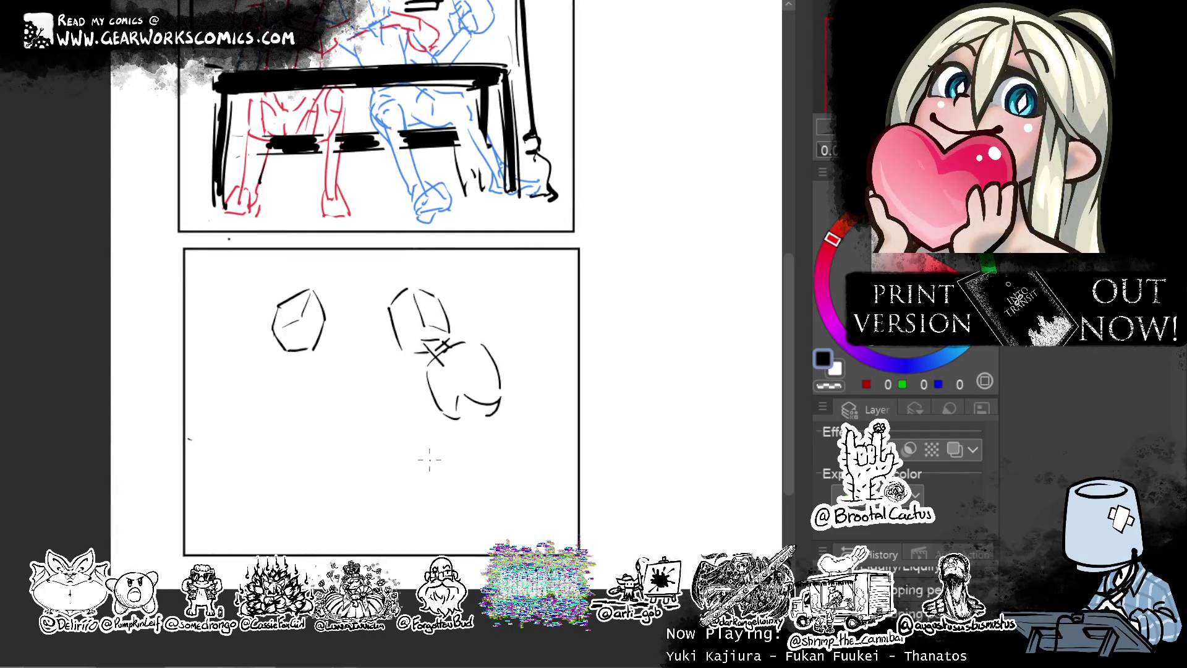
mouse_move(442, 473)
mouse_down()
mouse_move(448, 436)
mouse_move(511, 427)
mouse_move(490, 473)
mouse_up()
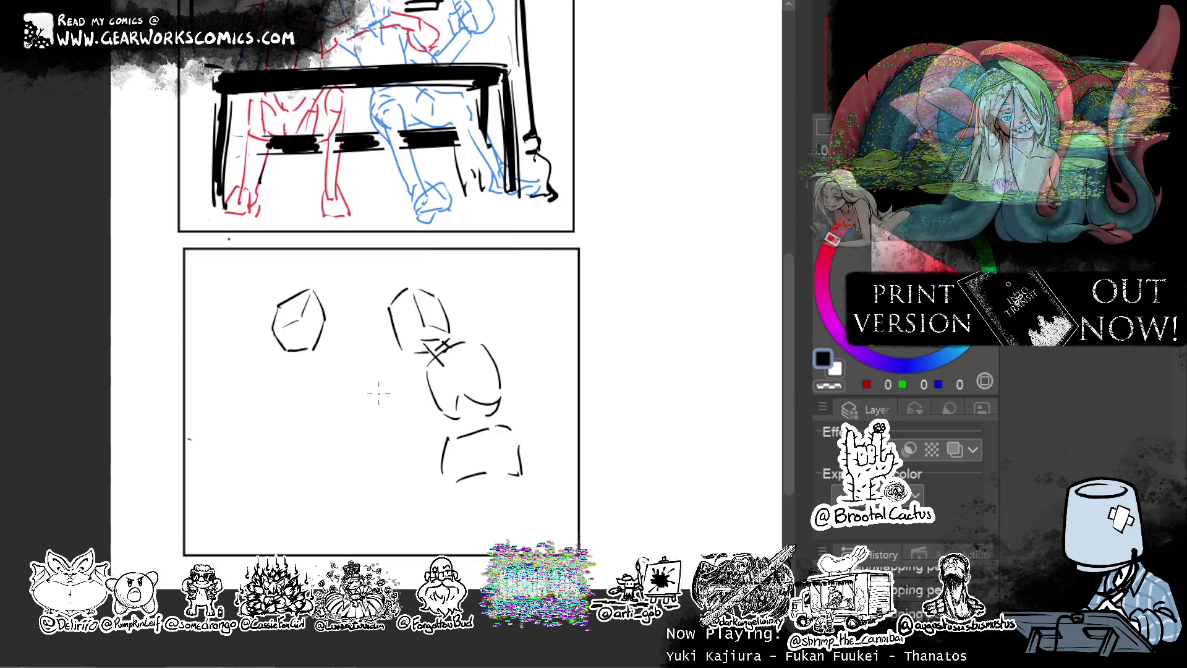
Draw the long oval tabletop and rework the right figure's shoulder and arms over it.
mouse_move(331, 428)
mouse_down()
mouse_move(215, 399)
mouse_move(507, 382)
mouse_move(511, 405)
mouse_move(365, 438)
mouse_up()
key(ctrl+z)
drag(512, 406, 393, 429)
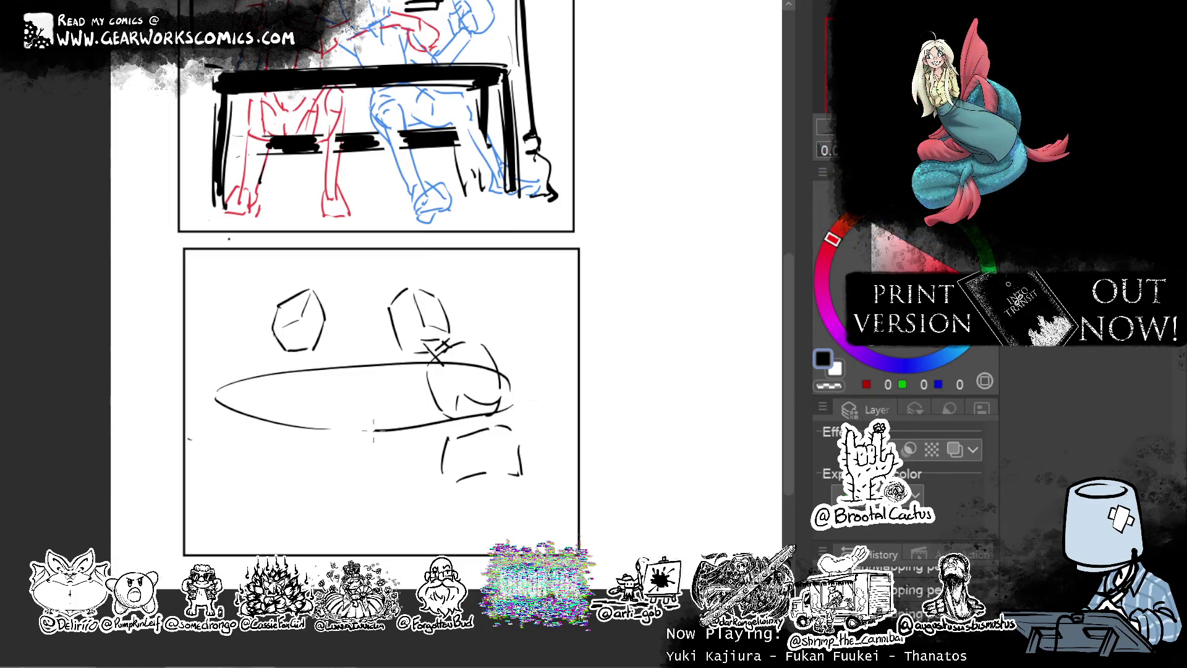
mouse_move(458, 340)
mouse_down()
mouse_move(475, 328)
mouse_move(492, 350)
mouse_up()
drag(463, 345, 471, 371)
drag(487, 349, 504, 374)
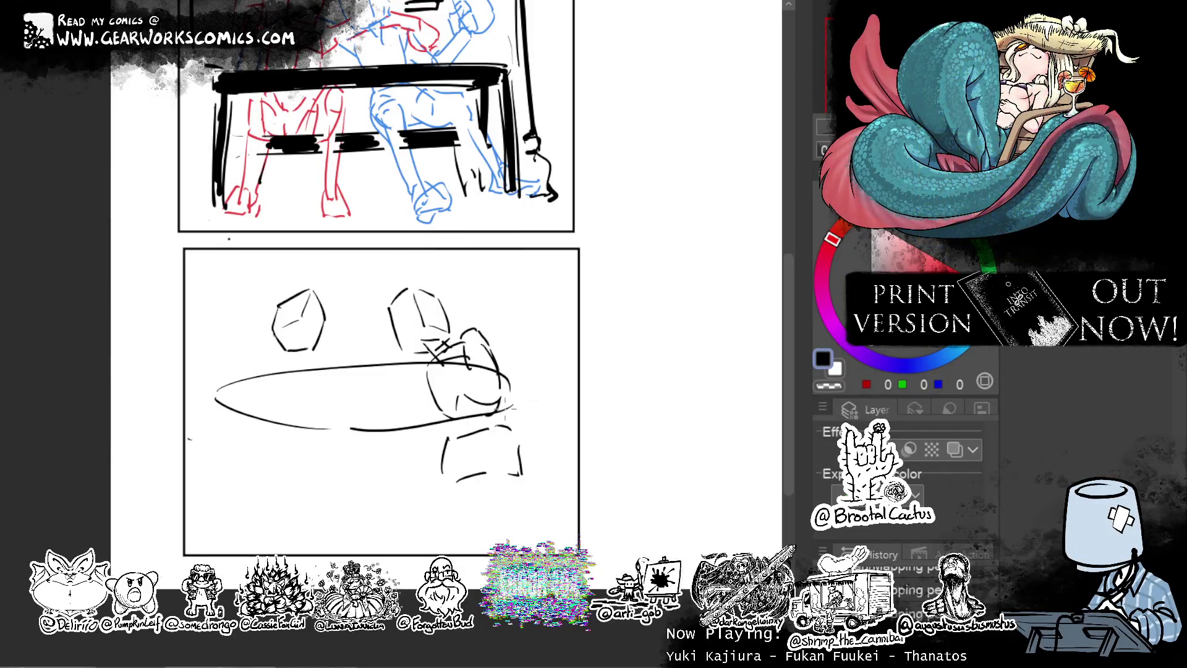
mouse_move(512, 406)
mouse_down()
mouse_move(309, 428)
mouse_move(366, 534)
mouse_up()
Try table legs and a chair back under the tabletop, undoing the chair-back stroke.
drag(382, 433, 384, 535)
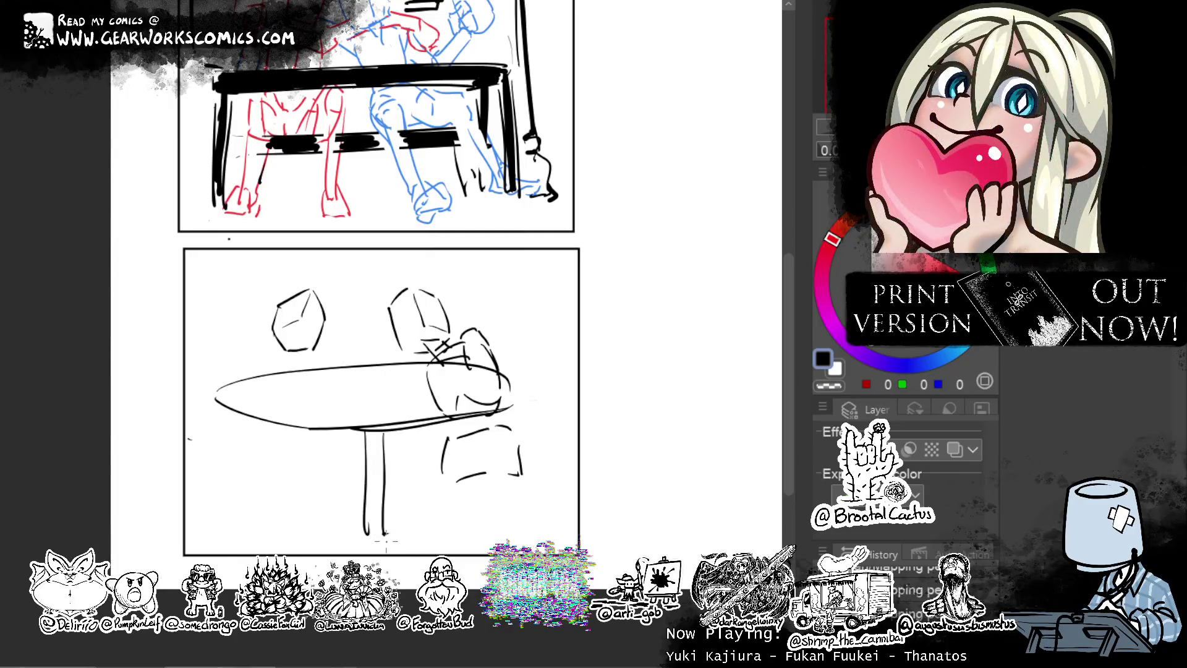
key(ctrl+z)
key(ctrl+z)
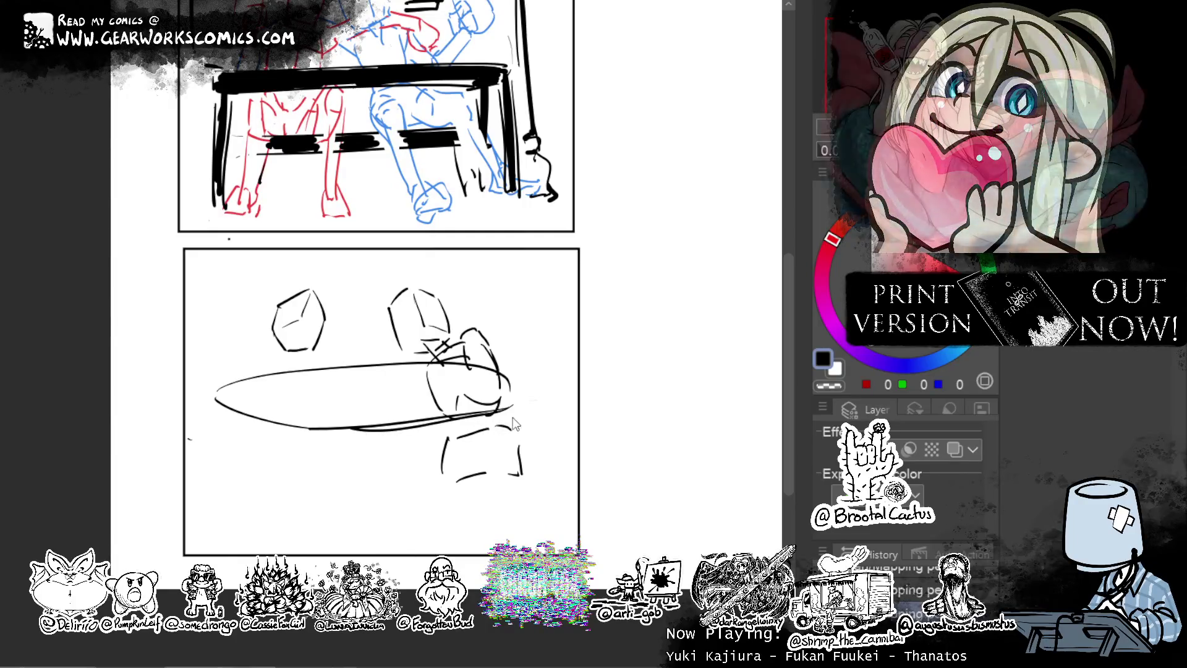
drag(508, 415, 532, 545)
key(ctrl+z)
drag(501, 406, 500, 528)
drag(511, 395, 498, 545)
mouse_move(235, 399)
mouse_down()
mouse_move(230, 555)
mouse_move(245, 544)
mouse_up()
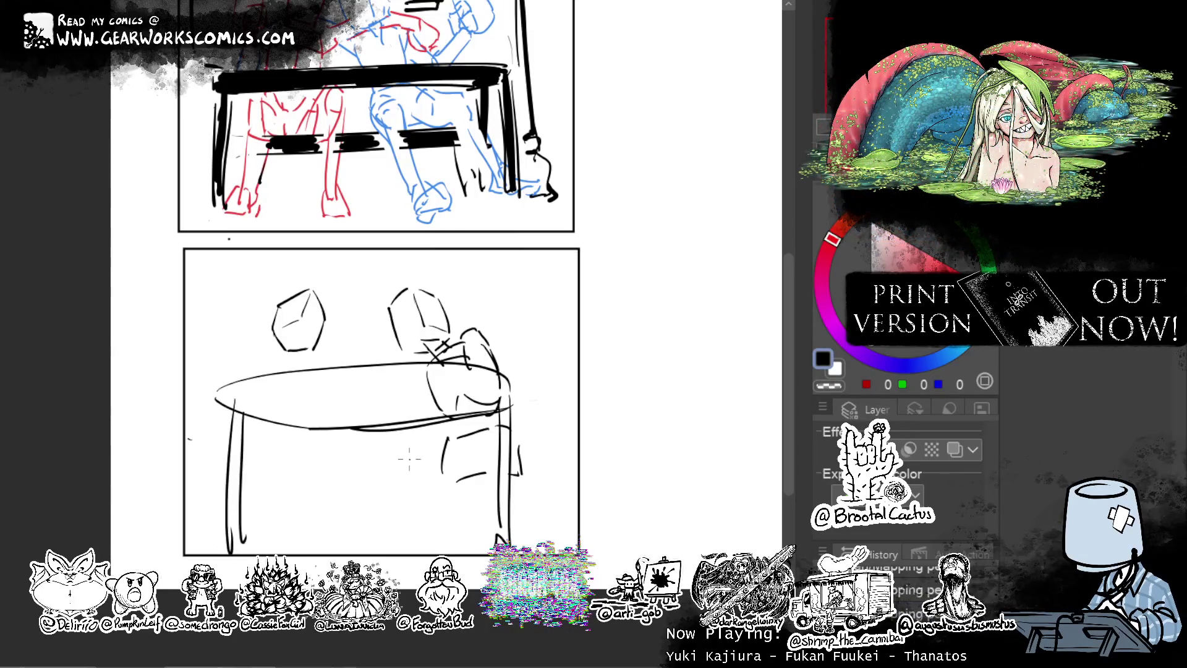
mouse_move(408, 430)
mouse_down()
mouse_move(405, 533)
mouse_move(416, 548)
mouse_up()
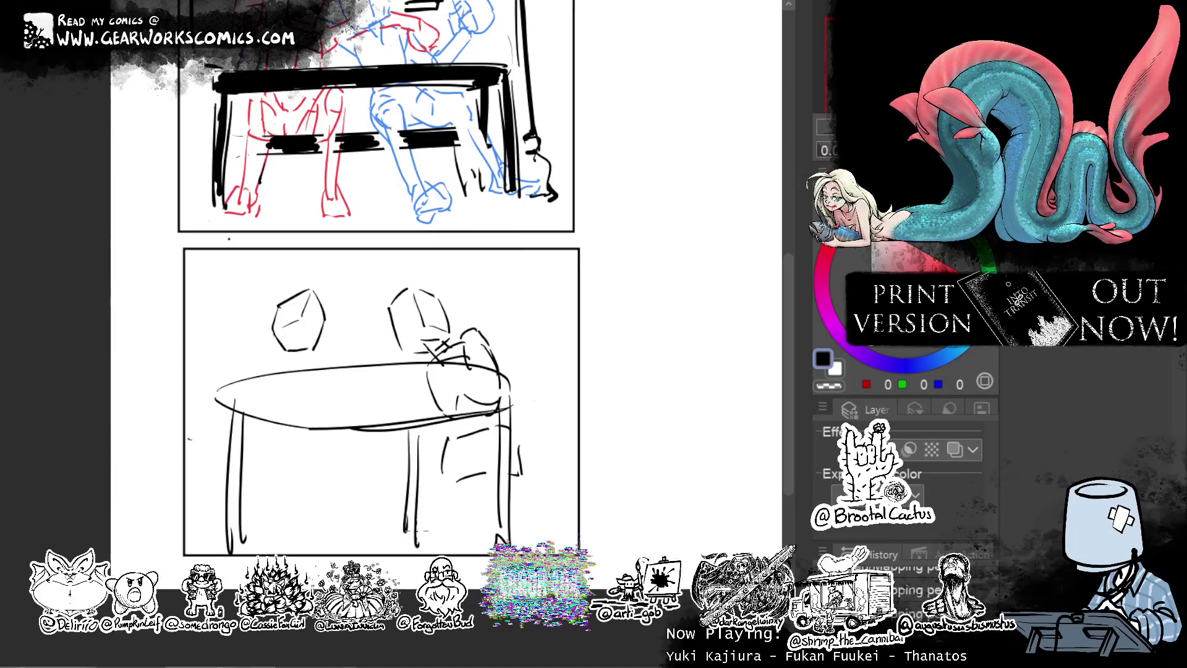
mouse_move(323, 433)
mouse_down()
mouse_move(323, 537)
mouse_move(331, 532)
mouse_up()
drag(279, 367, 280, 381)
drag(247, 332, 227, 390)
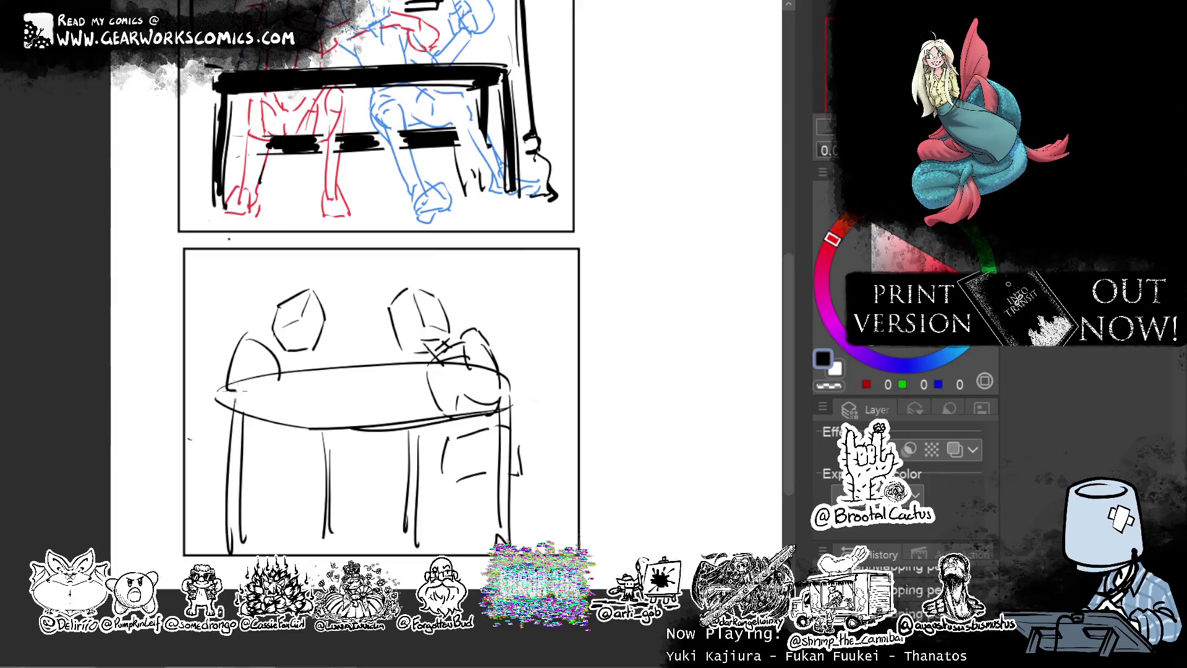
key(ctrl+z)
key(ctrl+z)
key(ctrl+z)
key(ctrl+z)
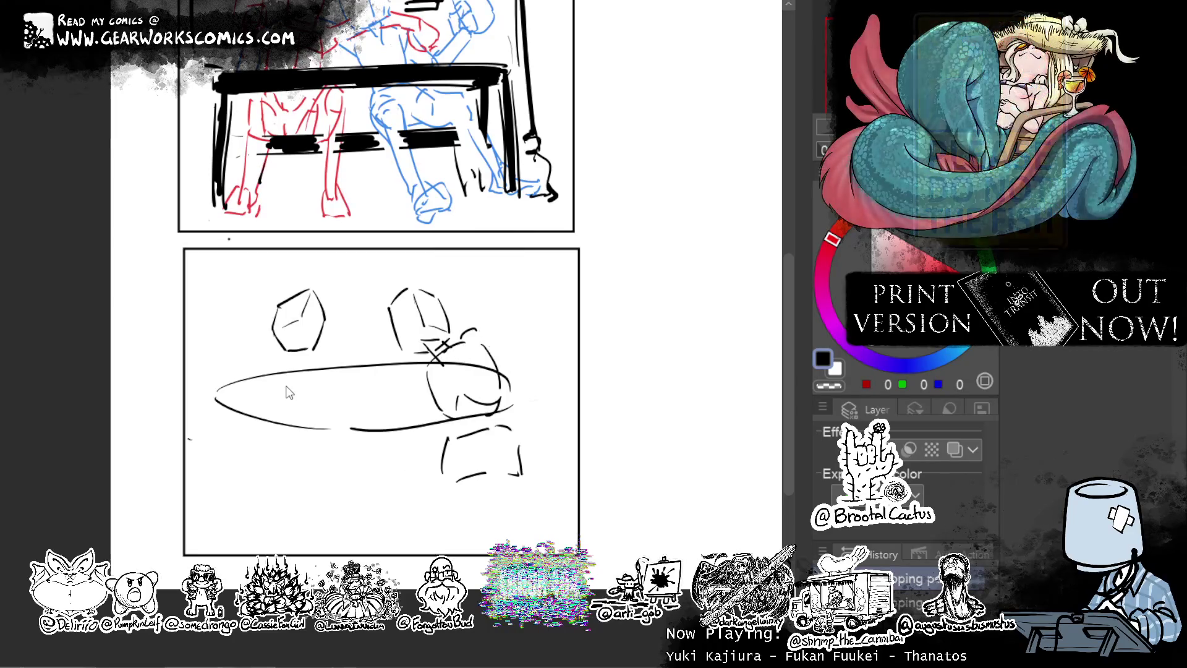
Undo the tabletop ellipse and delete the remaining heads and torso sketch from the lower panel.
key(ctrl+z)
key(ctrl+z)
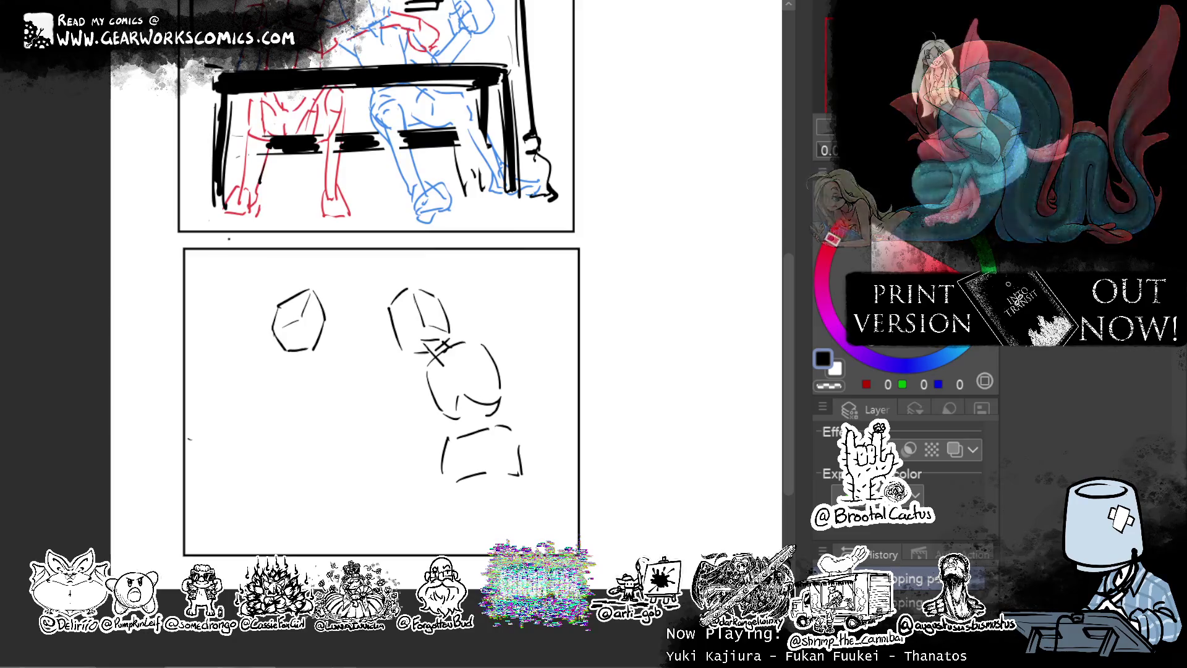
key(Delete)
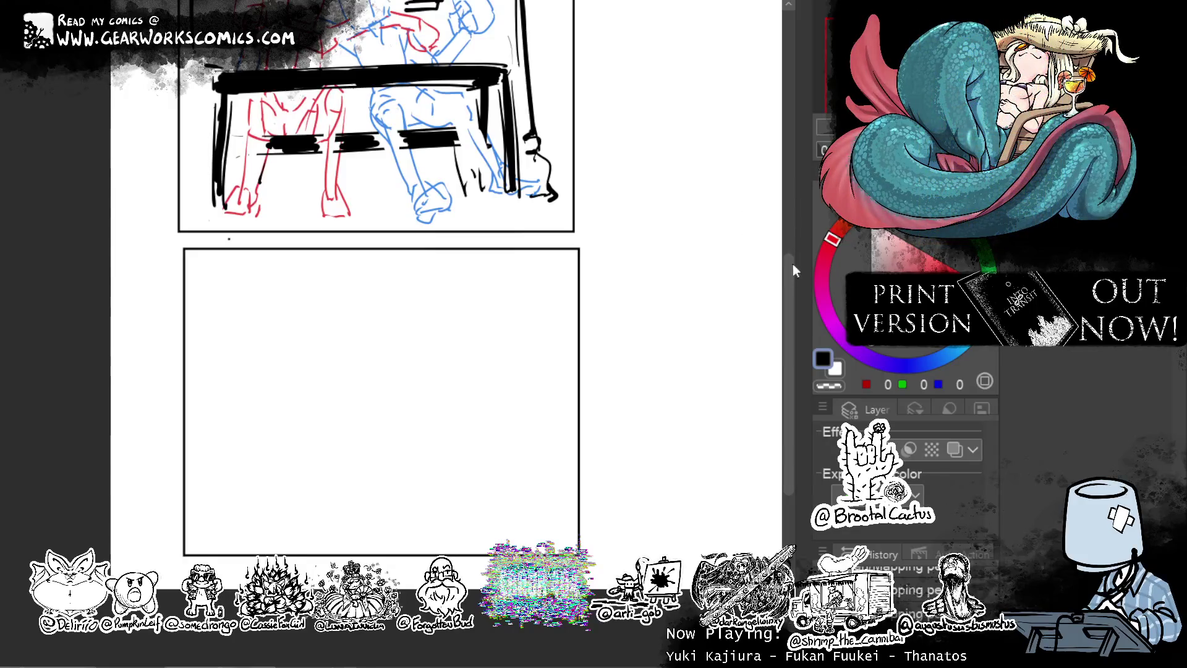
drag(672, 159, 684, 236)
Start the head outline in the empty lower panel, redrawing its top stroke and adding an inner arc.
mouse_move(709, 165)
mouse_down()
mouse_move(683, 234)
mouse_move(662, 217)
mouse_up()
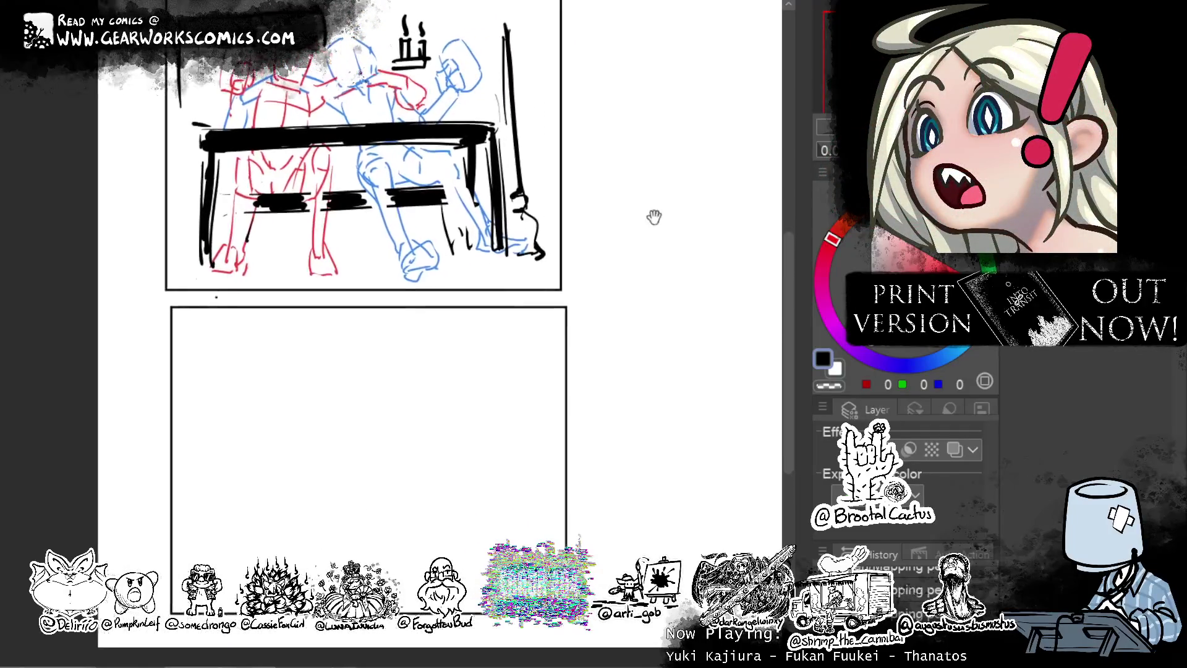
drag(420, 313, 408, 280)
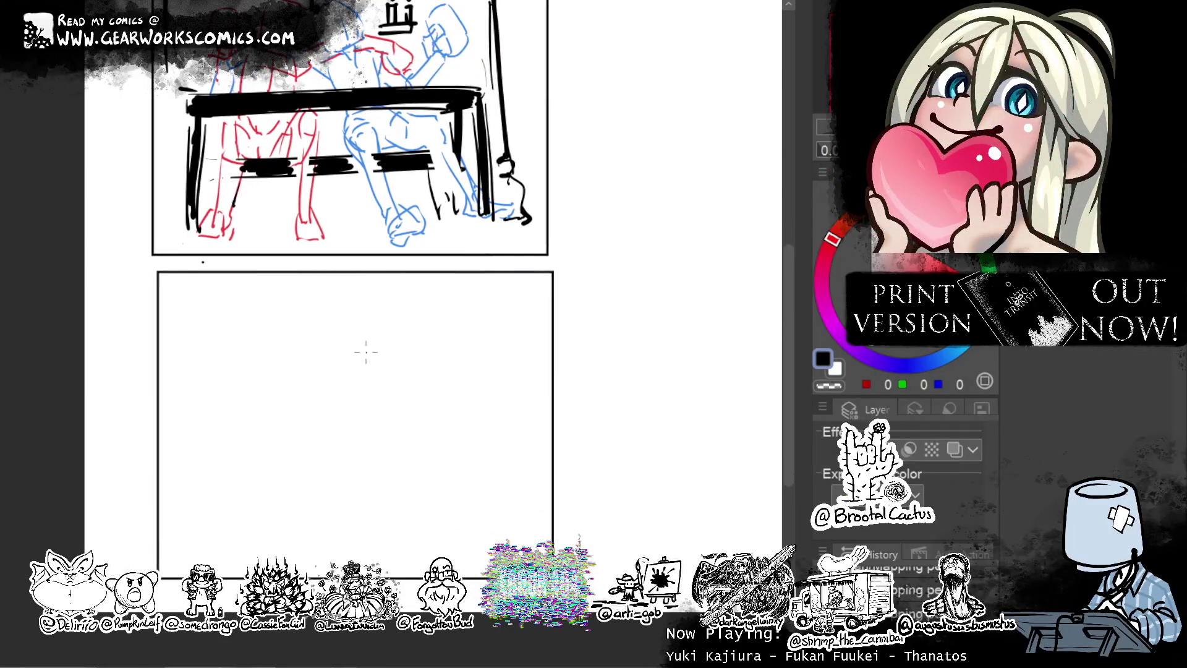
drag(359, 350, 375, 400)
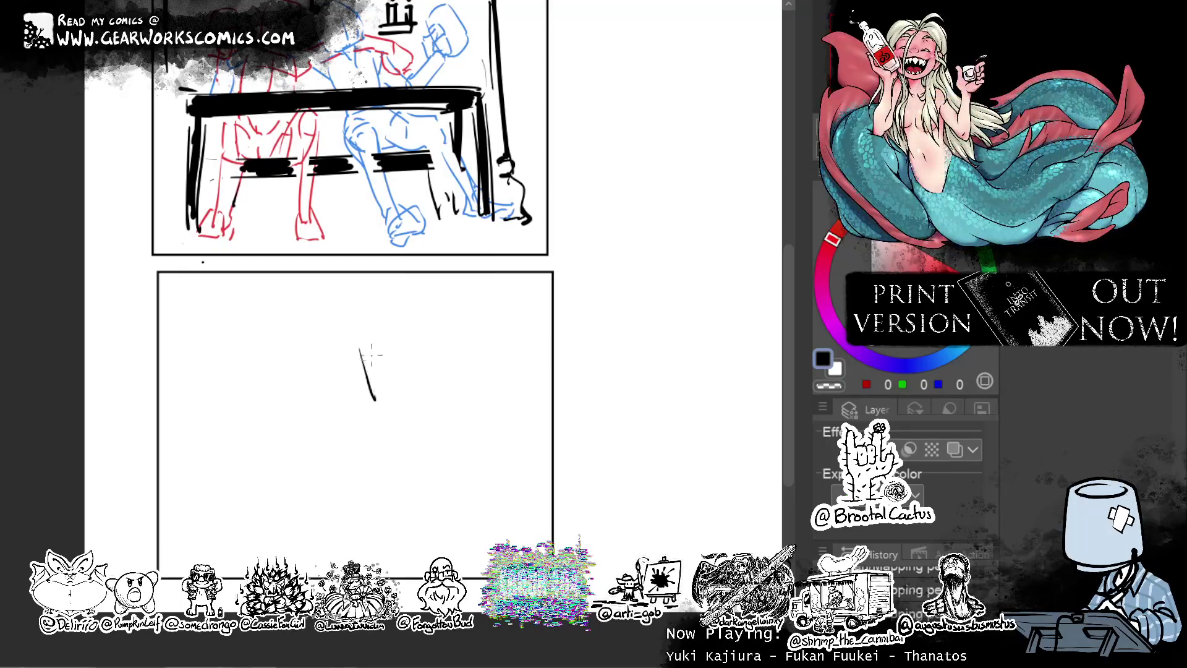
key(ctrl+z)
mouse_move(363, 348)
mouse_down()
mouse_move(407, 339)
mouse_move(420, 388)
mouse_move(380, 400)
mouse_up()
key(ctrl+z)
key(ctrl+z)
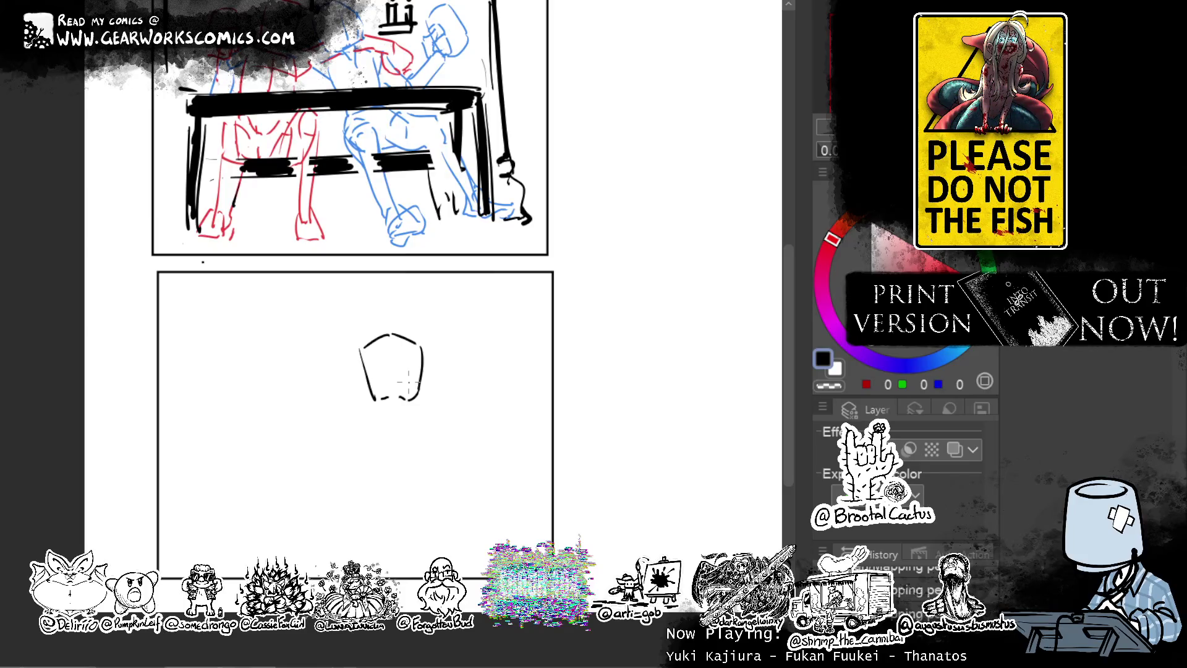
mouse_move(374, 398)
mouse_down()
mouse_move(389, 382)
mouse_move(411, 397)
mouse_up()
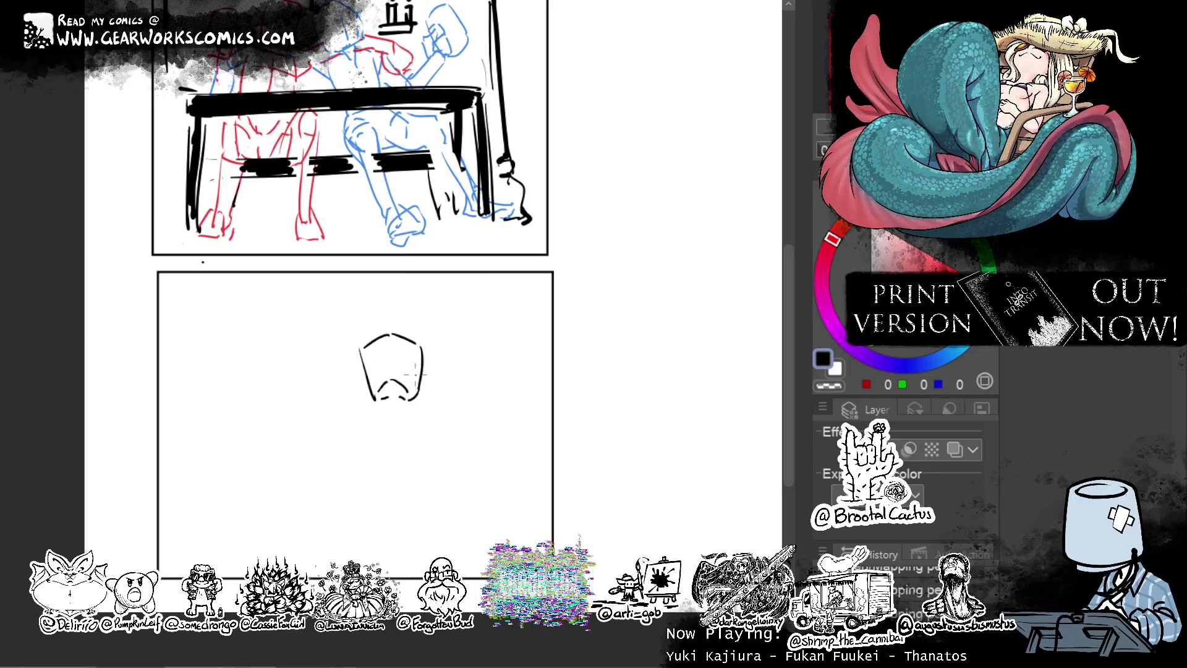
Rework the head's left side and top, then close the outline down to the chin.
drag(359, 295, 370, 342)
key(ctrl+z)
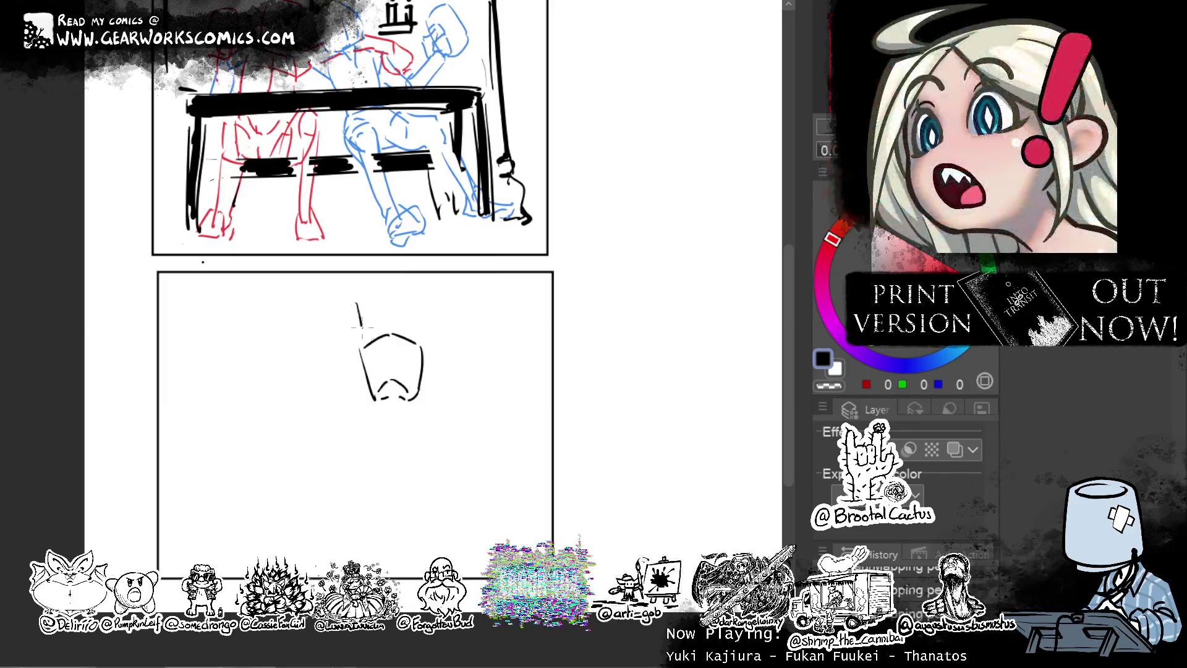
drag(362, 293, 371, 341)
key(ctrl+z)
mouse_move(353, 299)
mouse_down()
mouse_move(365, 358)
mouse_move(379, 296)
mouse_move(362, 326)
mouse_move(369, 288)
mouse_move(395, 285)
mouse_up()
key(ctrl+z)
key(ctrl+z)
key(ctrl+z)
key(ctrl+z)
key(ctrl+z)
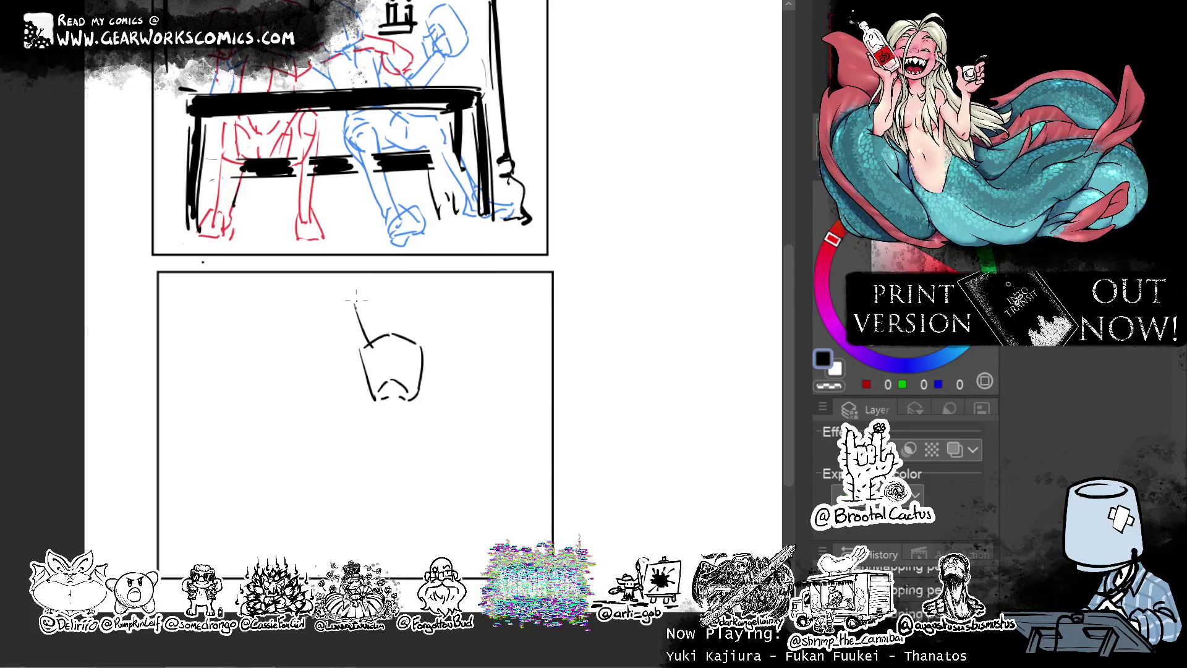
mouse_move(398, 285)
mouse_down()
mouse_move(387, 335)
mouse_move(365, 342)
mouse_up()
Add a curve beside the neck and sketch the lower torso and right side of the hips.
key(c)
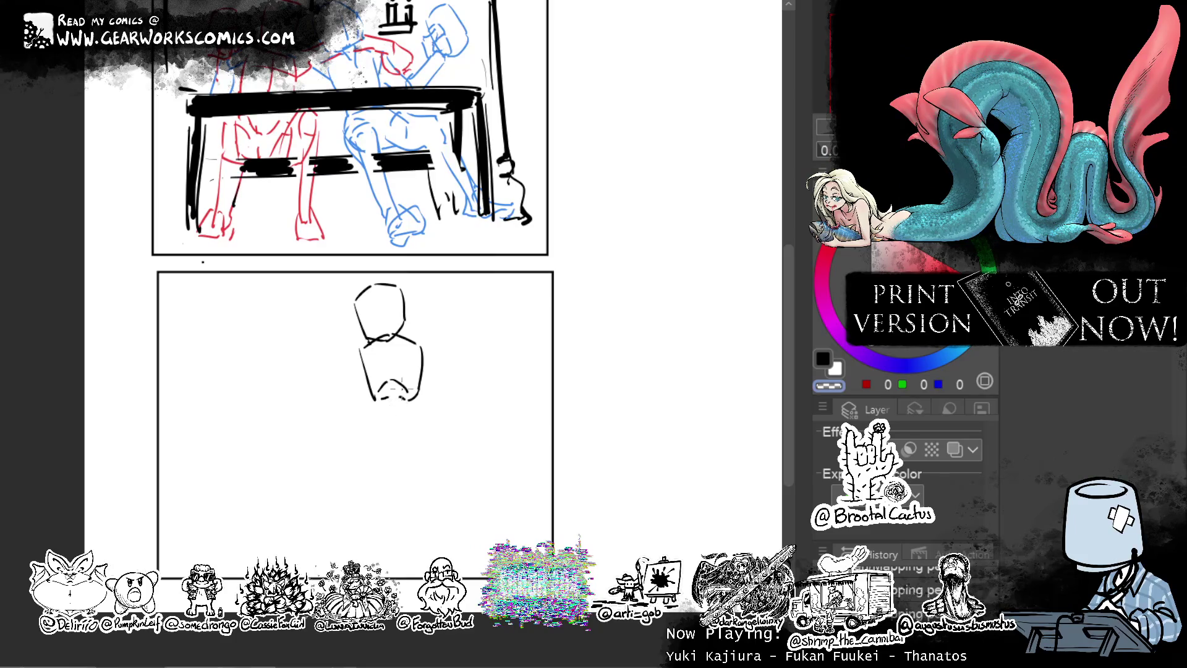
mouse_move(611, 274)
mouse_down()
mouse_move(601, 220)
mouse_move(578, 293)
mouse_move(578, 265)
mouse_move(633, 151)
mouse_move(560, 104)
mouse_up()
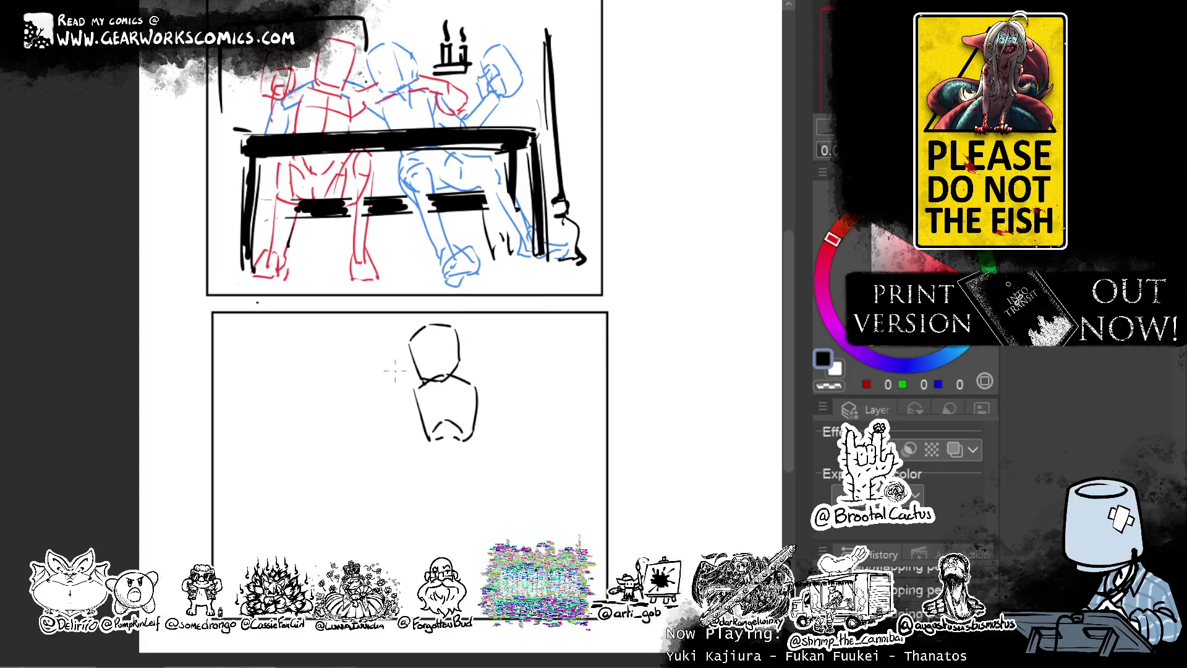
drag(416, 380, 412, 388)
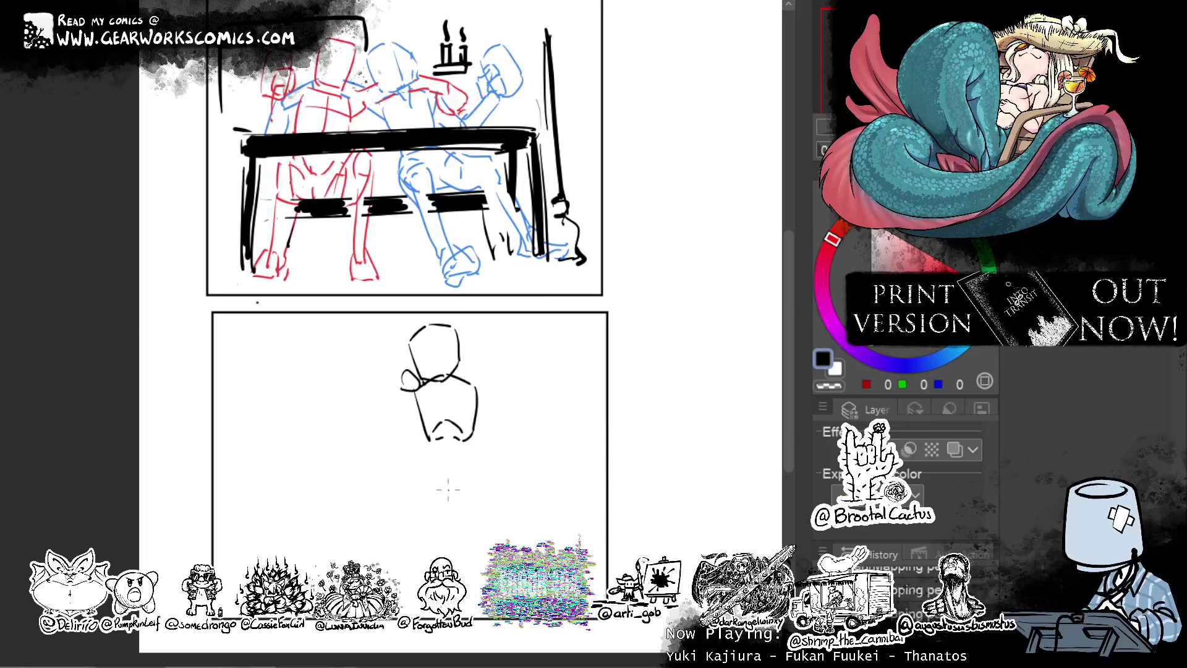
mouse_move(426, 454)
mouse_down()
mouse_move(441, 484)
mouse_move(473, 495)
mouse_up()
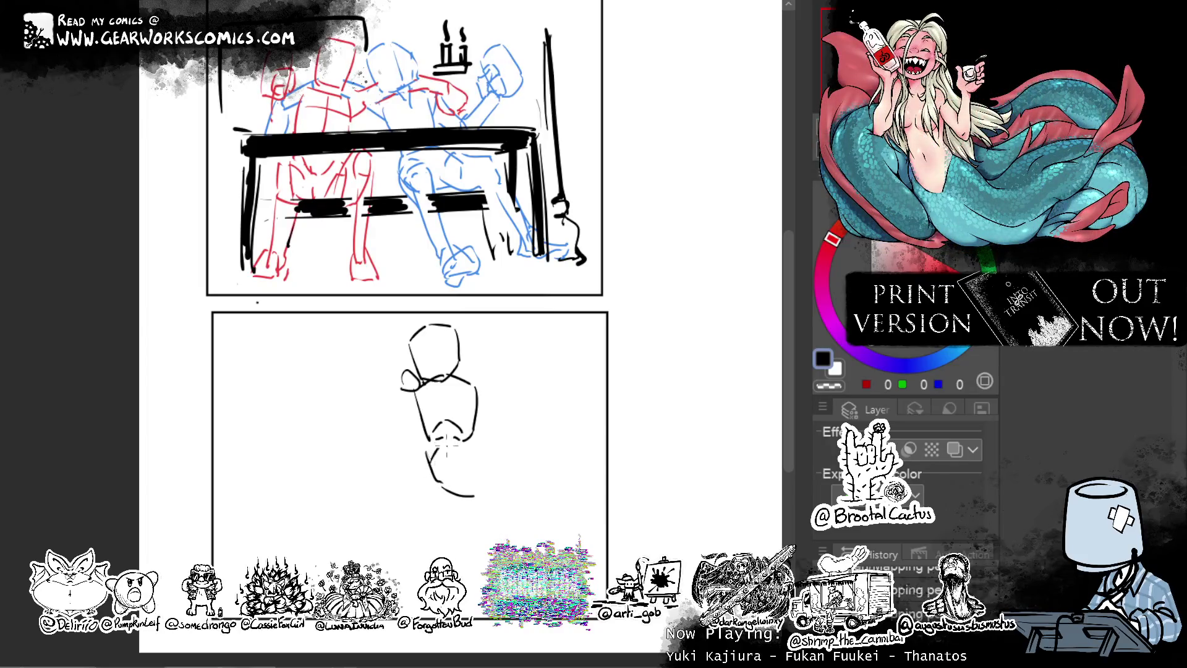
drag(479, 455, 481, 492)
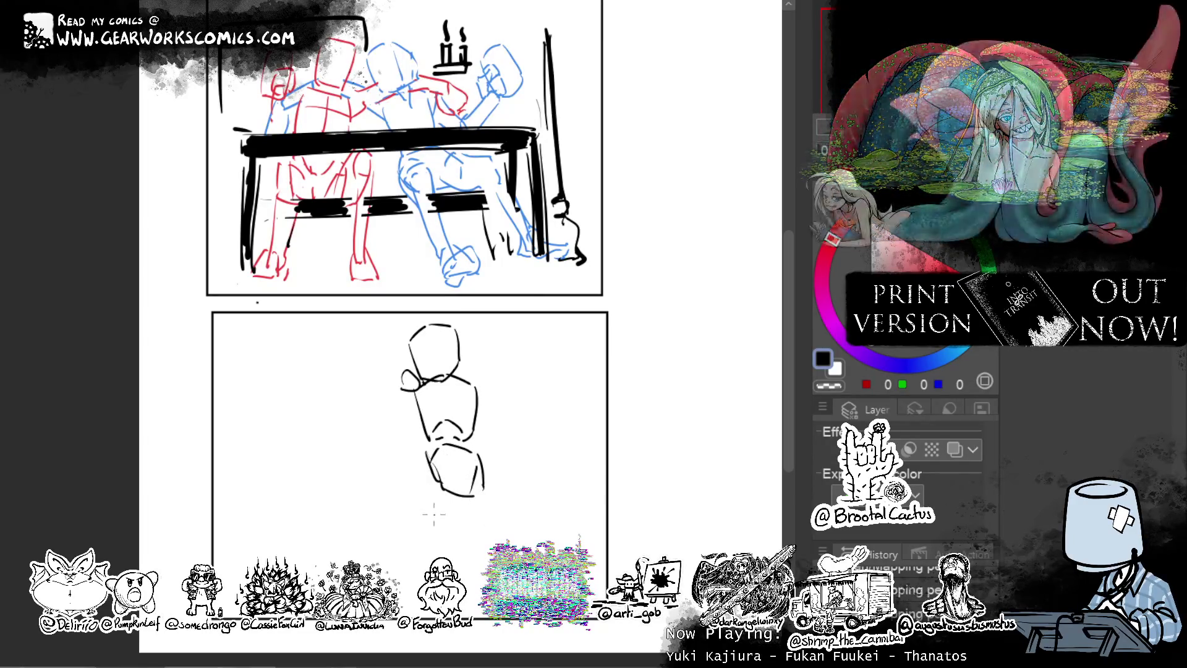
Draw the left and right leg lines downward, redrawing the misplaced right leg.
drag(427, 473, 473, 567)
drag(497, 512, 488, 573)
key(ctrl+z)
drag(494, 498, 481, 581)
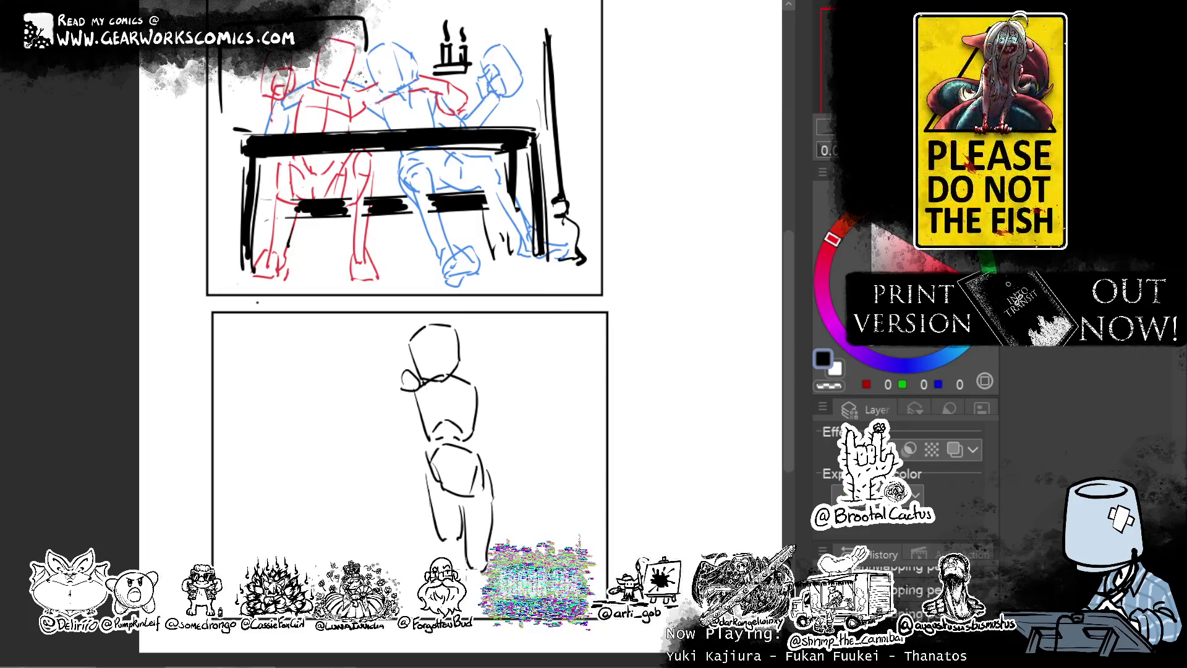
drag(525, 486, 560, 354)
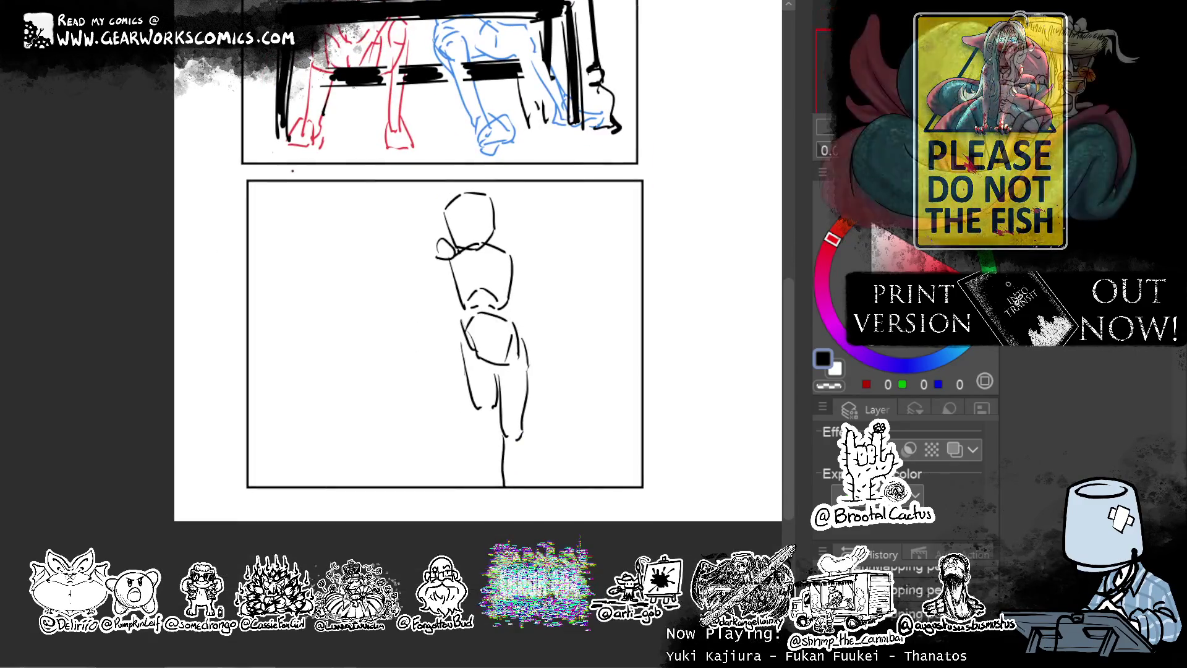
Lengthen the right and left leg strokes down into the lower legs.
drag(601, 294, 584, 353)
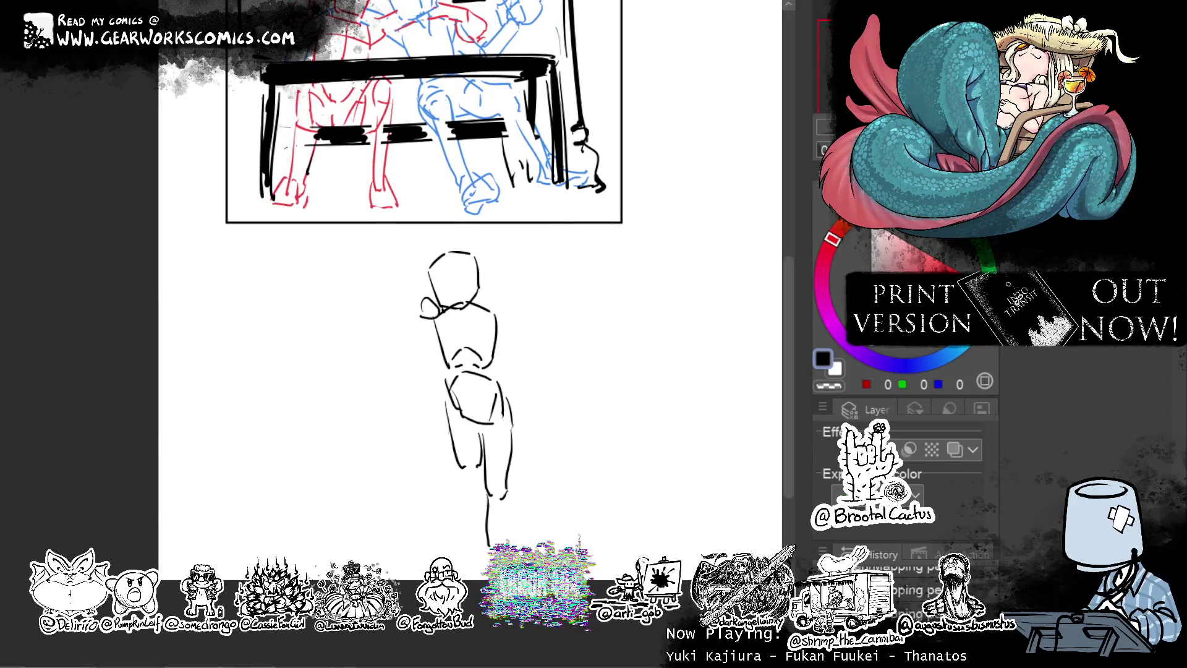
drag(655, 293, 659, 273)
mouse_move(658, 355)
mouse_down()
mouse_move(610, 408)
mouse_move(658, 342)
mouse_up()
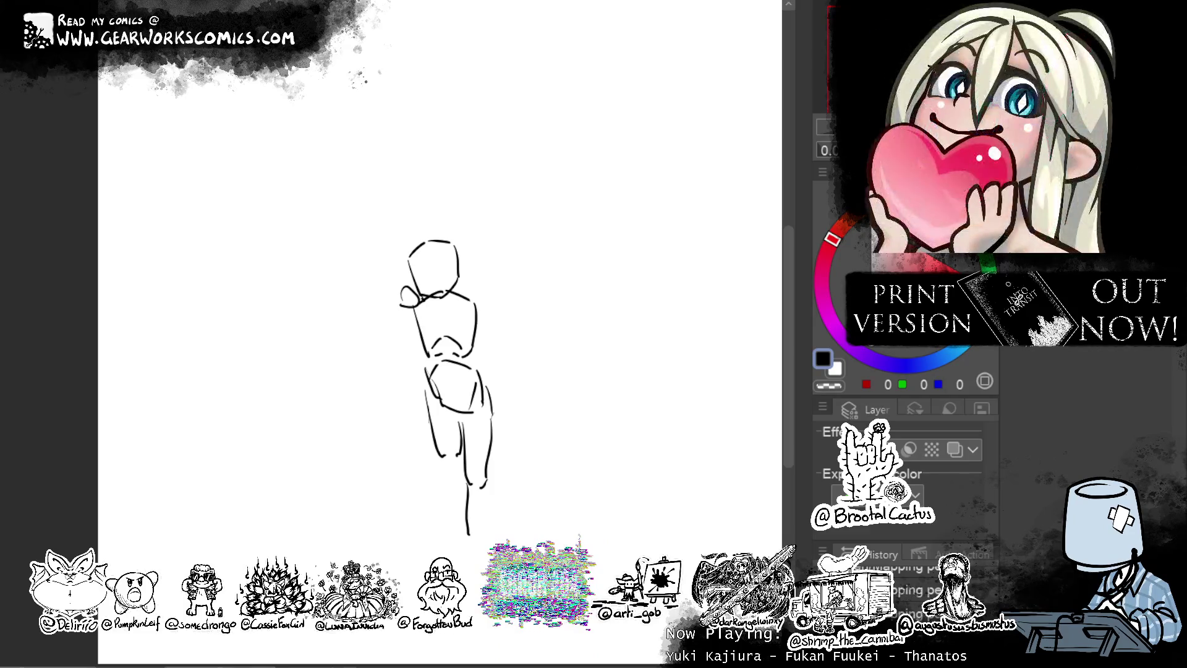
drag(488, 489, 488, 573)
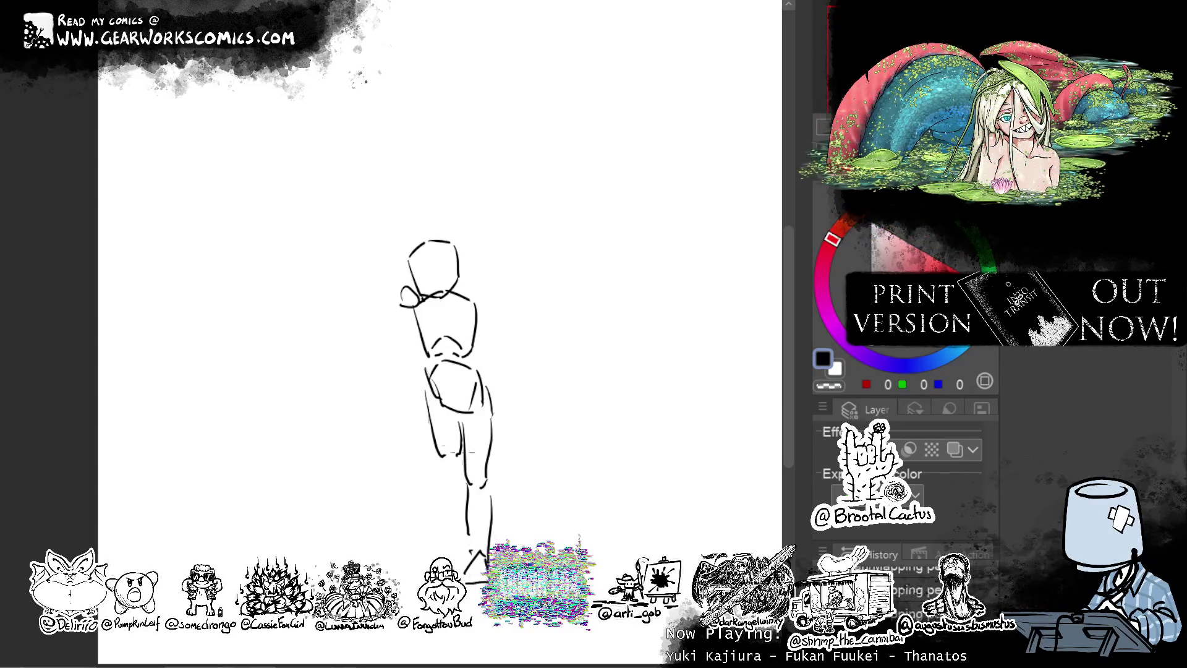
drag(440, 471, 456, 549)
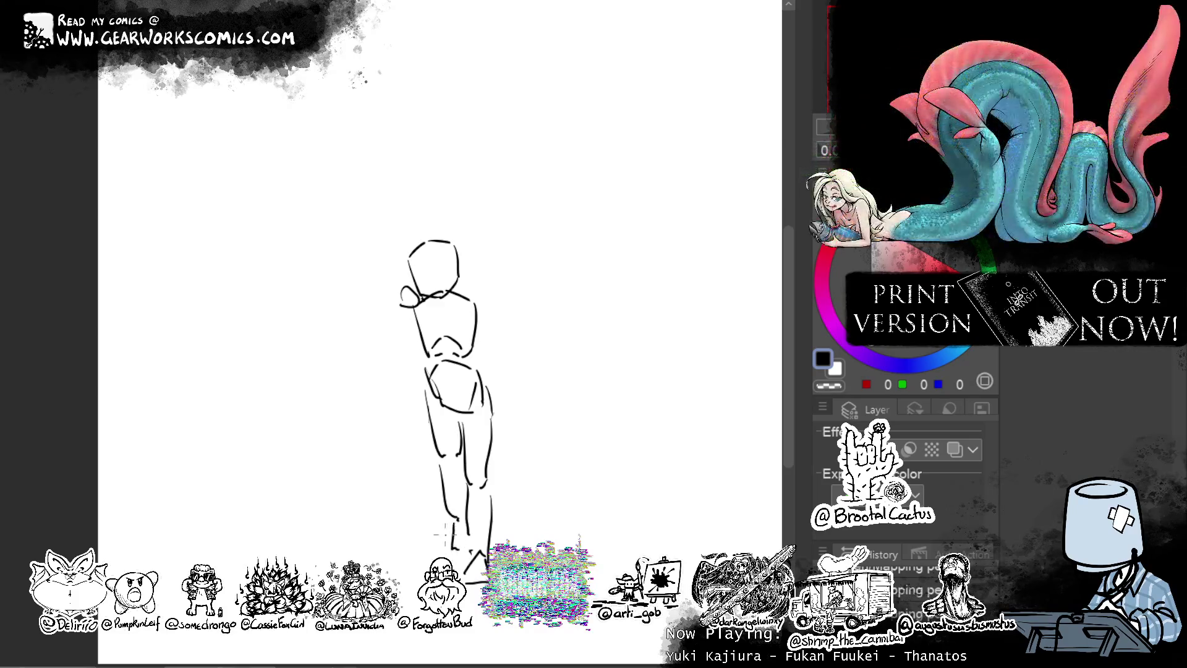
Draw the figure's arm reaching out from the shoulder, replacing the short stray strokes.
mouse_move(408, 311)
mouse_down()
mouse_move(353, 289)
mouse_move(361, 276)
mouse_up()
key(ctrl+z)
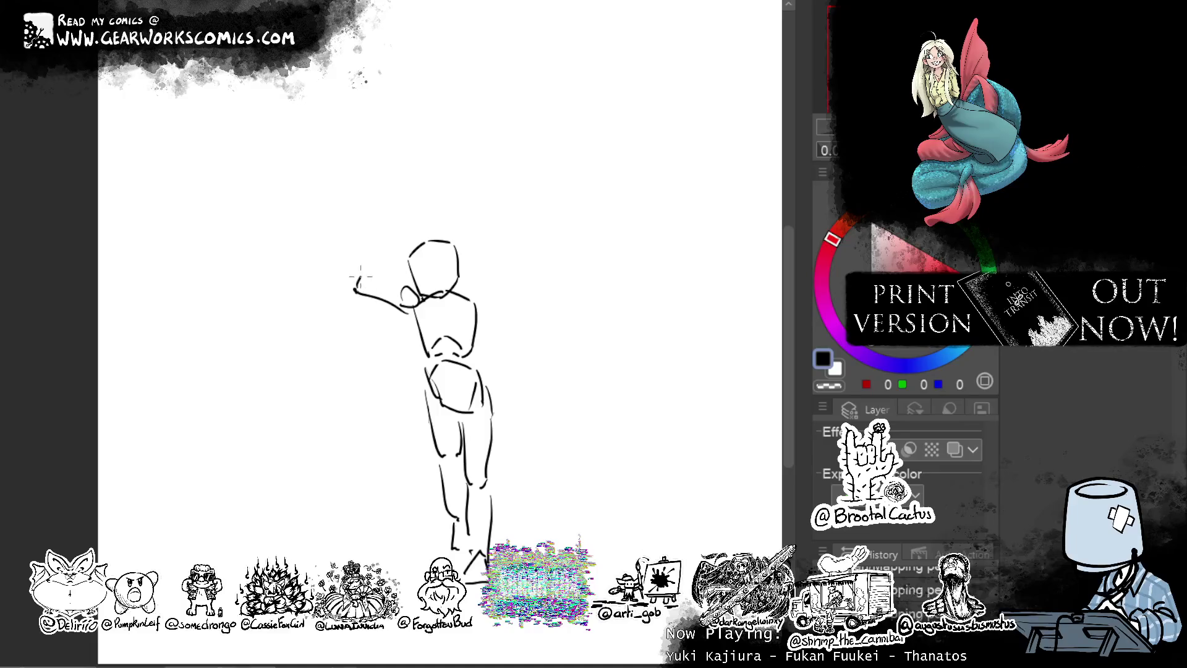
key(ctrl+z)
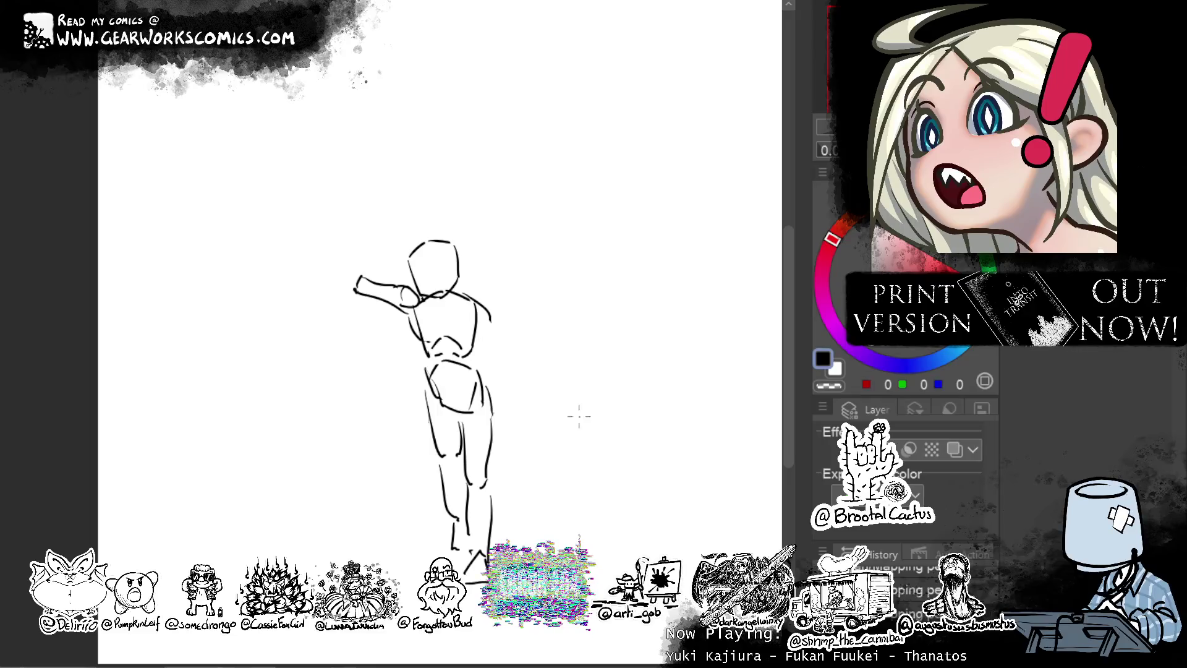
key(ctrl+z)
mouse_move(475, 298)
mouse_down()
mouse_move(512, 331)
mouse_move(495, 380)
mouse_up()
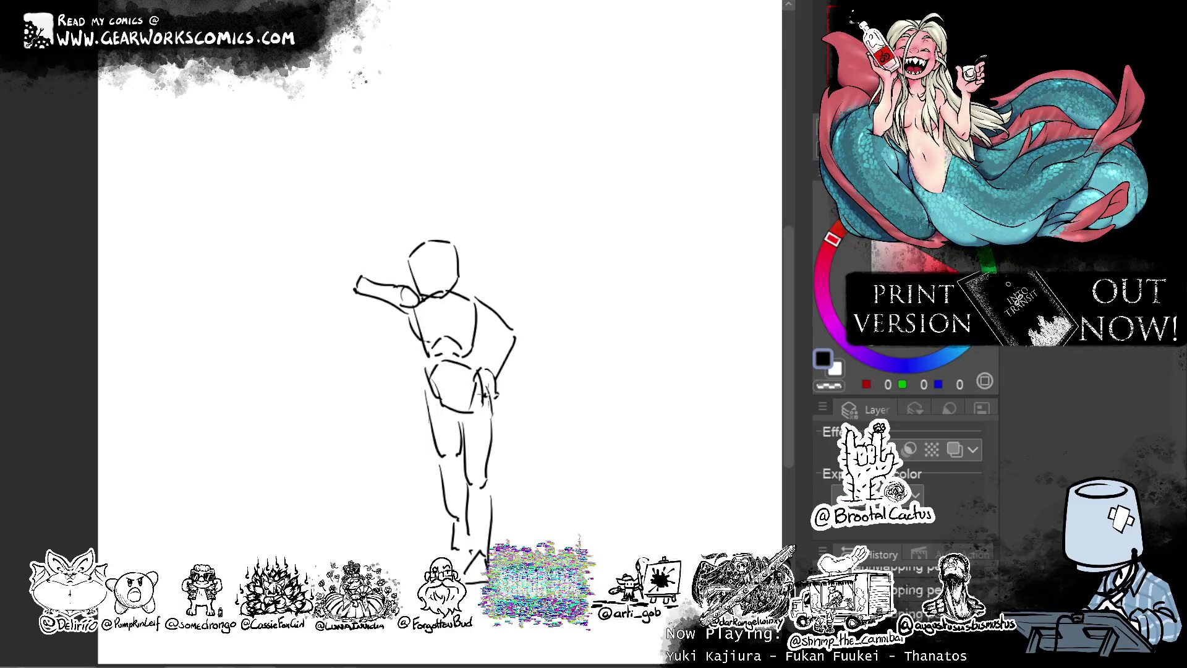
Add the forearm hanging below the raised arm and outline the second figure's head.
drag(357, 301, 369, 347)
mouse_move(356, 278)
mouse_down()
mouse_move(373, 291)
mouse_move(381, 347)
mouse_up()
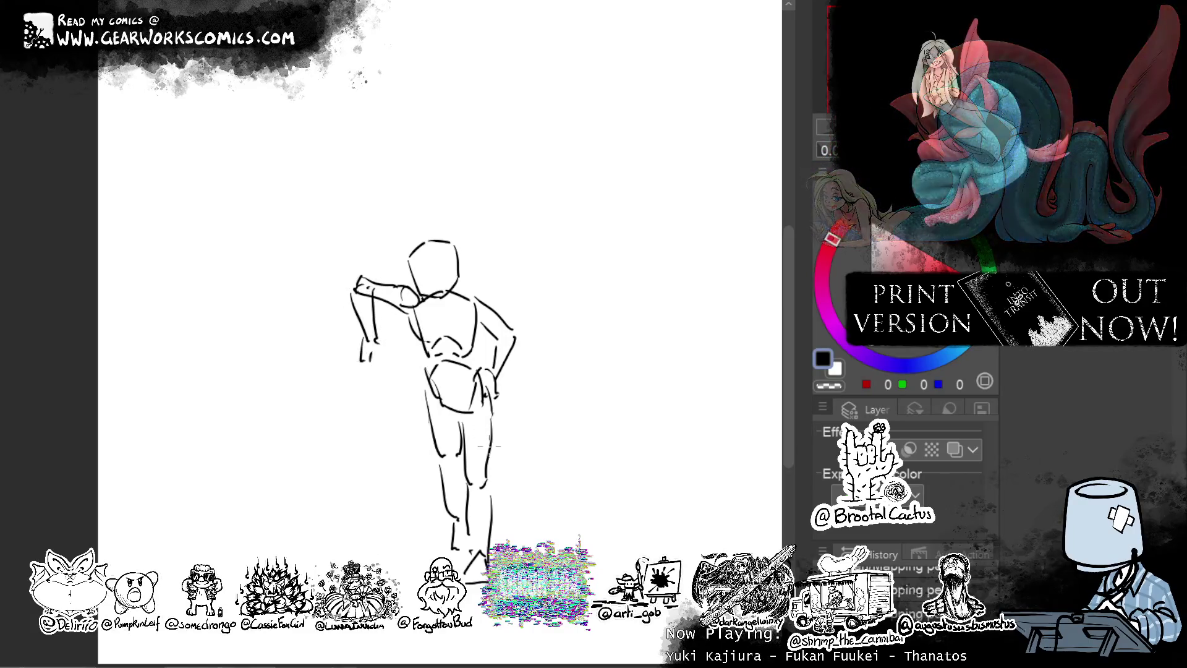
mouse_move(314, 272)
mouse_down()
mouse_move(323, 229)
mouse_move(361, 237)
mouse_up()
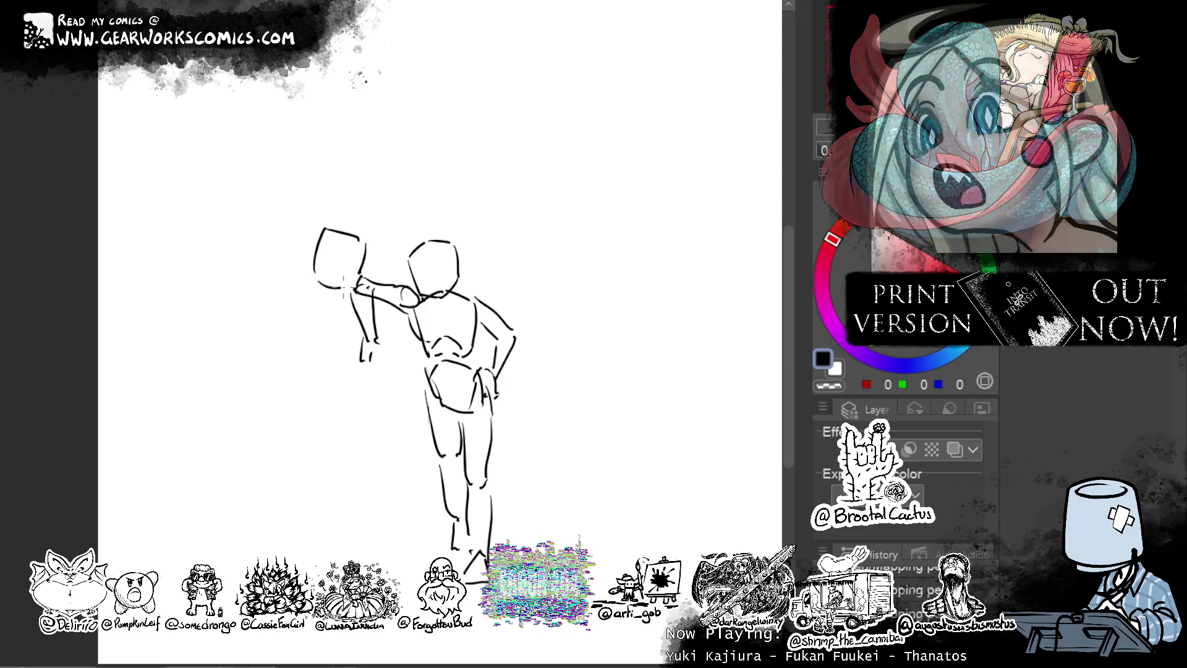
Close the second head and draw that figure's torso side and hips.
drag(310, 300, 356, 295)
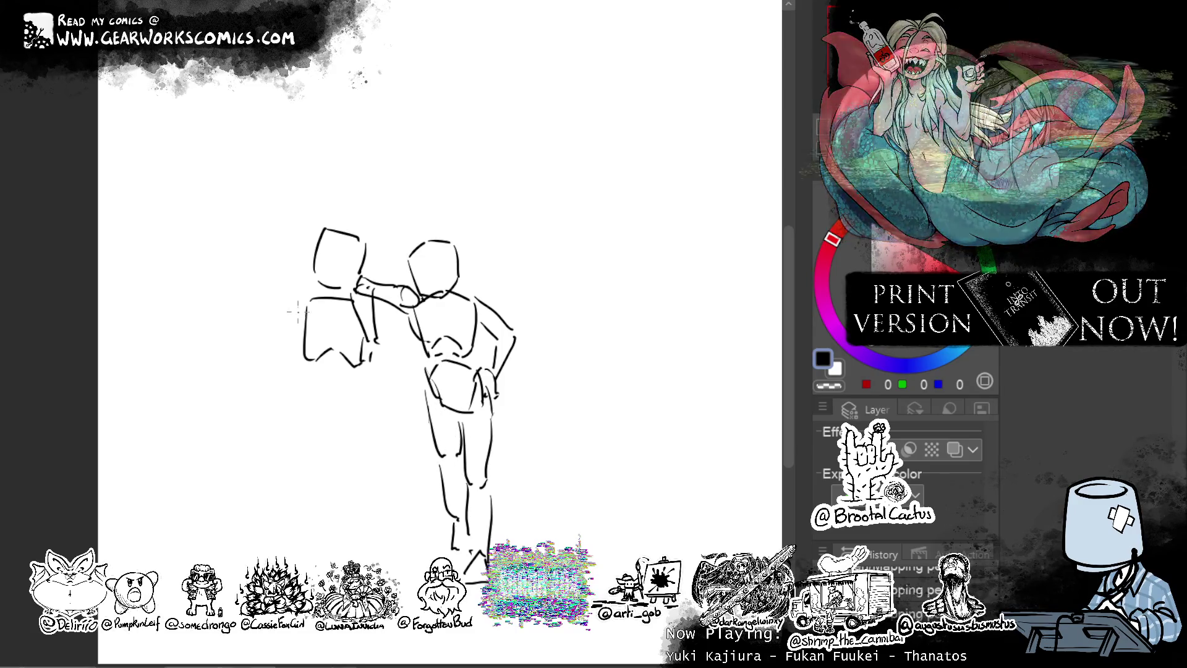
mouse_move(301, 303)
mouse_down()
mouse_move(266, 410)
mouse_move(286, 427)
mouse_move(267, 405)
mouse_up()
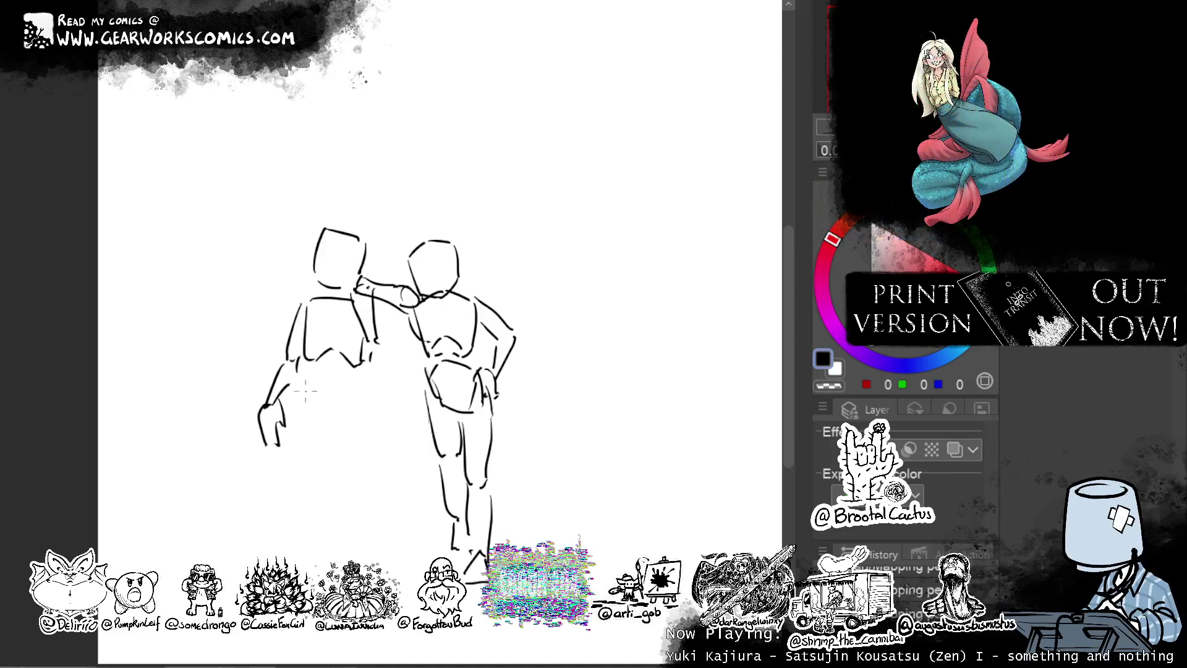
mouse_move(309, 388)
mouse_down()
mouse_move(358, 411)
mouse_move(331, 440)
mouse_up()
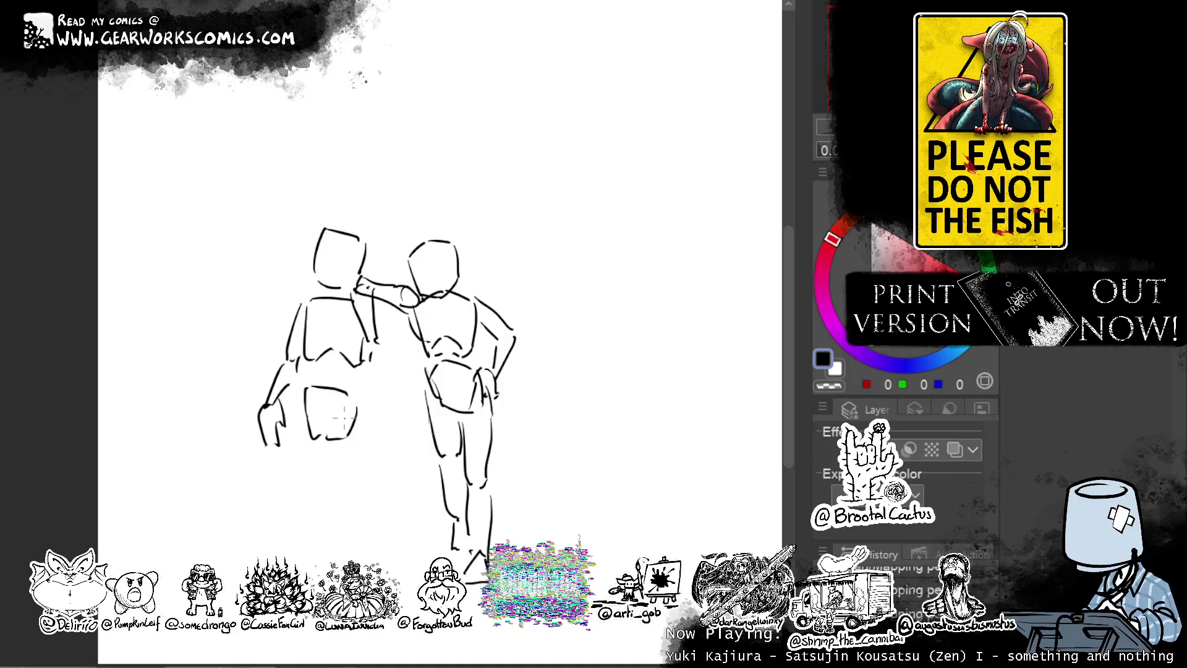
Move the second figure's hips lower and tilt them slightly with a lasso transform.
mouse_move(310, 362)
mouse_down()
mouse_move(290, 417)
mouse_move(362, 379)
mouse_up()
key(ctrl+t)
drag(365, 445, 362, 457)
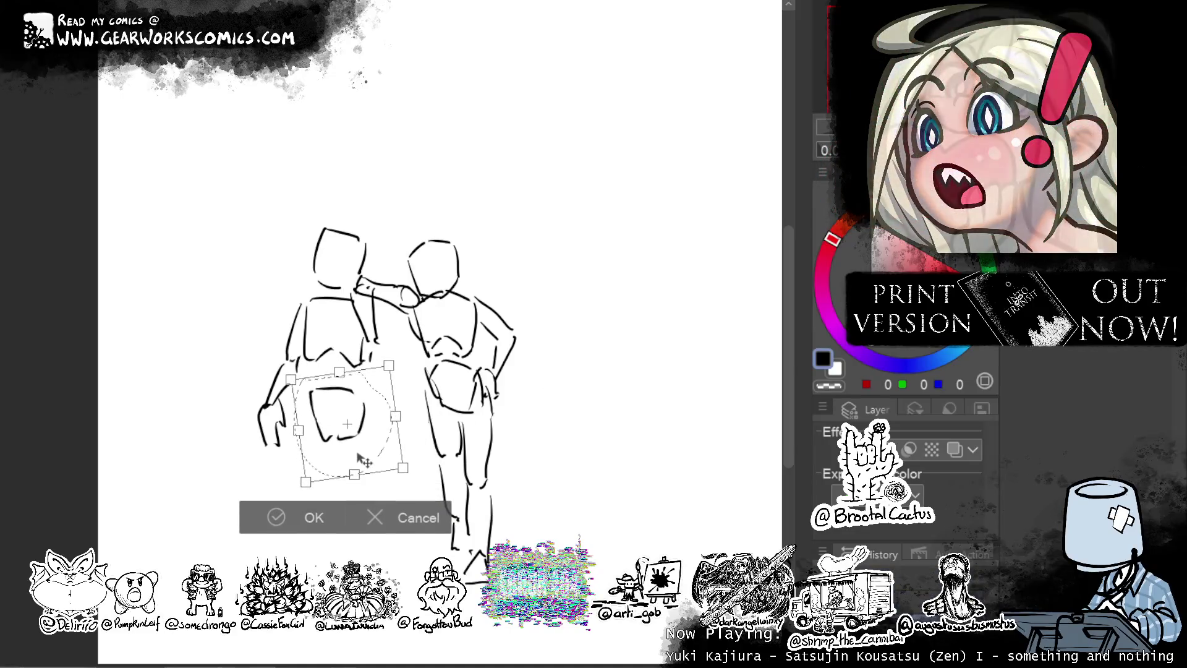
key(Return)
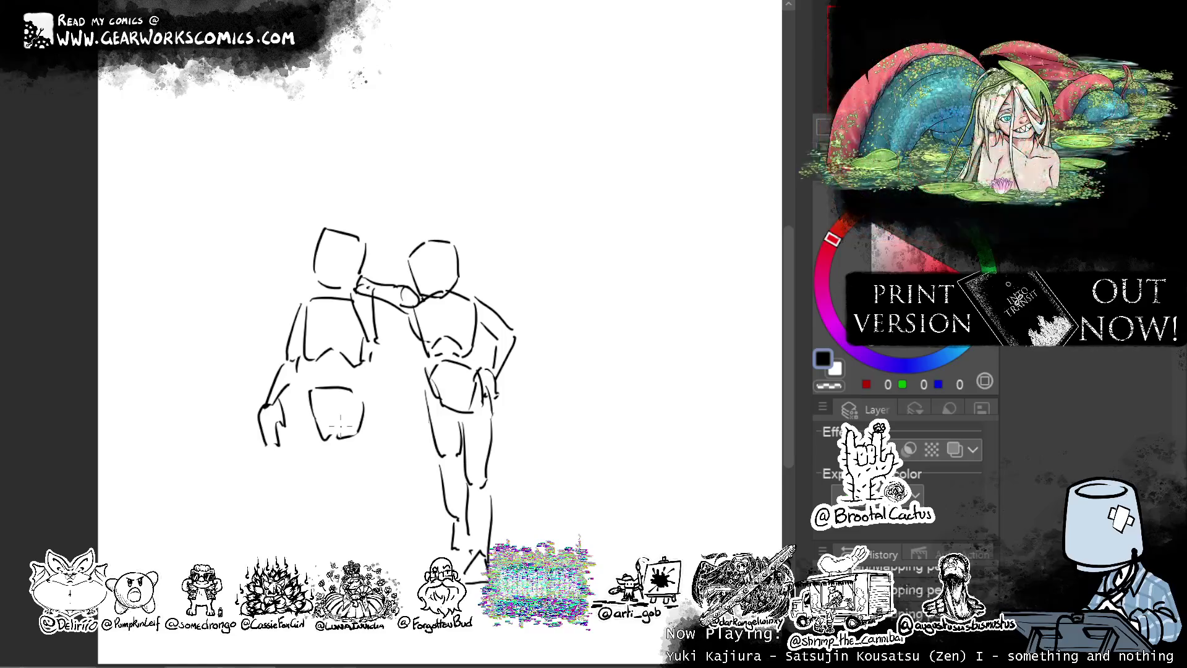
Draw the second figure's leg lines, including the other leg and foot.
drag(479, 378, 459, 411)
key(ctrl+z)
key(m)
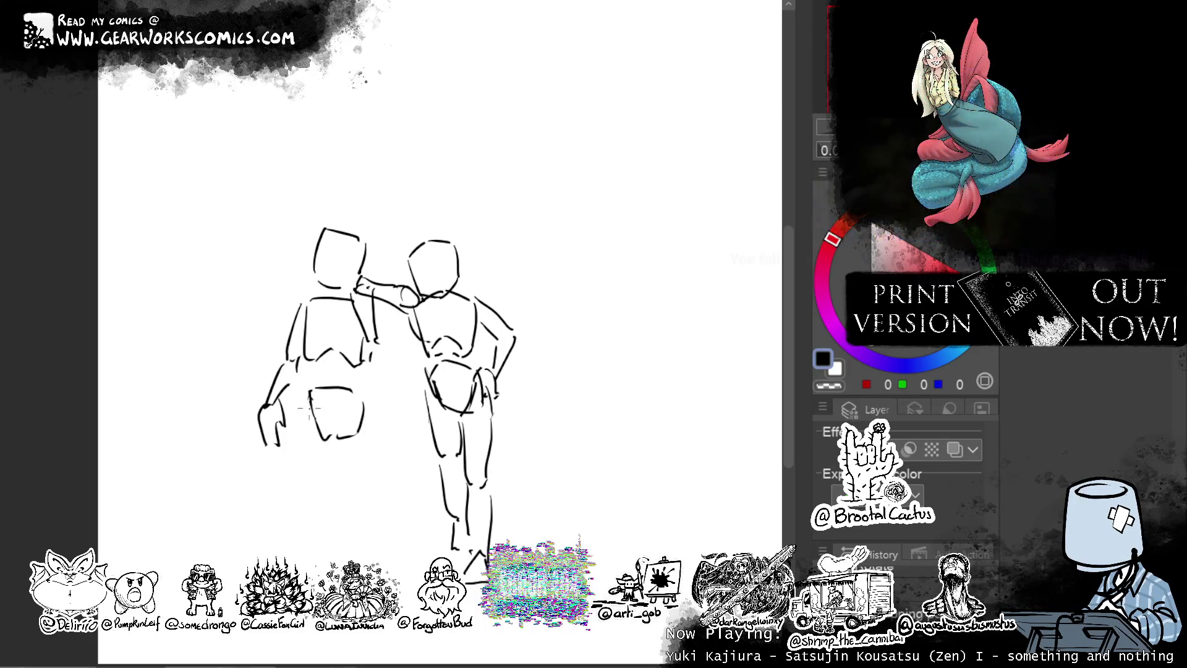
mouse_move(306, 399)
mouse_down()
mouse_move(308, 451)
mouse_move(340, 523)
mouse_up()
key(ctrl+z)
drag(338, 445, 339, 505)
drag(304, 455, 309, 513)
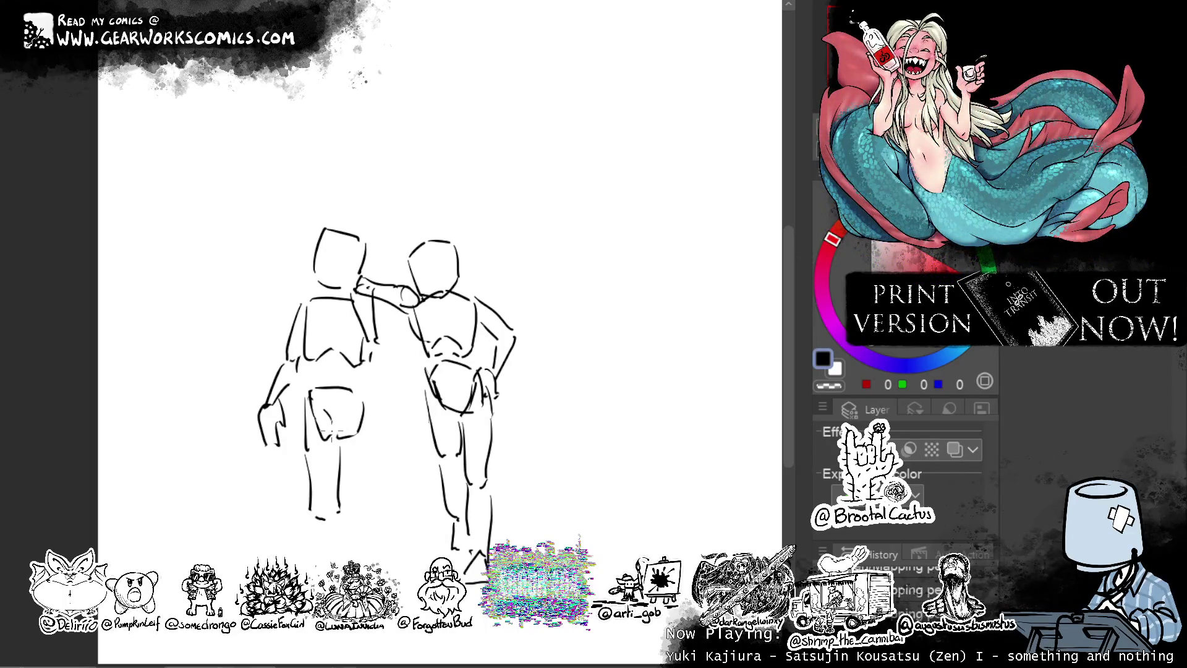
mouse_move(363, 418)
mouse_down()
mouse_move(358, 497)
mouse_move(319, 581)
mouse_up()
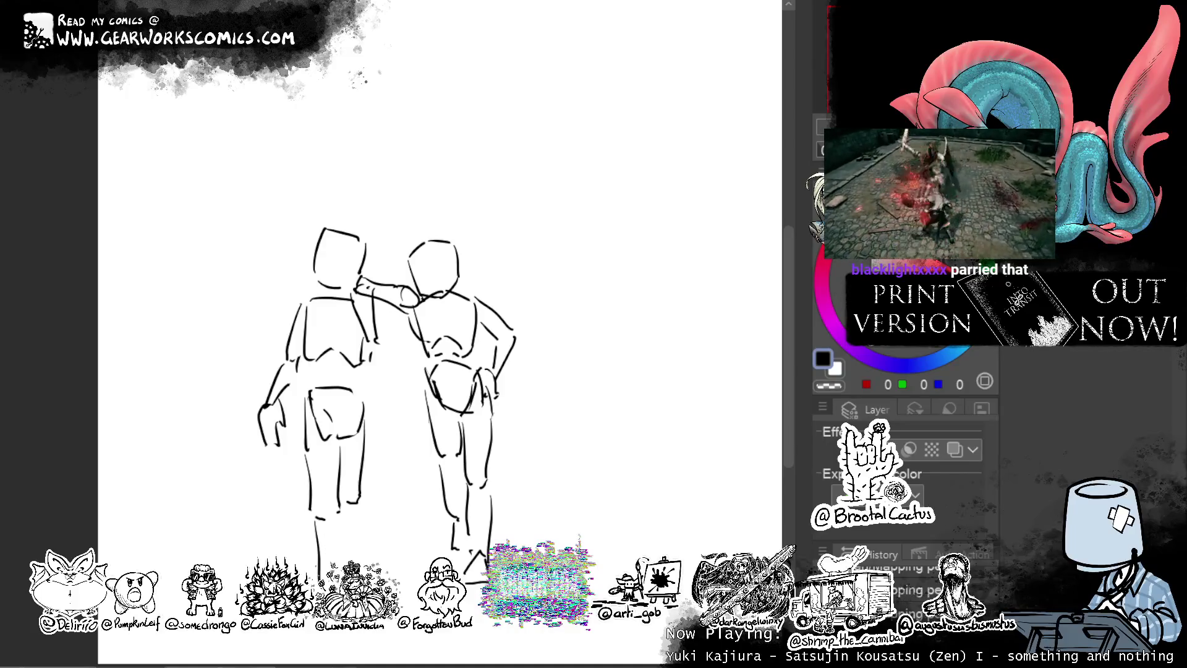
Lasso the right figure and rotate it slightly clockwise.
mouse_move(365, 275)
mouse_down()
mouse_move(484, 185)
mouse_move(400, 456)
mouse_move(433, 197)
mouse_up()
key(ctrl+t)
mouse_move(639, 465)
mouse_down()
mouse_move(587, 461)
mouse_move(544, 483)
mouse_move(577, 465)
mouse_up()
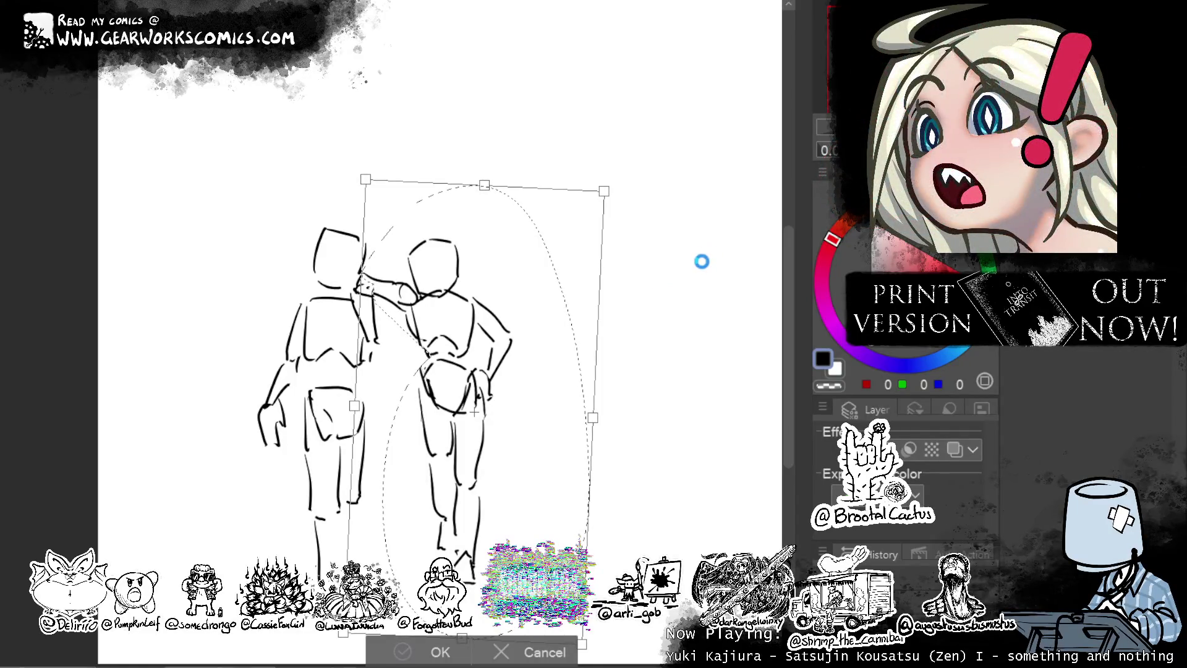
Redraw the right figure's lower legs and foot, and add a foot and outer leg line to the left figure.
key(ctrl+d)
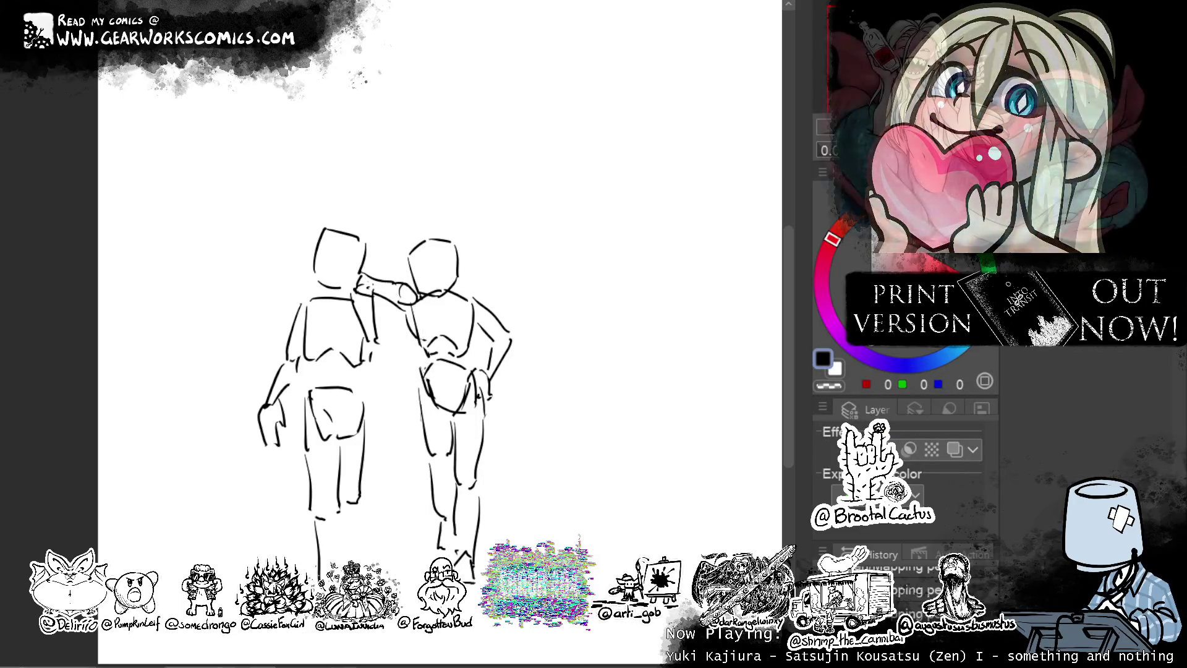
scroll(383, 332, down, 3)
mouse_move(472, 410)
mouse_down()
mouse_move(456, 503)
mouse_move(477, 484)
mouse_up()
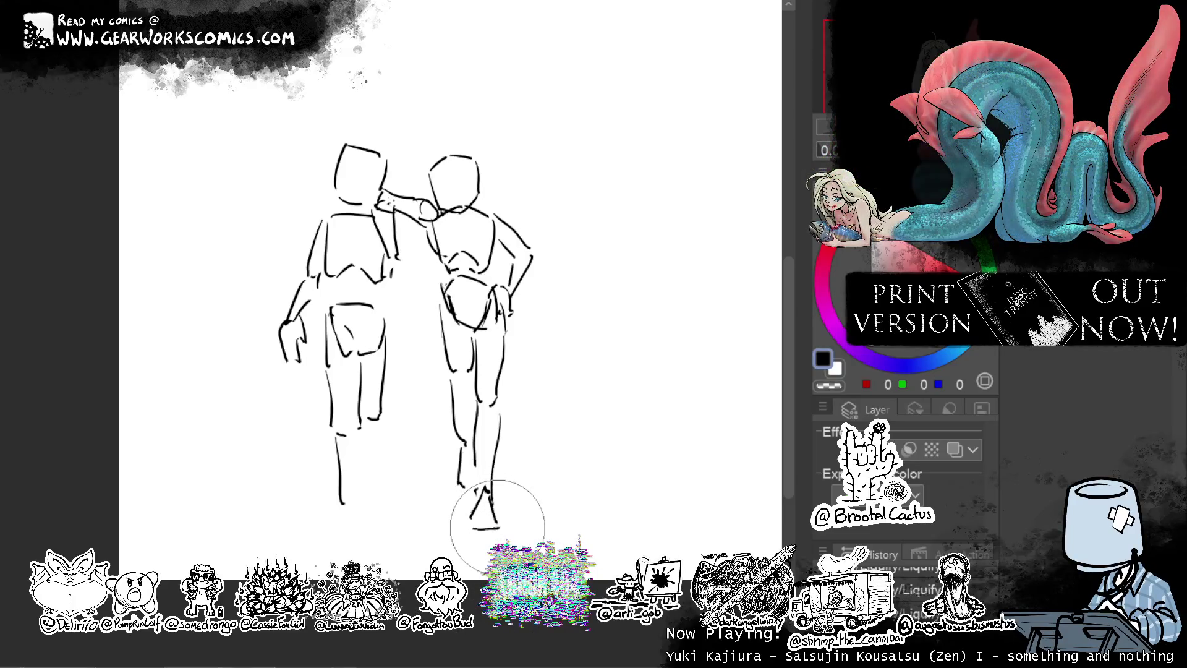
drag(495, 488, 504, 526)
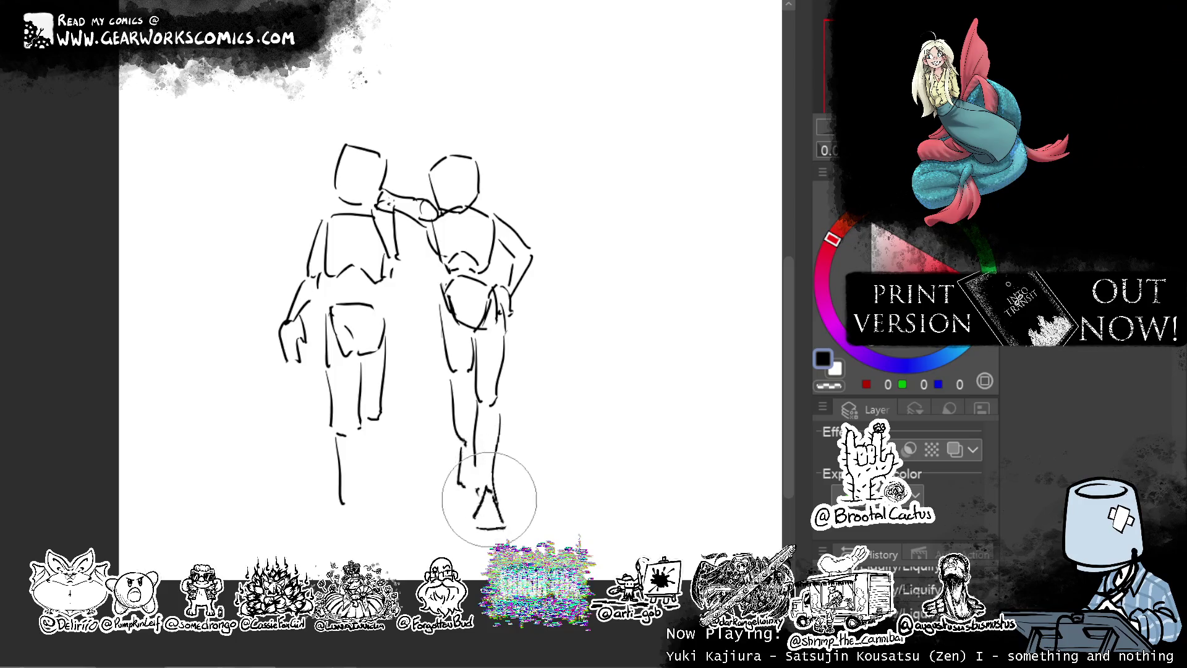
key(ctrl+z)
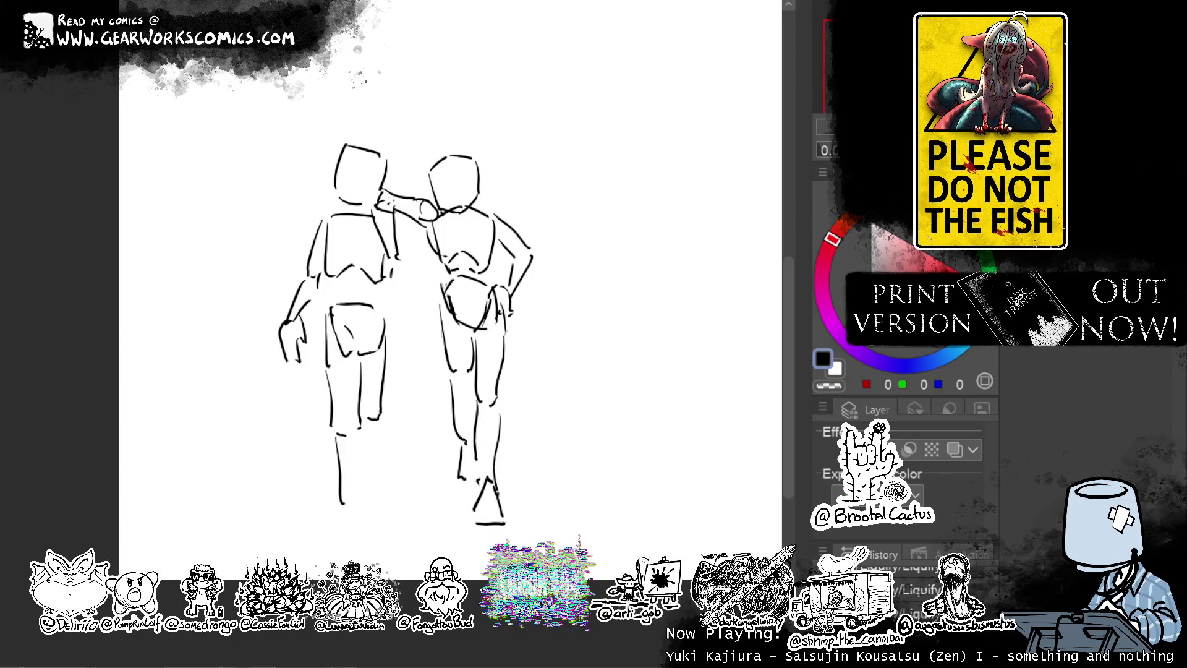
mouse_move(339, 495)
mouse_down()
mouse_move(342, 522)
mouse_move(364, 522)
mouse_up()
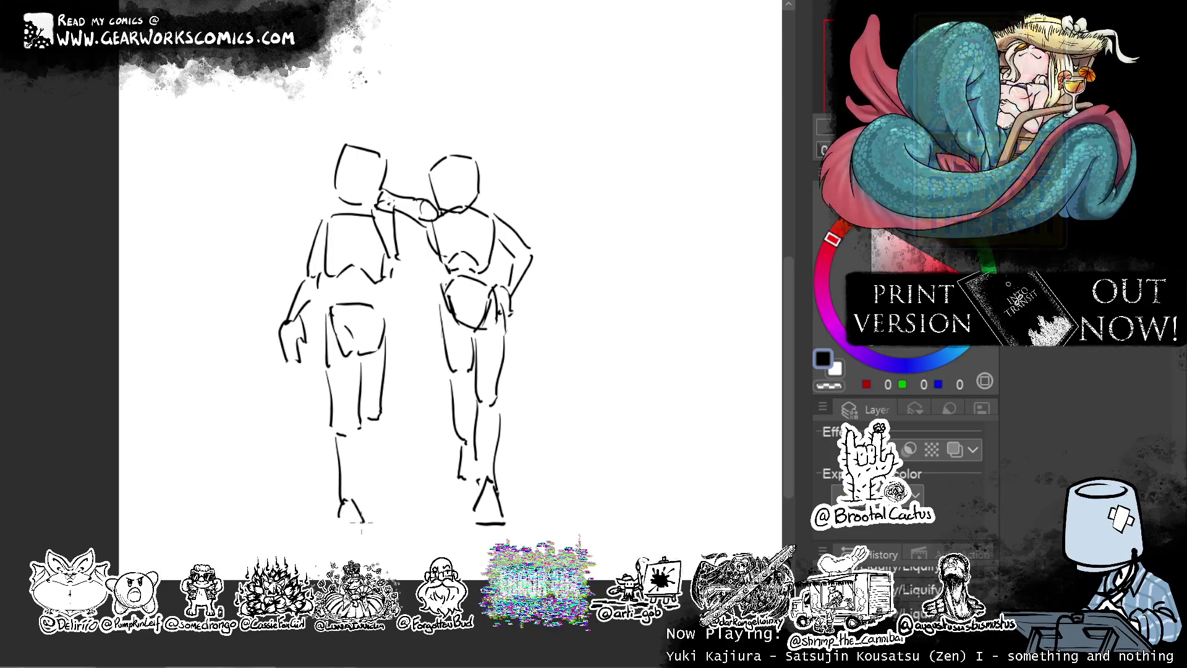
drag(384, 432, 367, 489)
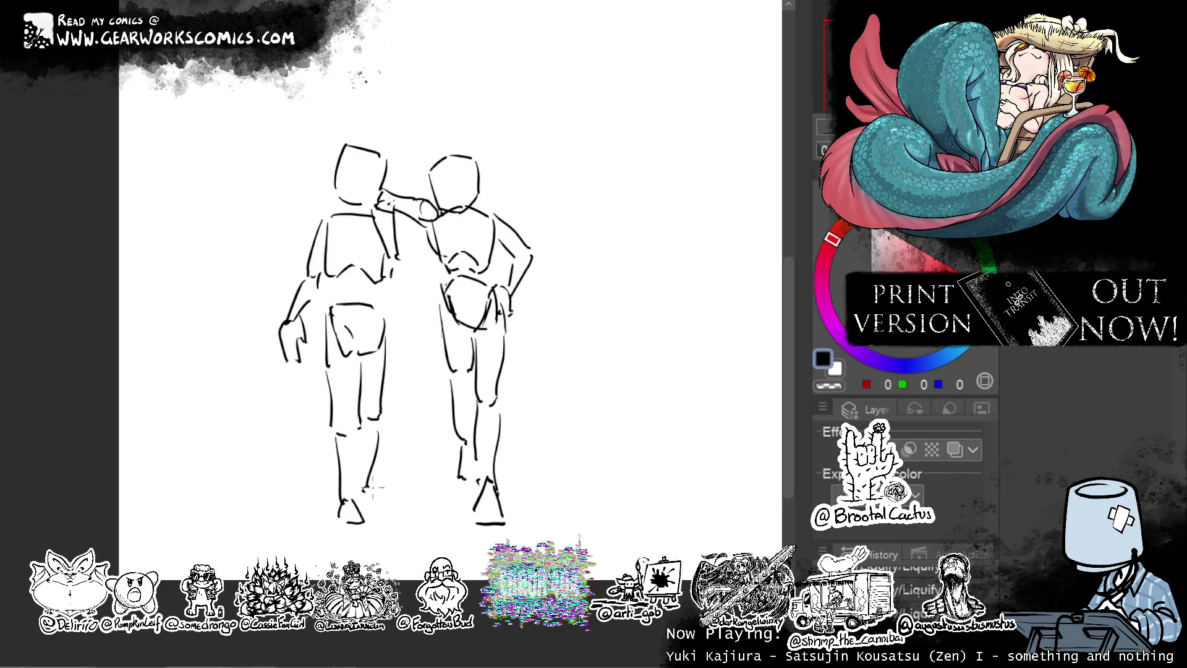
Draw a long vertical line beside the left figure, redrawing it further right.
drag(599, 122, 566, 167)
drag(187, 238, 235, 493)
key(ctrl+z)
drag(226, 297, 270, 529)
Draw tall vertical lines flanking the figures, with short marks and a curve at their tops.
drag(514, 517, 518, 535)
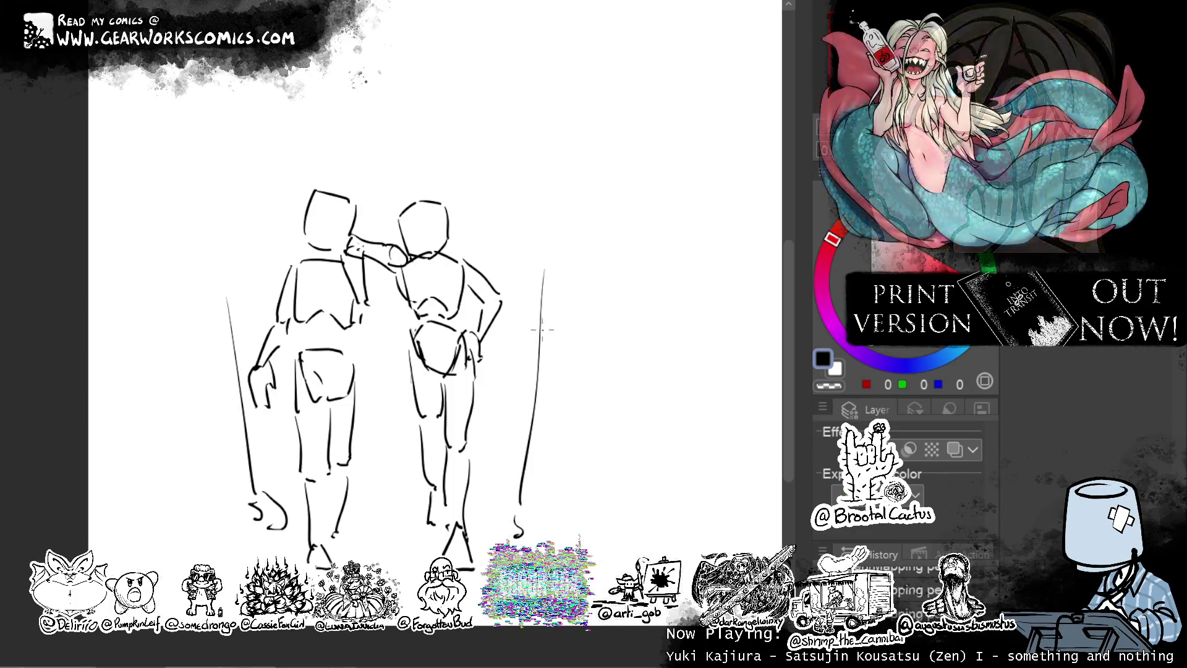
drag(574, 153, 579, 185)
drag(587, 153, 592, 184)
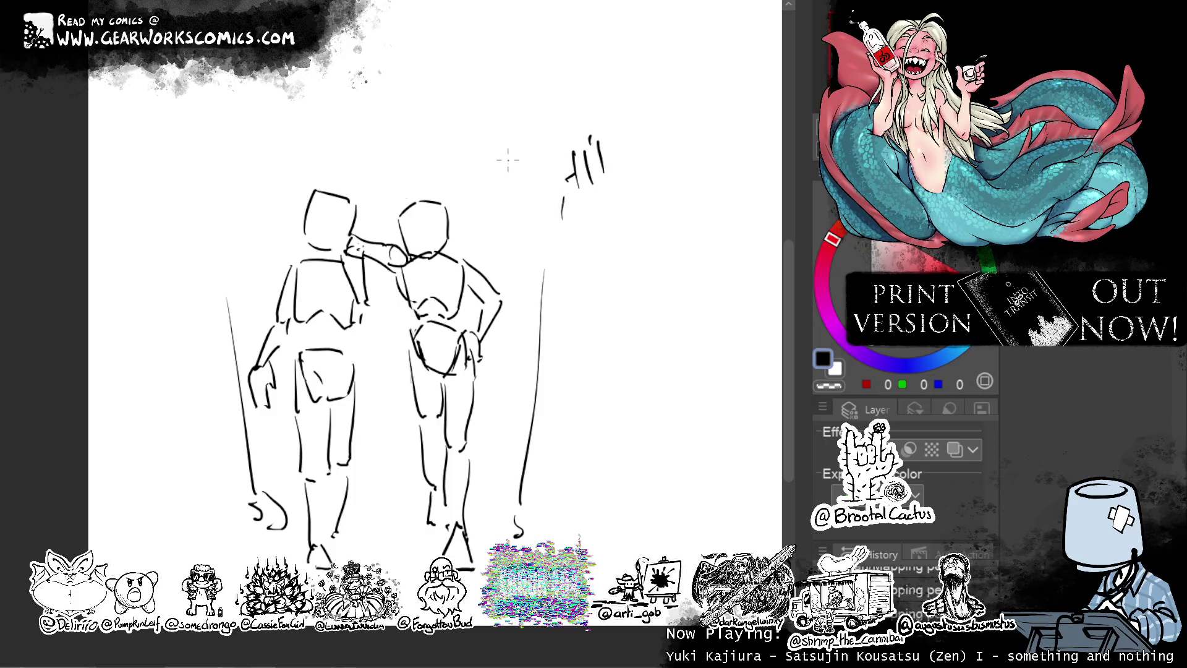
drag(241, 179, 222, 206)
drag(248, 188, 230, 519)
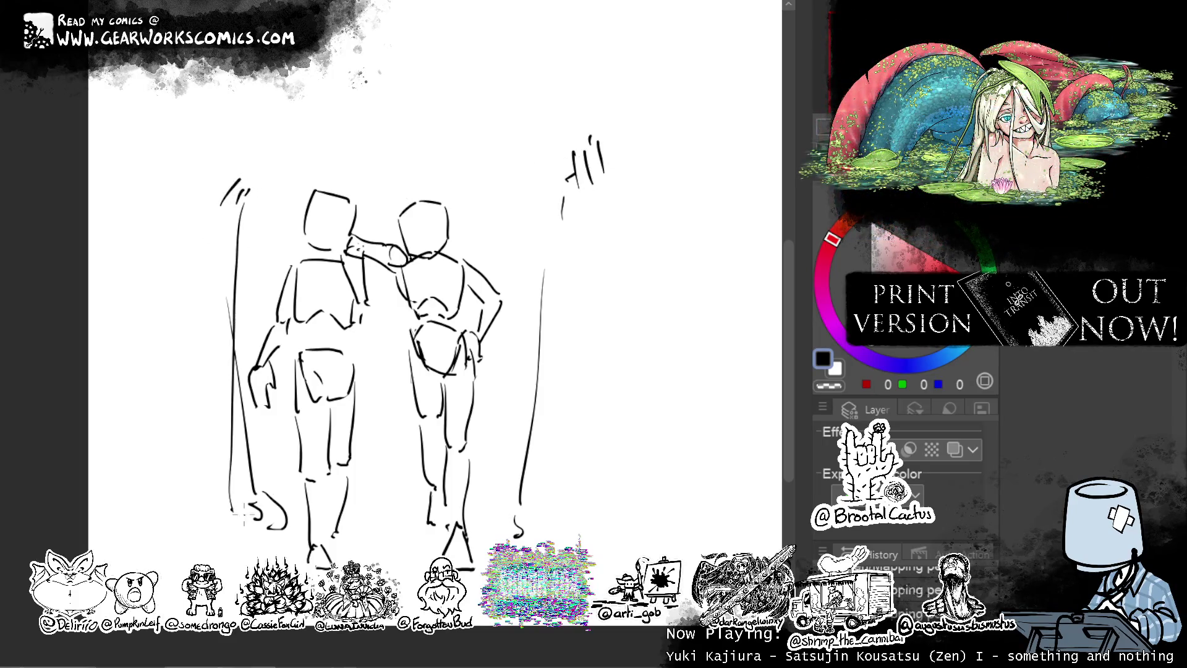
drag(207, 123, 242, 178)
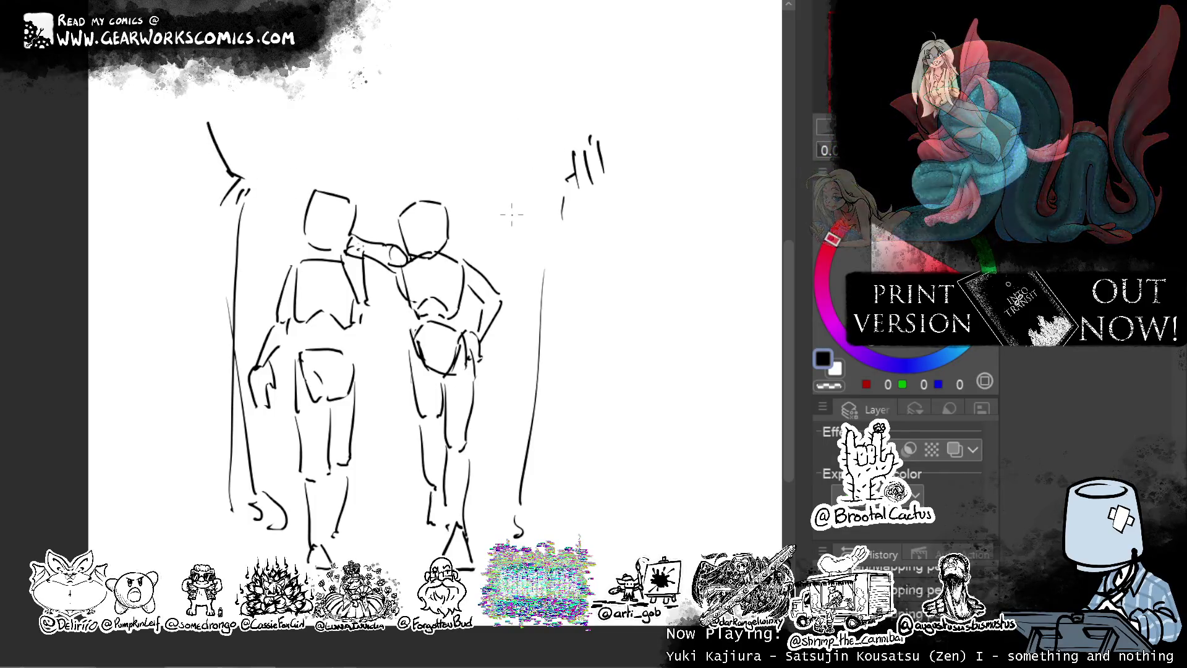
Sketch a diagonal cane in the left figure's hand and begin strokes beside its arm.
drag(272, 375, 315, 446)
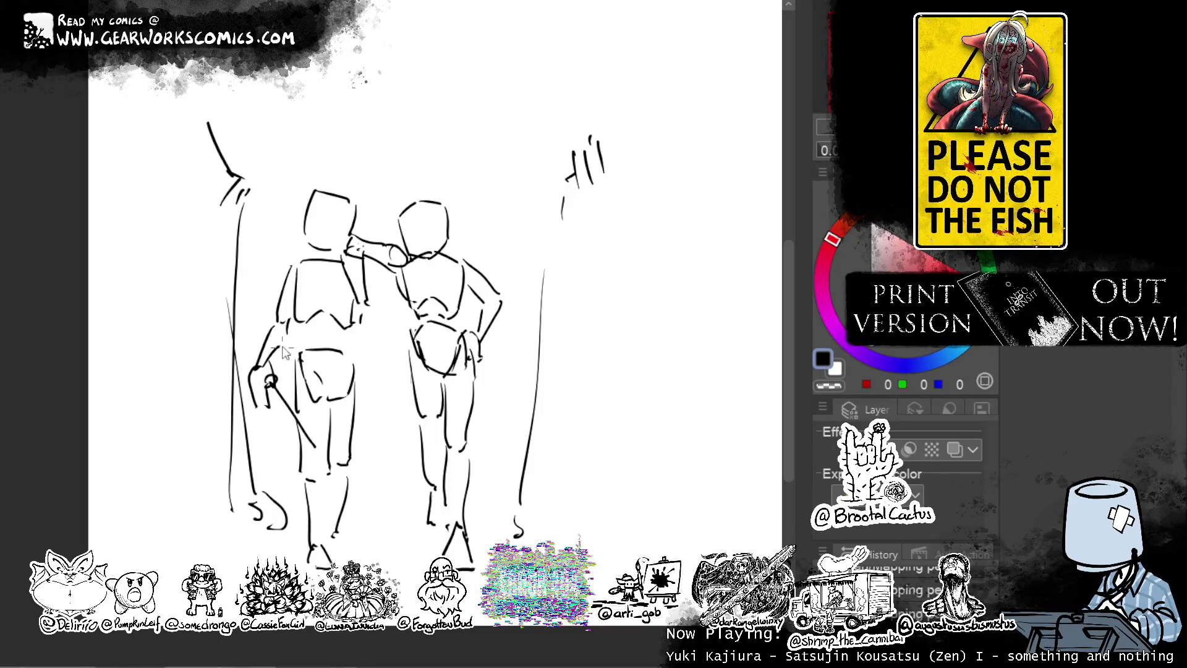
drag(295, 385, 279, 425)
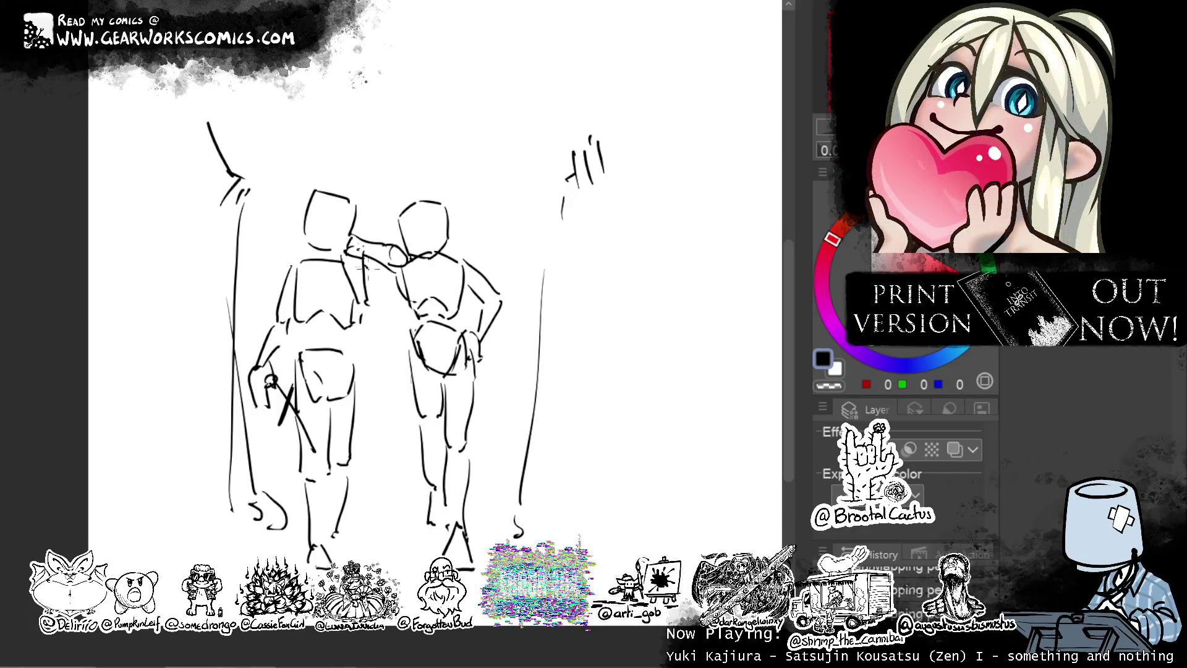
drag(374, 298, 375, 366)
key(ctrl+z)
drag(374, 294, 376, 358)
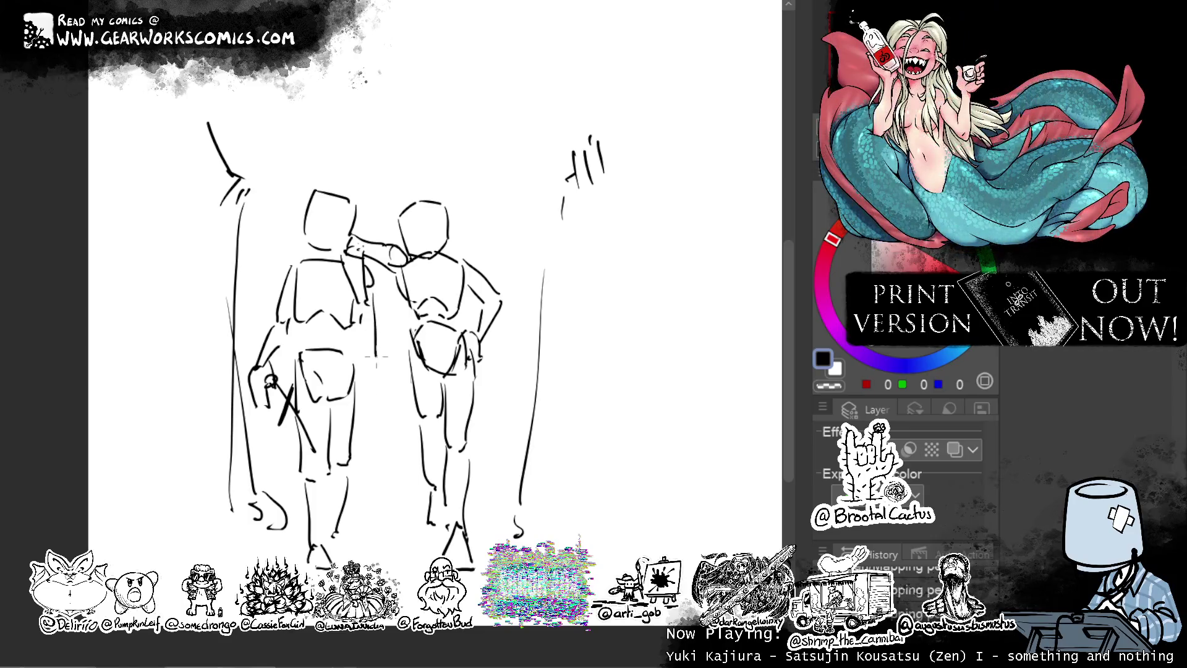
mouse_move(364, 313)
mouse_down()
mouse_move(370, 434)
mouse_move(368, 419)
mouse_up()
key(ctrl+z)
Redraw the hanging arm strokes beside the left figure and erase stray marks with transparent colour.
key(ctrl+z)
drag(378, 366, 366, 419)
drag(362, 330, 360, 391)
key(ctrl+z)
drag(361, 311, 360, 395)
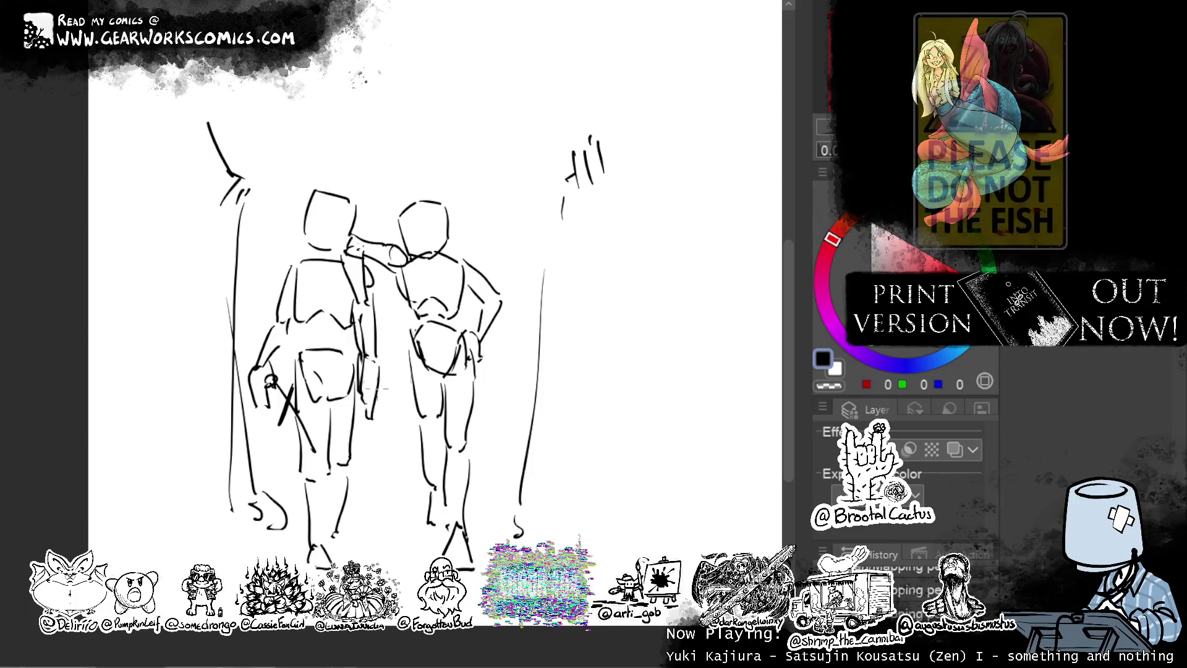
key(c)
key(c)
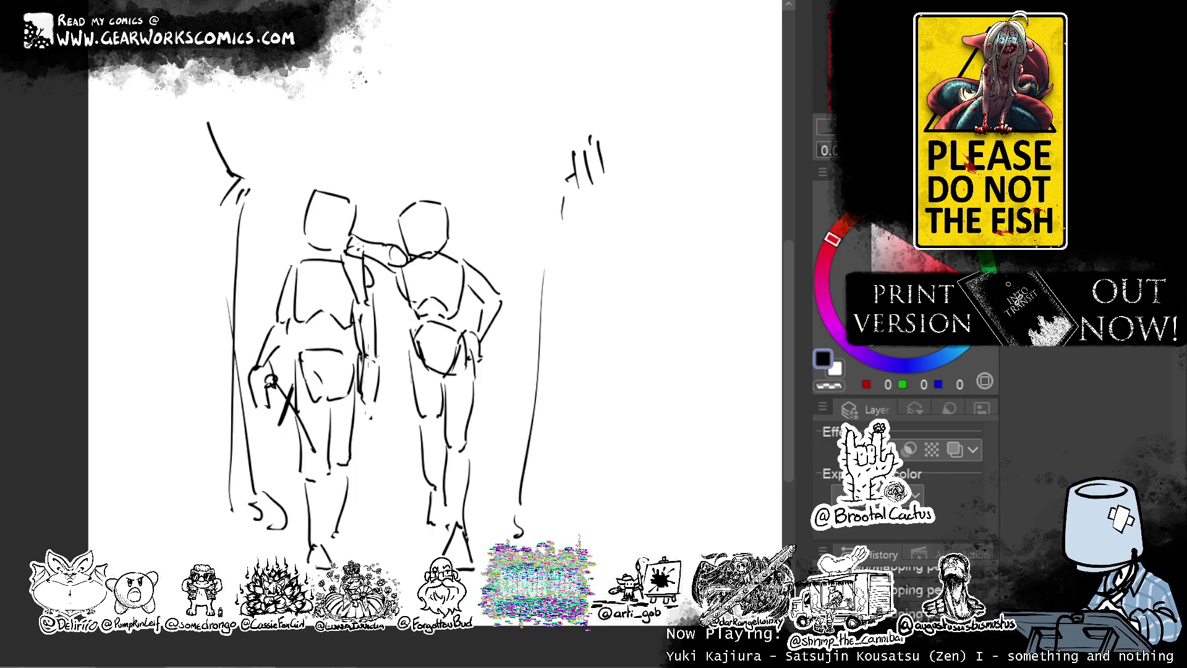
key(c)
mouse_move(371, 348)
mouse_down()
mouse_move(368, 375)
mouse_move(363, 346)
mouse_up()
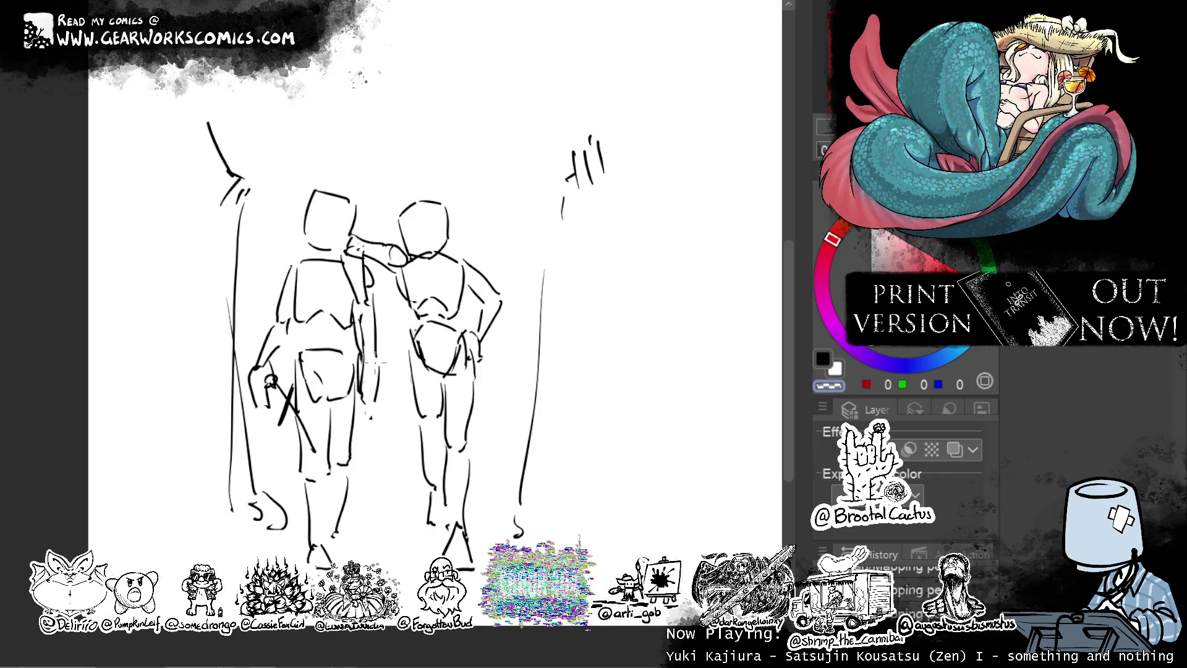
key(c)
drag(361, 387, 357, 421)
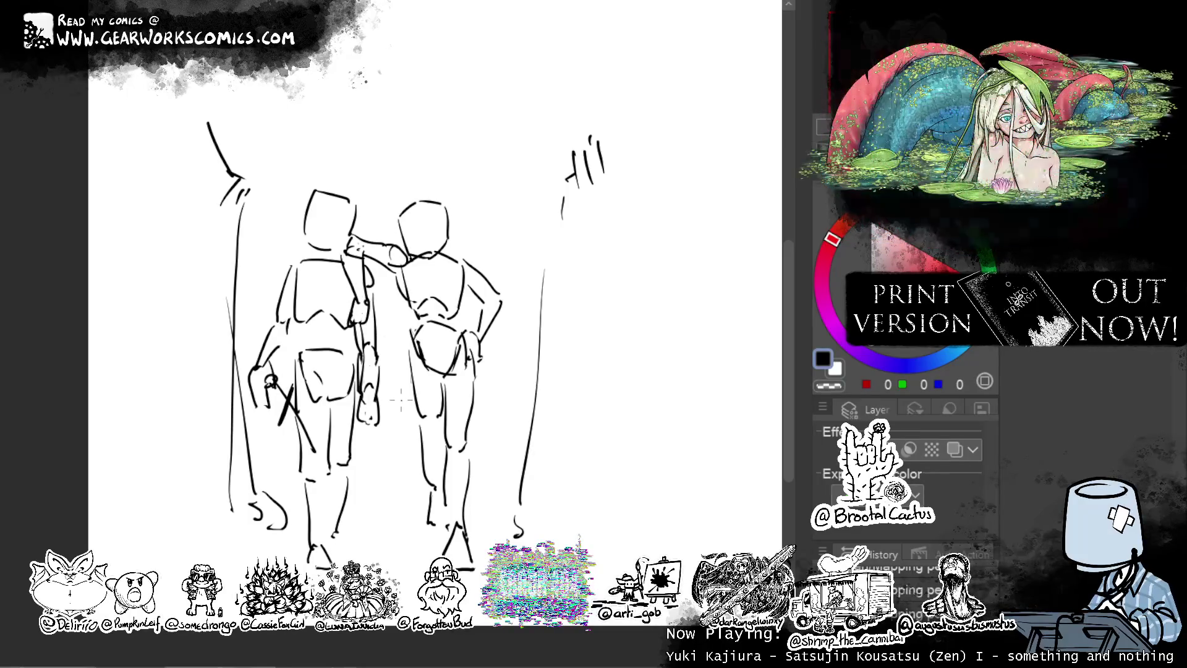
Add cross guidelines to the left figure's head.
drag(628, 254, 583, 254)
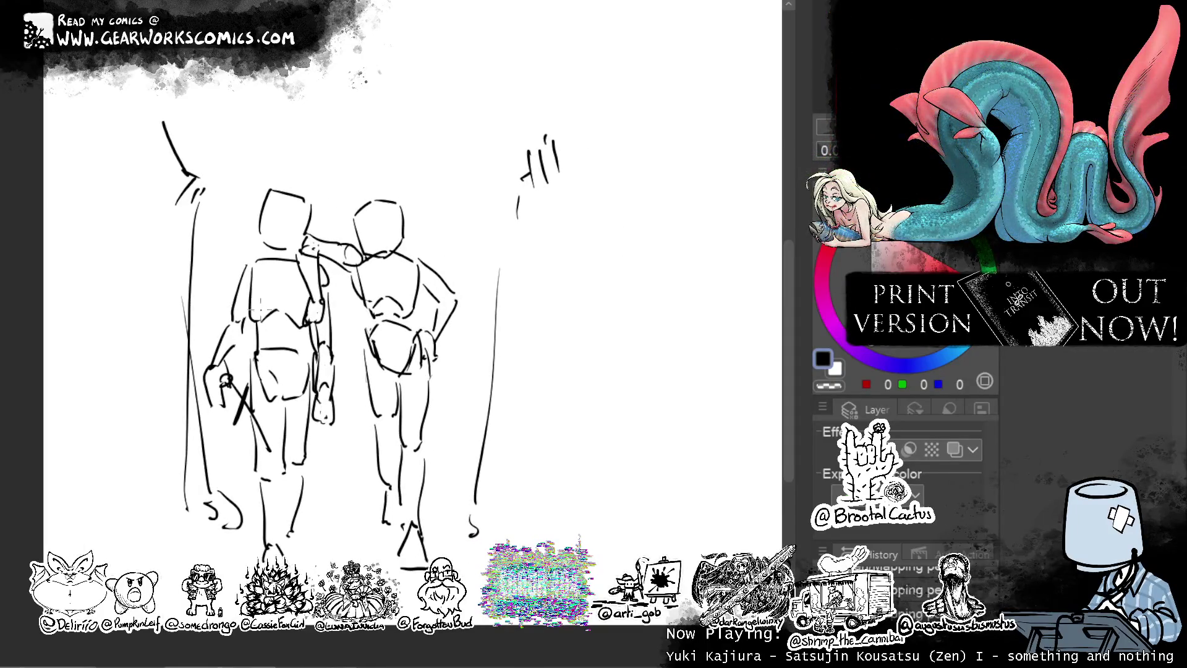
click(829, 385)
key(c)
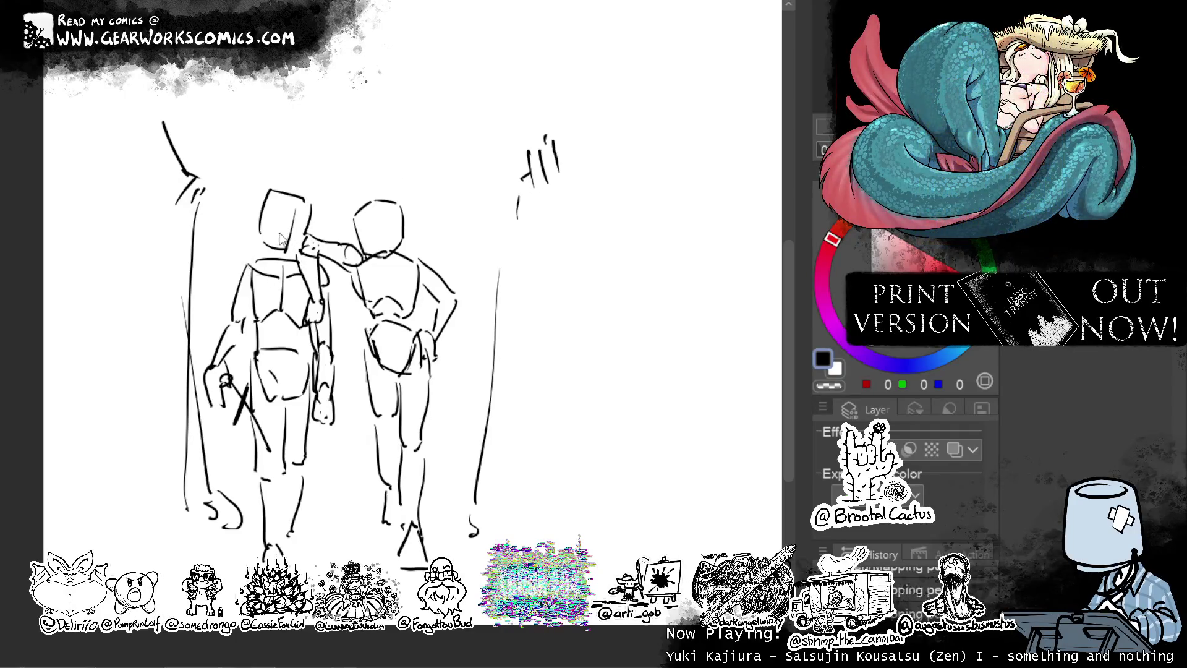
mouse_move(289, 206)
mouse_down()
mouse_move(288, 253)
mouse_move(302, 226)
mouse_up()
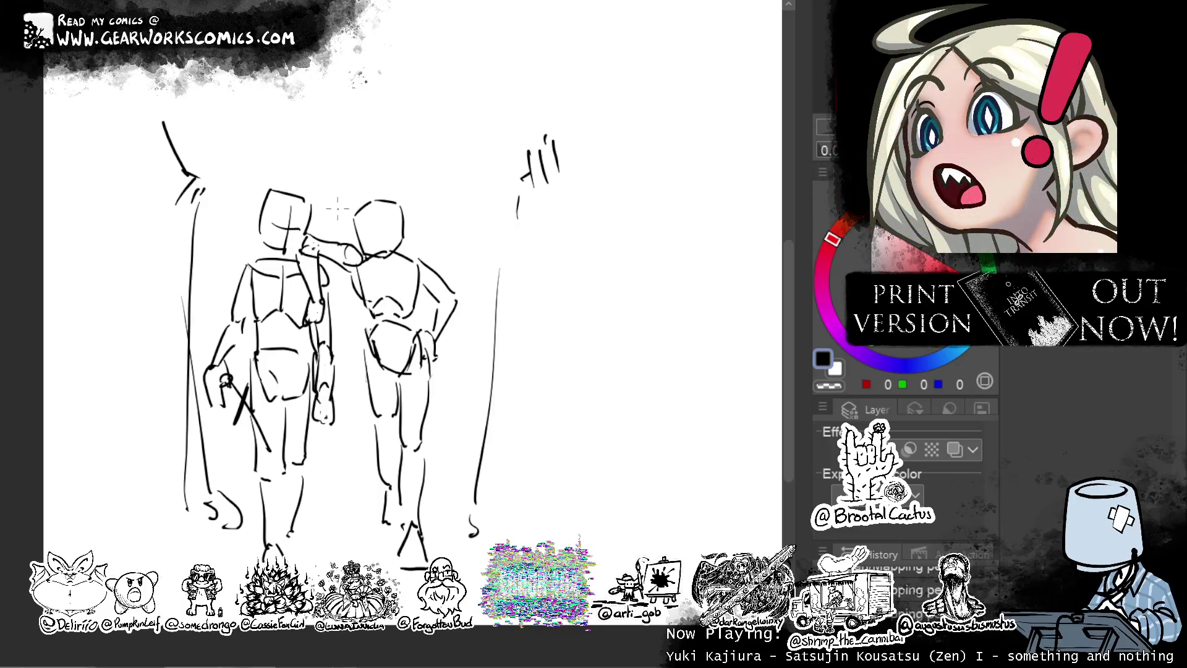
key(ctrl+z)
key(ctrl+z)
drag(271, 223, 304, 218)
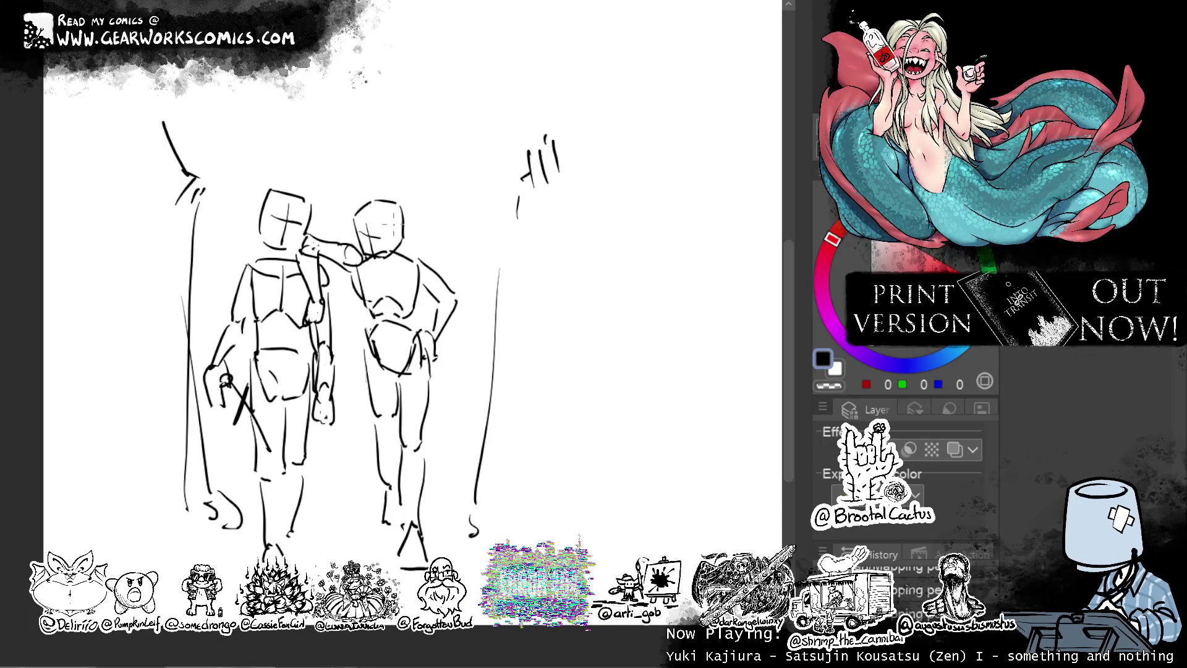
Lasso the right figure's head and resize it with Scale/Rotate.
mouse_move(422, 201)
mouse_down()
mouse_move(413, 236)
mouse_move(387, 260)
mouse_move(366, 253)
mouse_move(381, 173)
mouse_up()
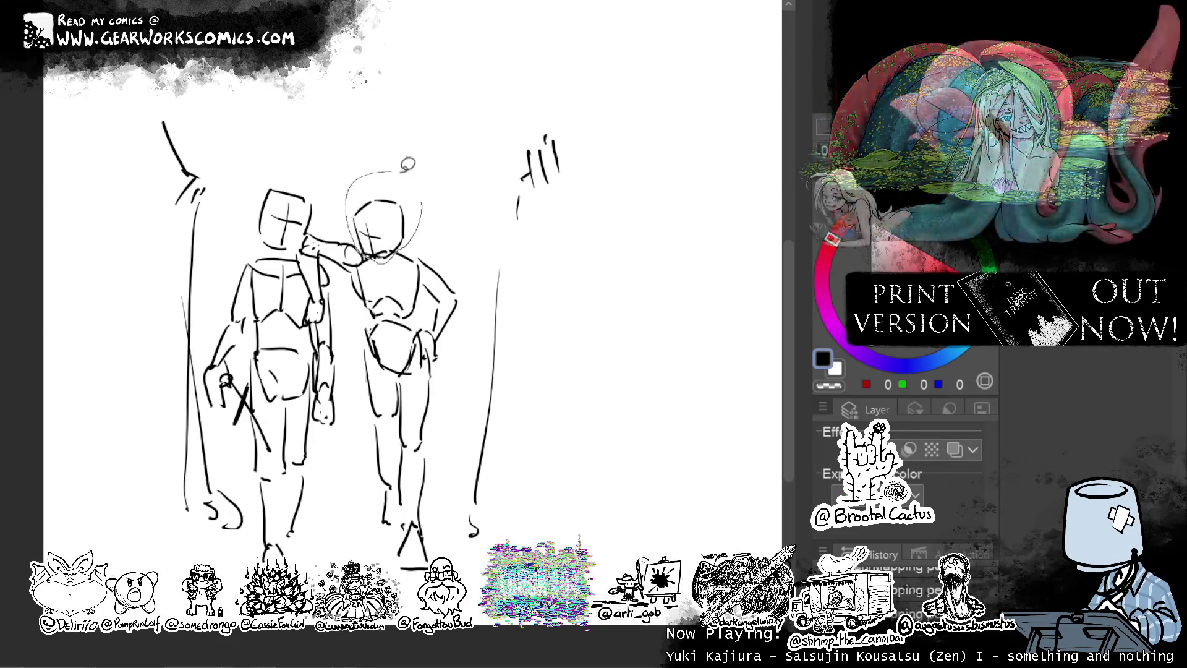
click(471, 298)
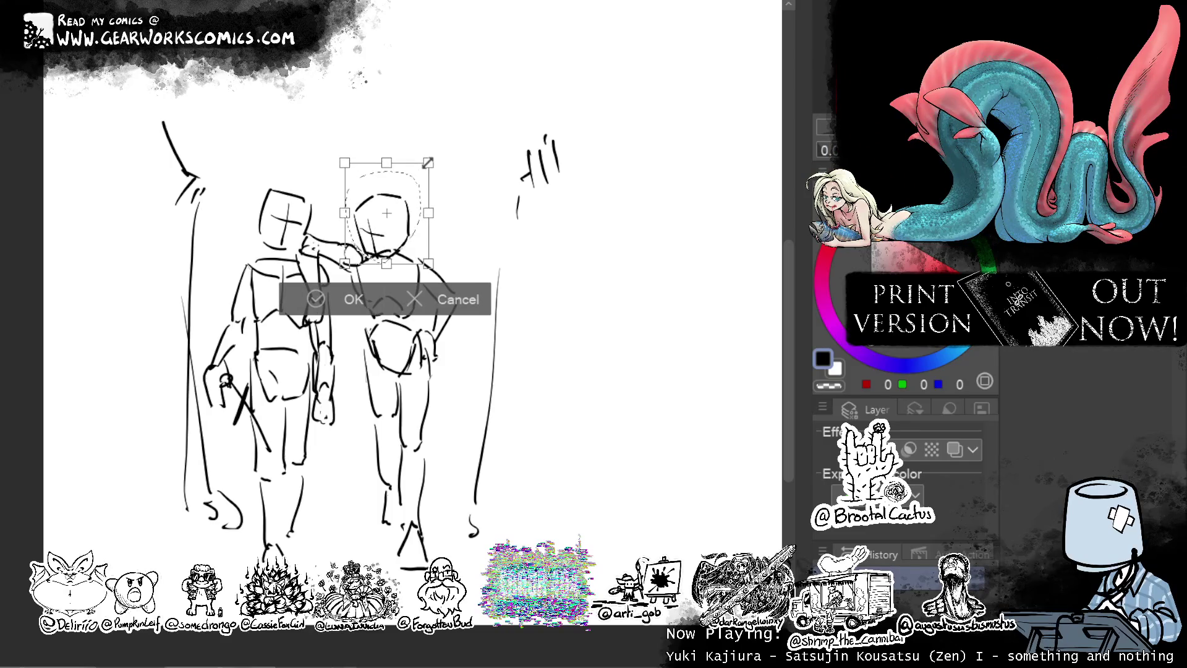
key(Return)
key(ctrl+d)
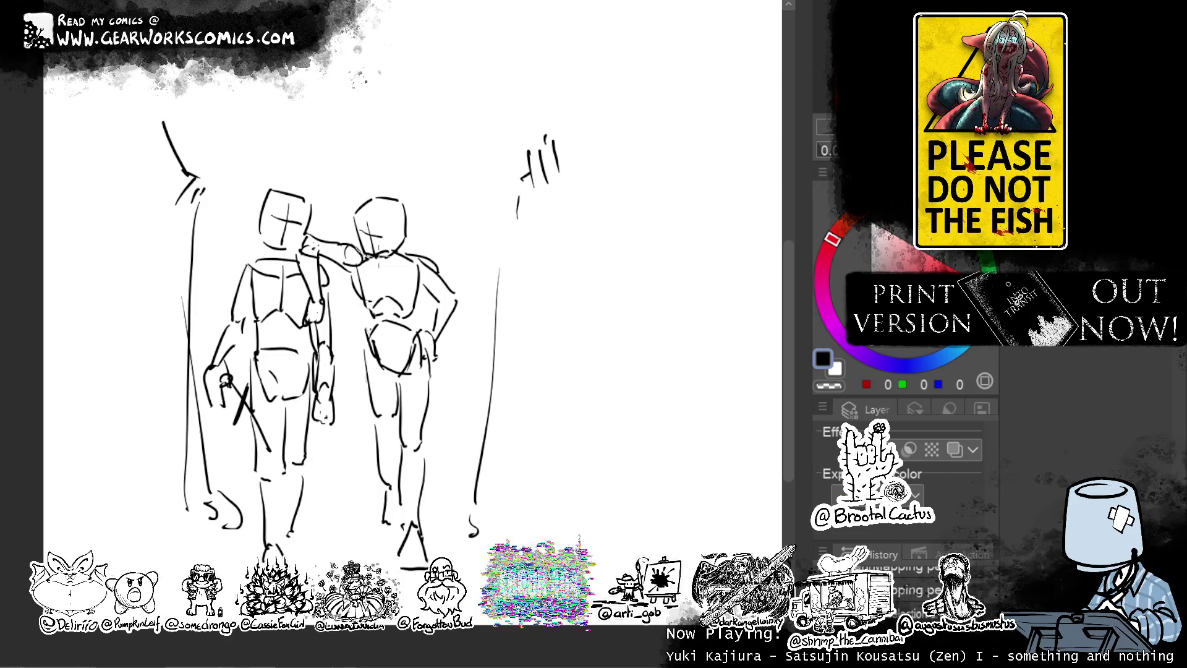
drag(429, 292, 415, 320)
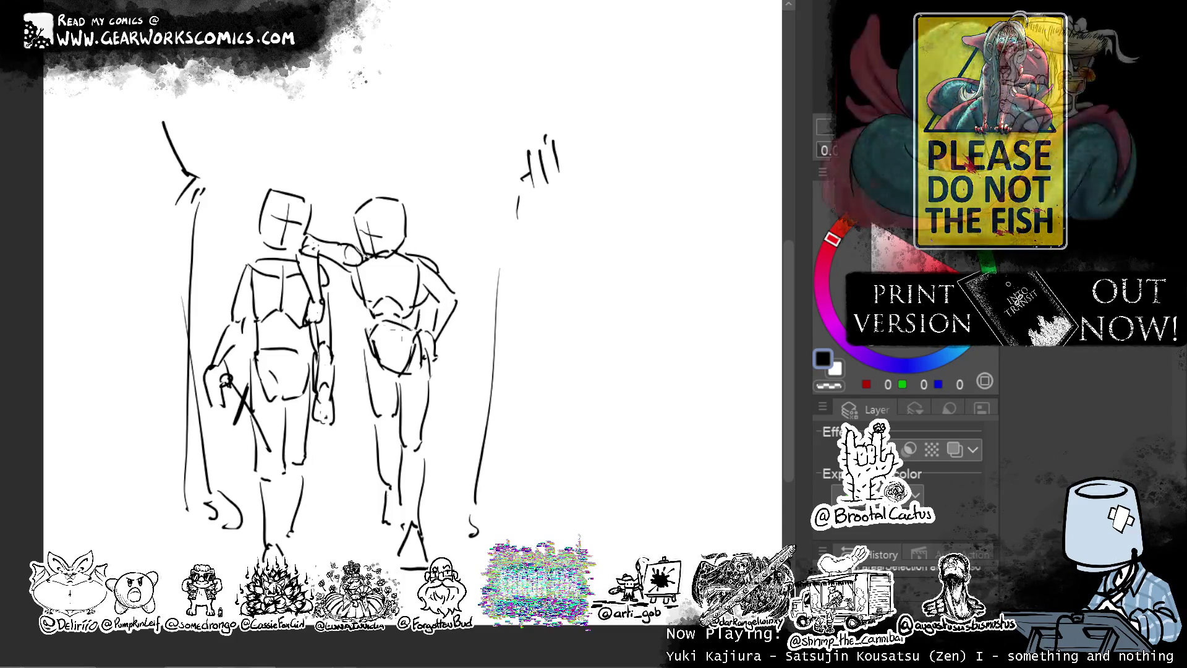
Refine the left figure's shoulder and arm and sketch the right figure's elbow and forearm.
mouse_move(237, 267)
mouse_down()
mouse_move(282, 254)
mouse_move(227, 325)
mouse_up()
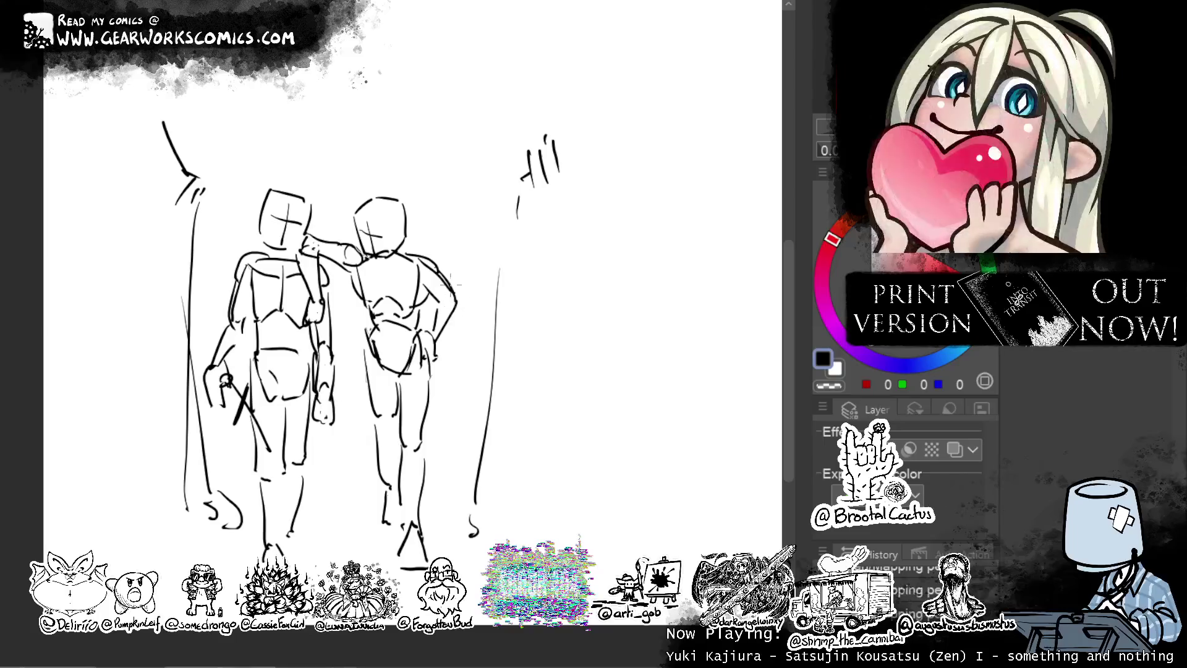
drag(463, 307, 437, 340)
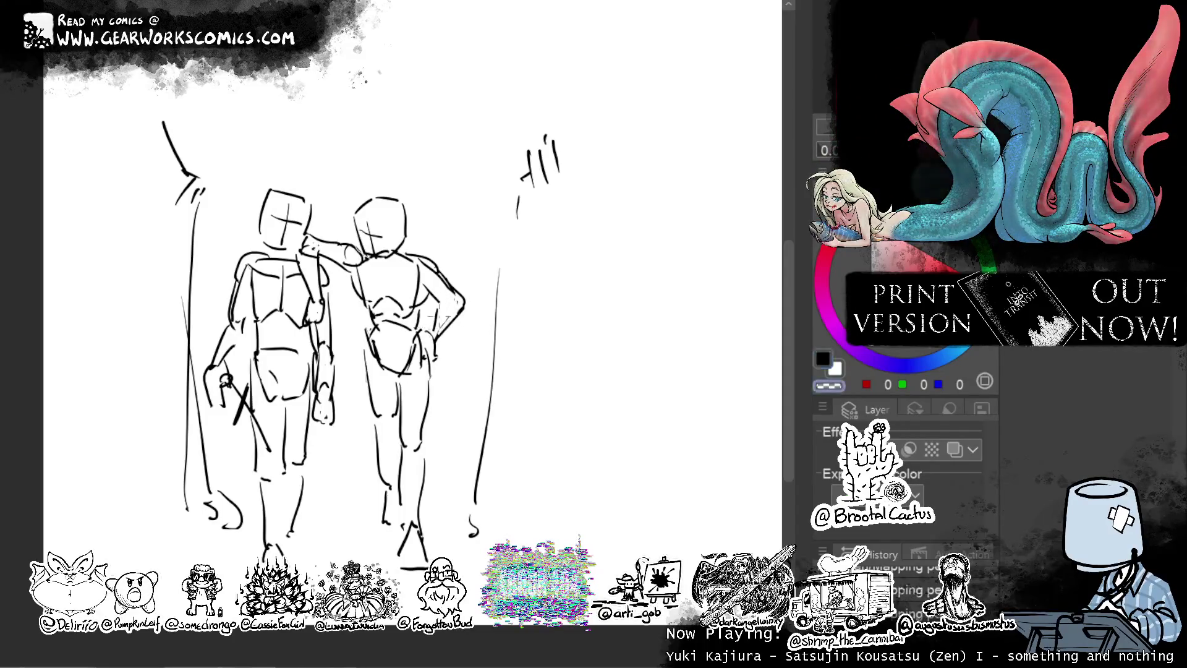
click(504, 270)
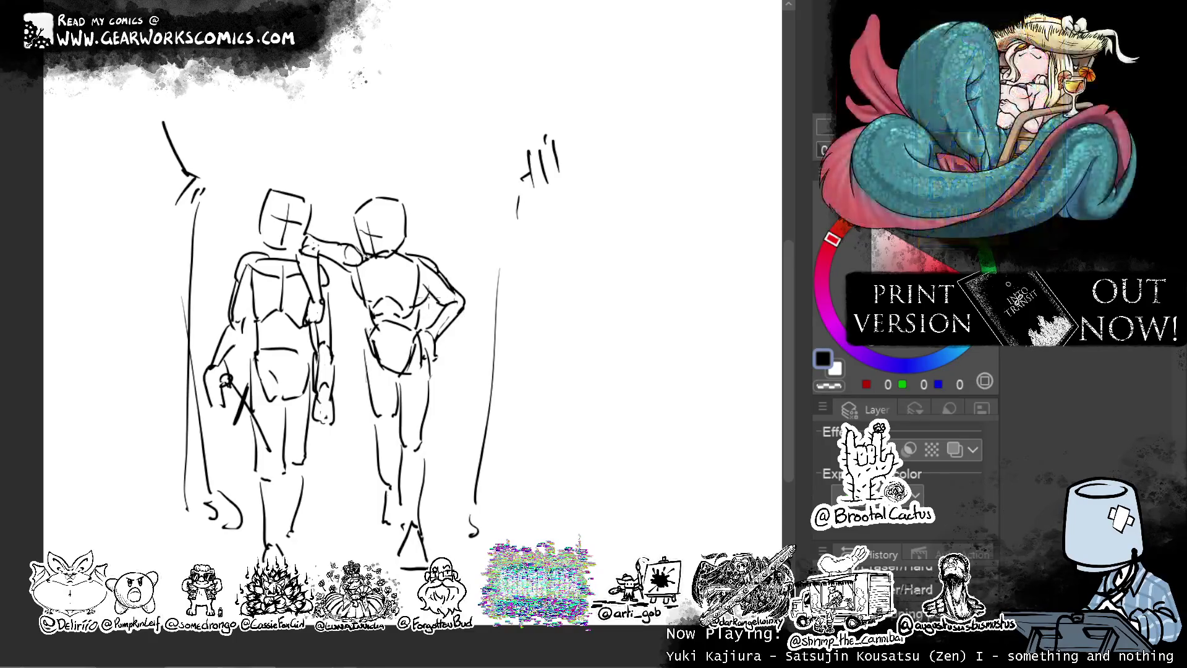
key(c)
key(c)
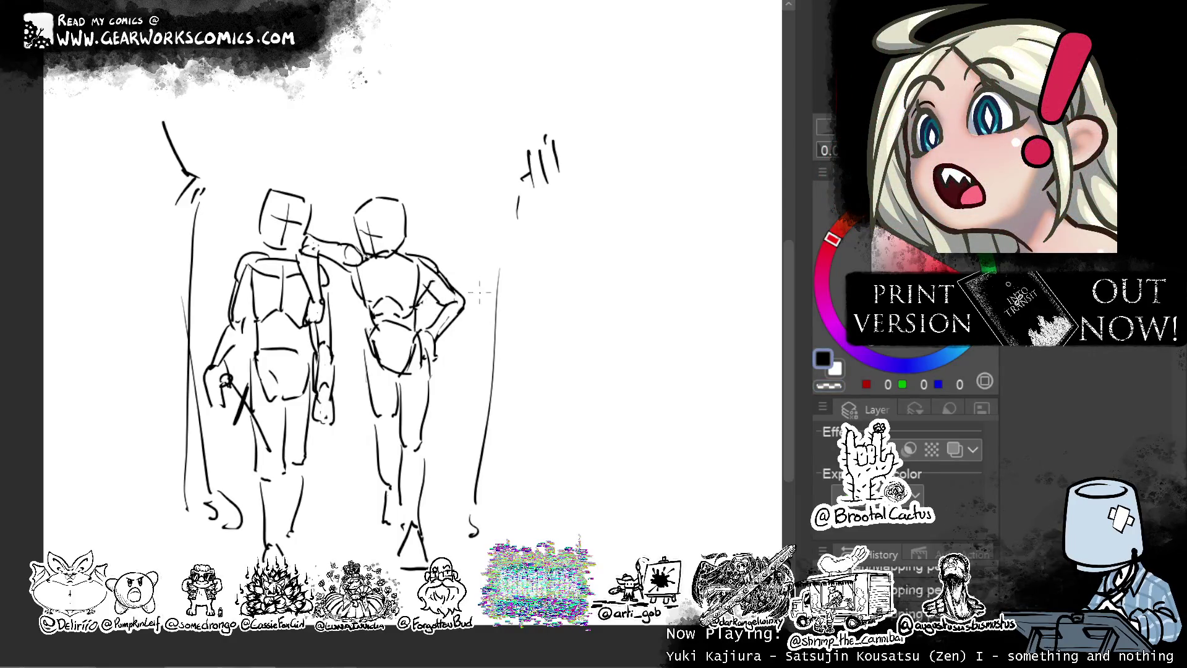
key(c)
key(c)
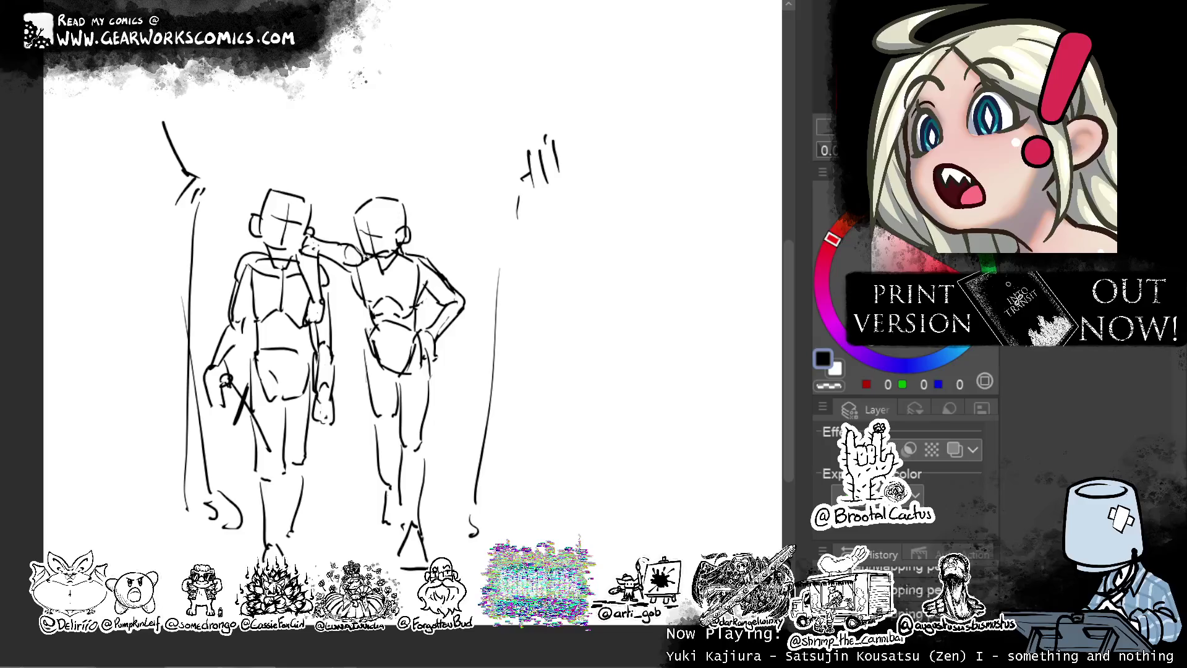
mouse_move(209, 278)
mouse_down()
mouse_move(213, 361)
mouse_move(254, 525)
mouse_move(121, 87)
mouse_up()
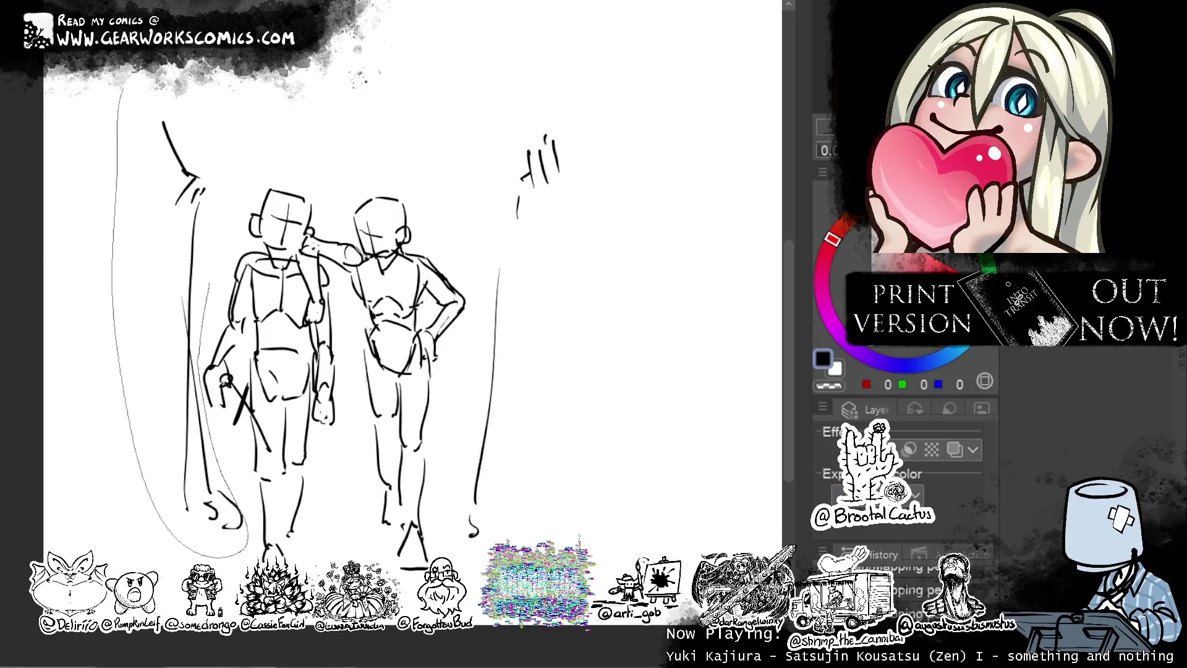
Shrink the lassoed left side strokes toward the bottom left.
key(ctrl+t)
drag(247, 63, 214, 195)
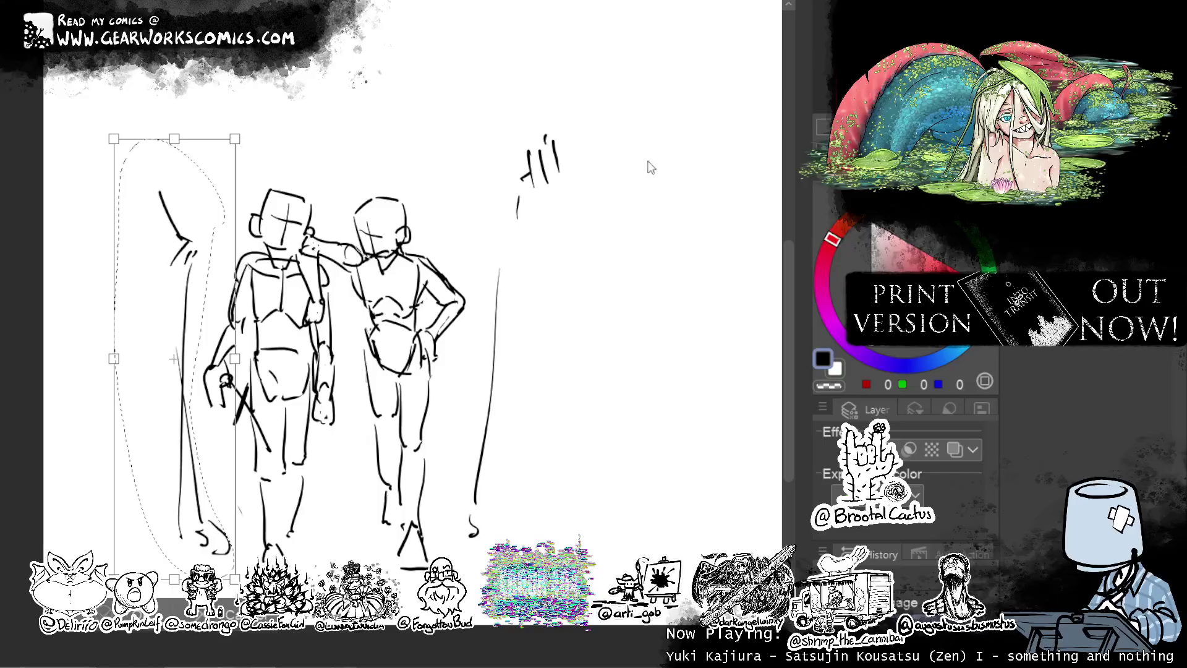
key(Return)
Shift the right side strokes down and left, then sketch a wavy curve above the heads.
mouse_move(557, 69)
mouse_down()
mouse_move(490, 225)
mouse_move(454, 574)
mouse_move(594, 81)
mouse_up()
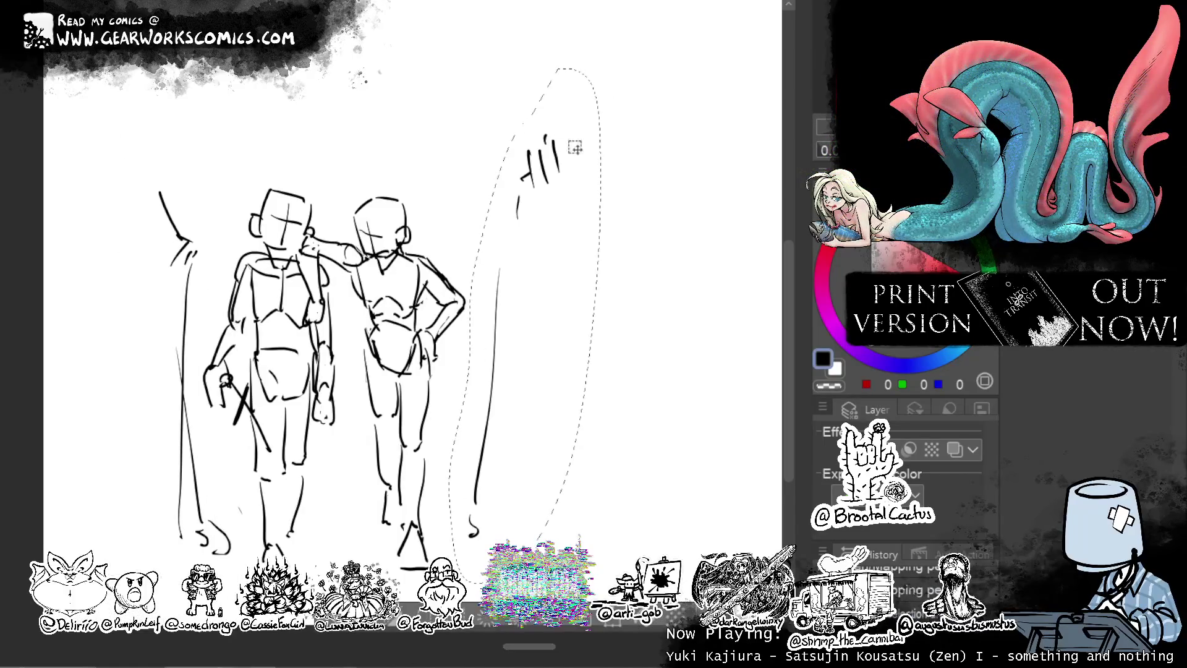
key(ctrl+t)
drag(575, 147, 564, 168)
click(473, 638)
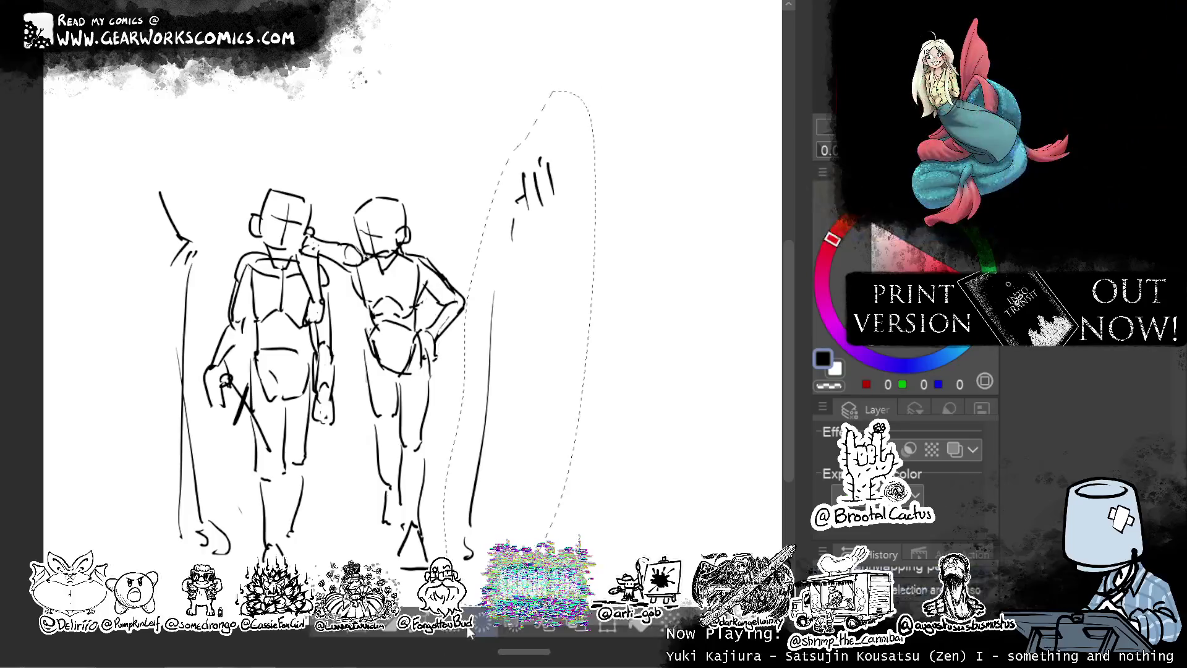
click(468, 630)
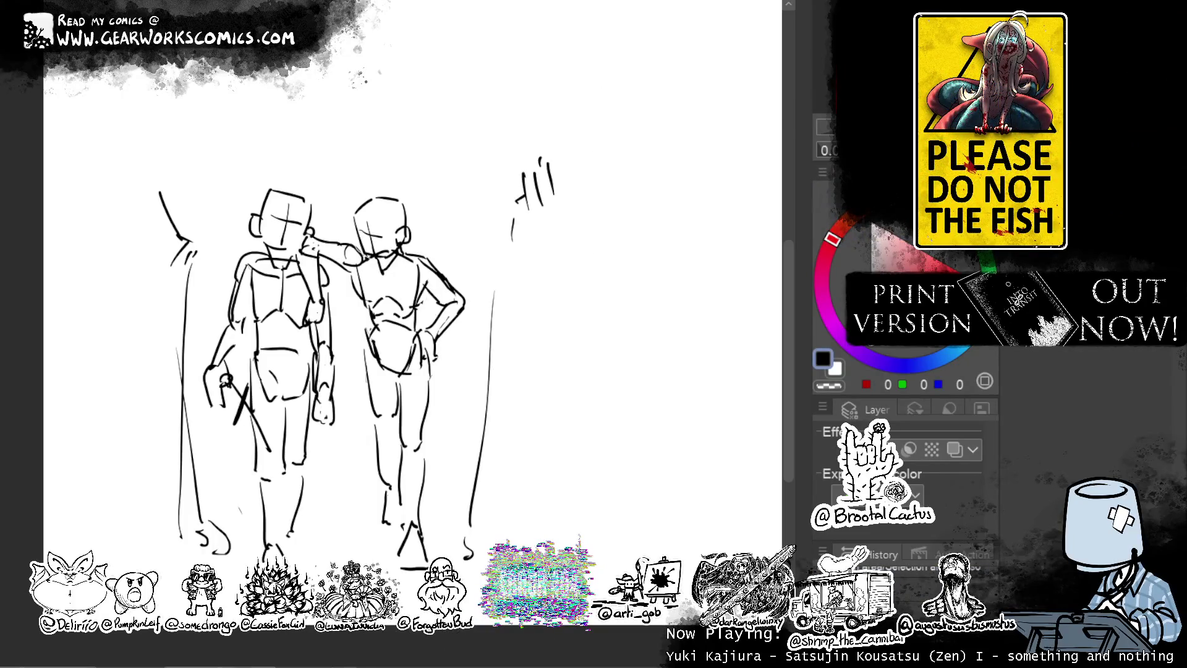
mouse_move(380, 138)
mouse_down()
mouse_move(240, 195)
mouse_move(325, 138)
mouse_up()
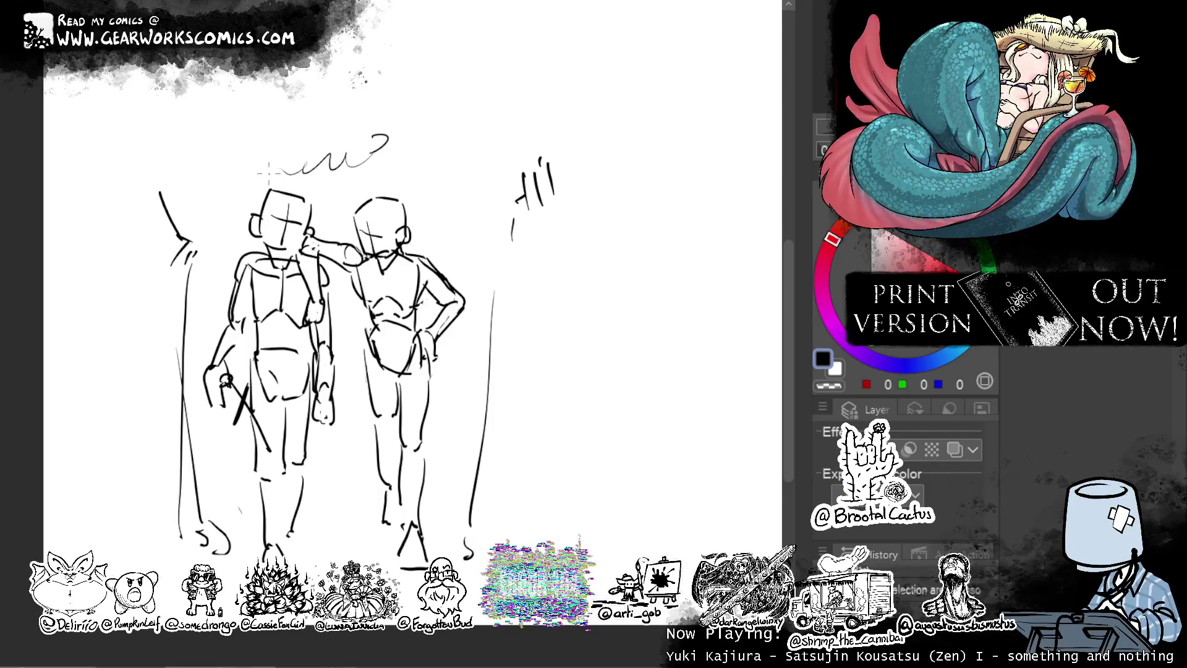
drag(256, 166, 184, 211)
Draw a horizontal ground line low between the figures' legs.
click(455, 102)
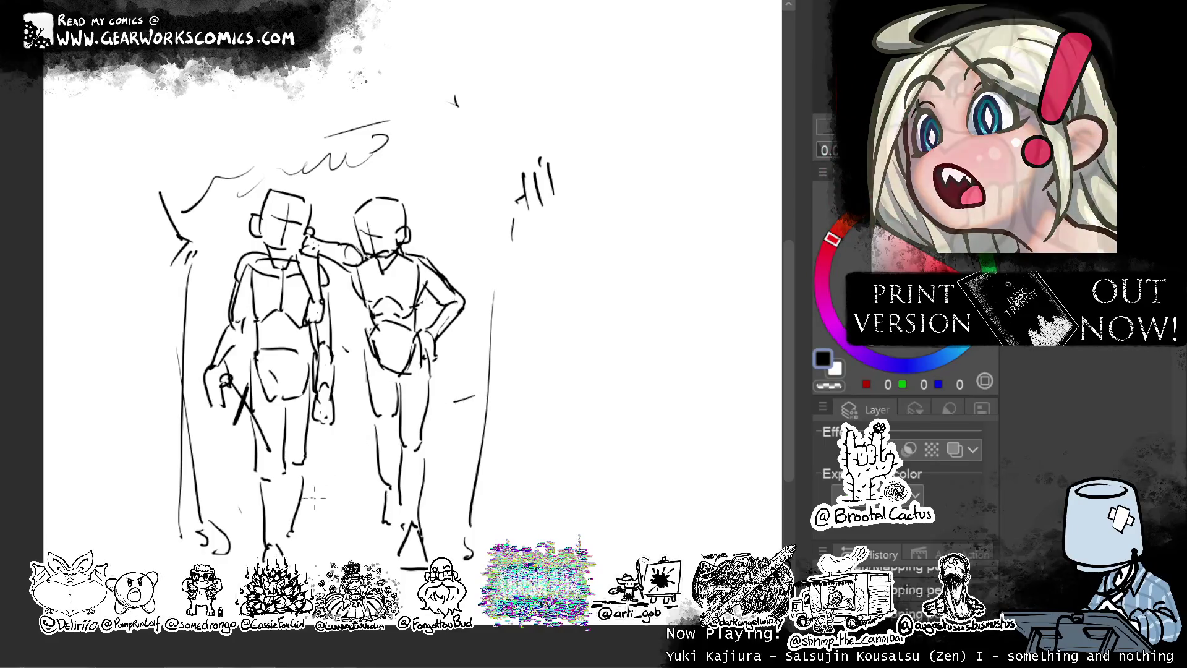
drag(311, 497, 375, 497)
key(ctrl+z)
drag(311, 541, 386, 537)
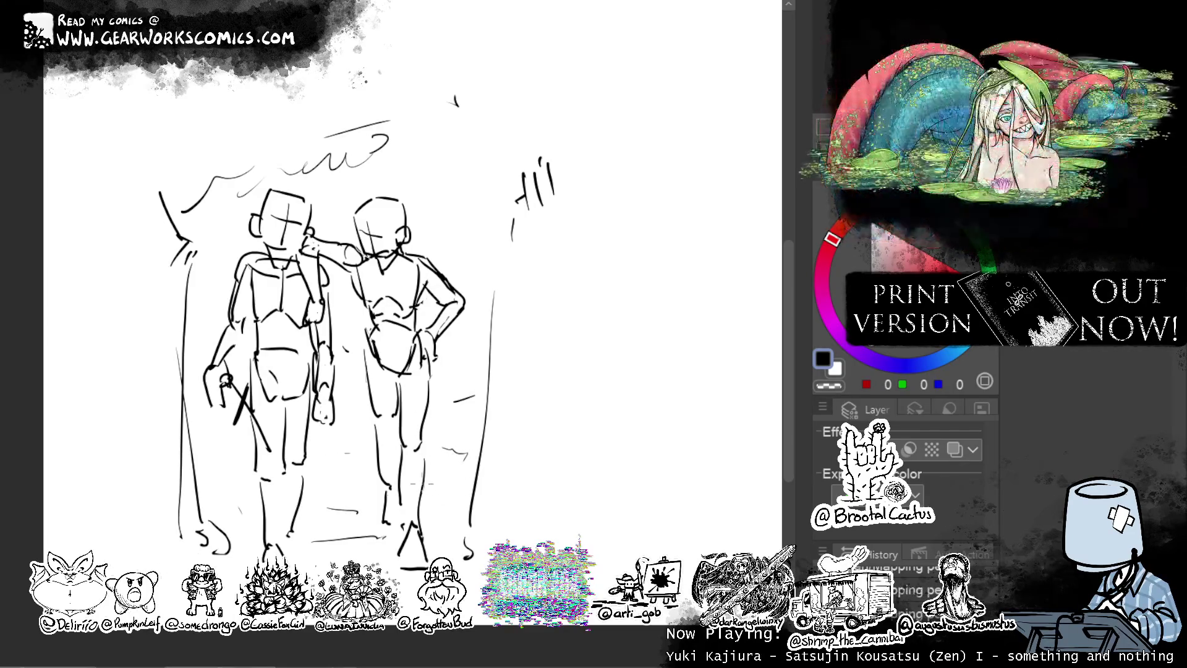
Sketch a curled-tail cat by the right figure's feet and drag a rectangular frame around the sketch.
drag(441, 508, 477, 519)
mouse_move(449, 476)
mouse_down()
mouse_move(440, 504)
mouse_move(443, 465)
mouse_move(458, 486)
mouse_up()
drag(460, 486, 478, 472)
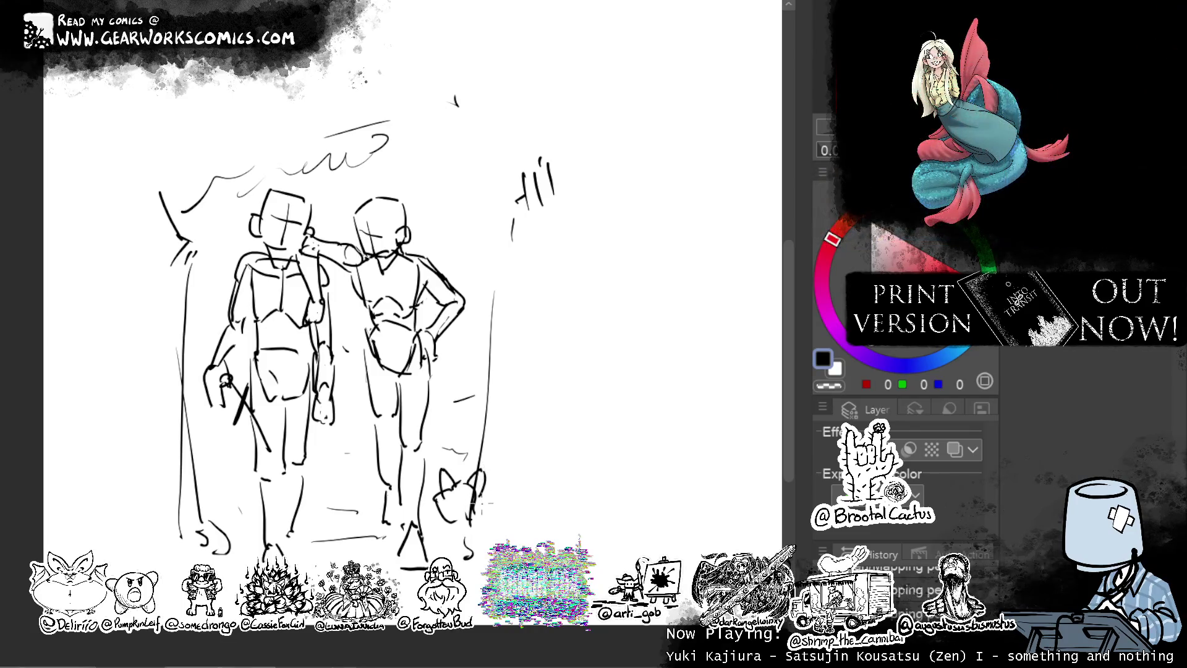
drag(461, 518, 492, 553)
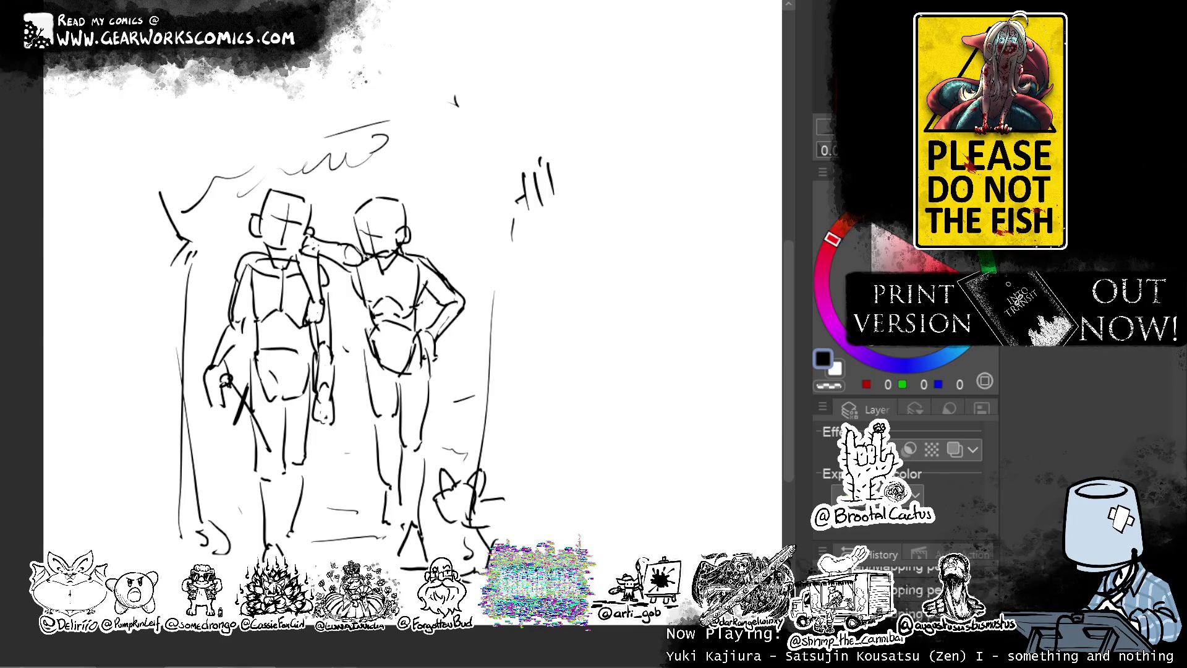
mouse_move(502, 501)
mouse_down()
mouse_move(555, 524)
mouse_move(616, 473)
mouse_move(556, 506)
mouse_move(556, 460)
mouse_move(537, 428)
mouse_move(544, 509)
mouse_up()
key(ctrl+z)
key(ctrl+z)
key(ctrl+z)
mouse_move(539, 428)
mouse_down()
mouse_move(552, 502)
mouse_move(544, 420)
mouse_up()
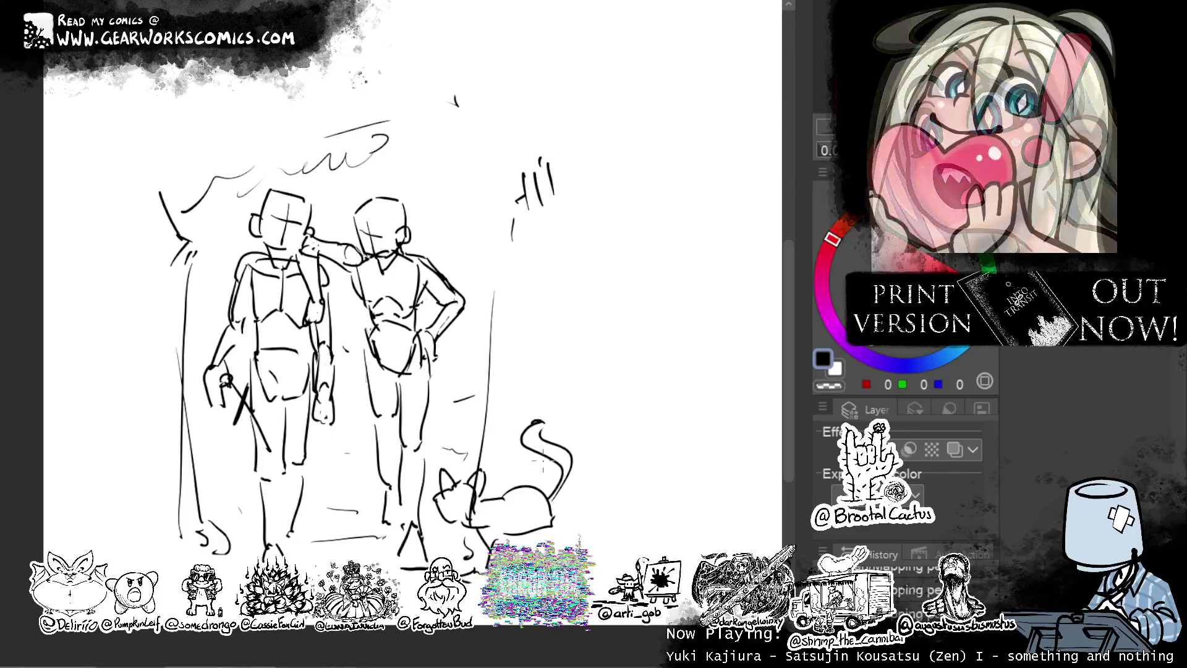
drag(555, 528, 578, 552)
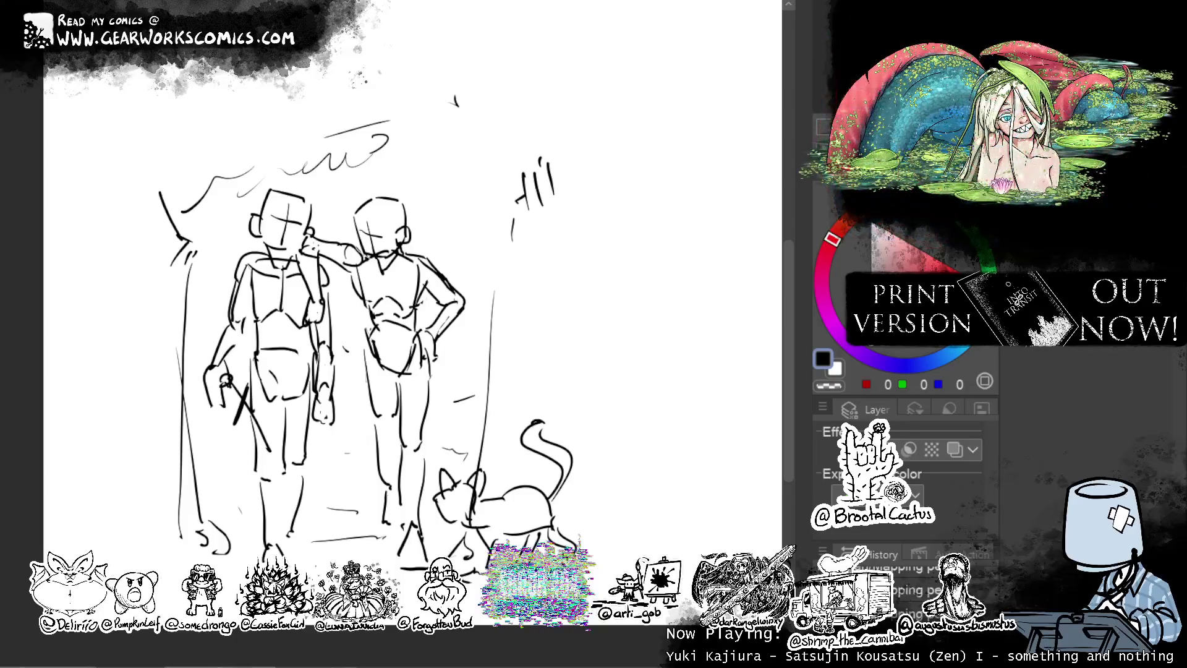
mouse_move(561, 416)
mouse_down()
mouse_move(660, 392)
mouse_move(627, 386)
mouse_up()
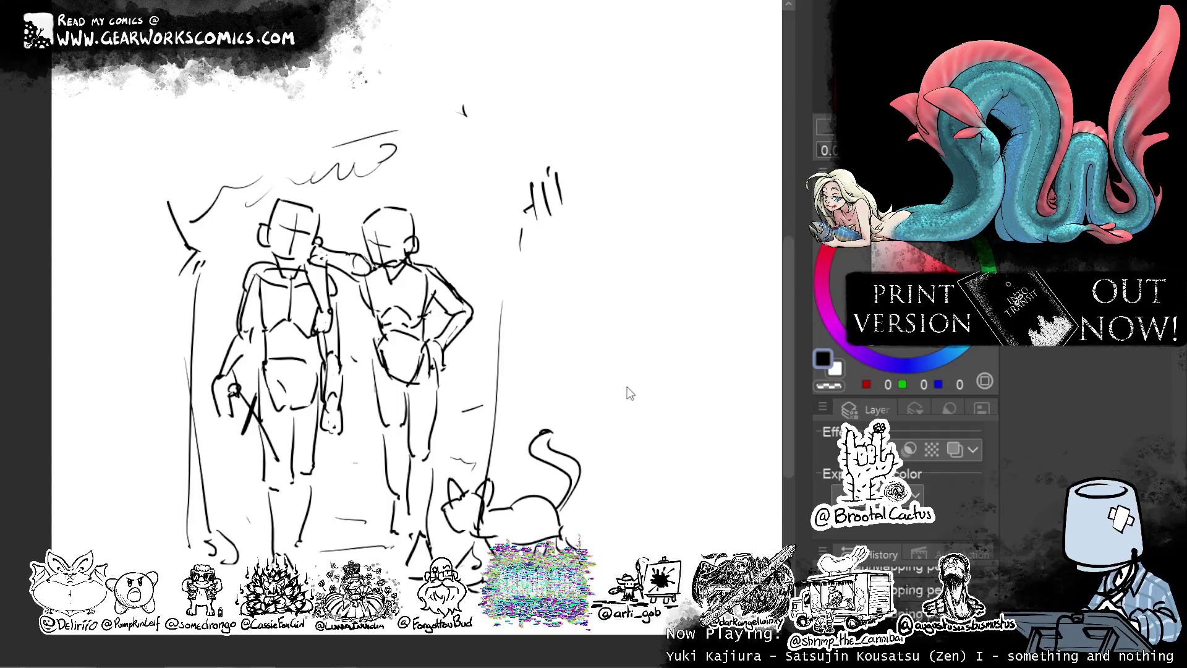
drag(125, 294, 521, 598)
Free-transform the sketch into a tall portrait panel, then scale it down to fit the frame.
key(ctrl+t)
drag(589, 110, 488, 238)
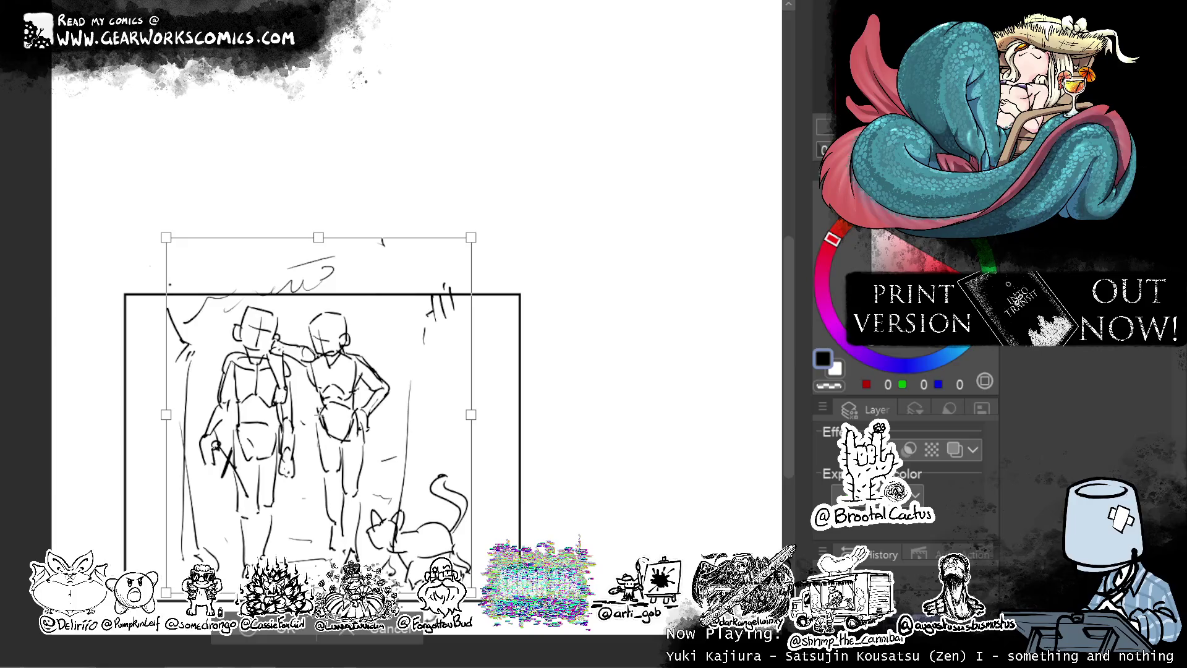
drag(382, 242, 383, 111)
mouse_move(661, 315)
mouse_down()
mouse_move(478, 110)
mouse_move(204, 94)
mouse_up()
drag(304, 619, 305, 507)
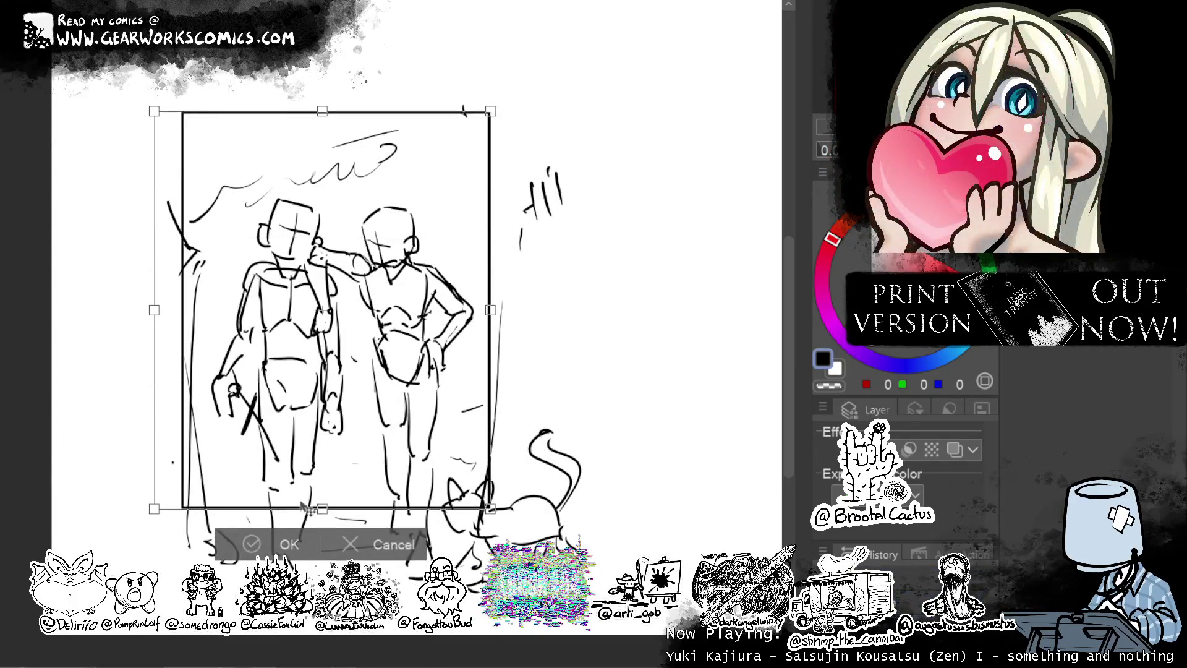
click(272, 546)
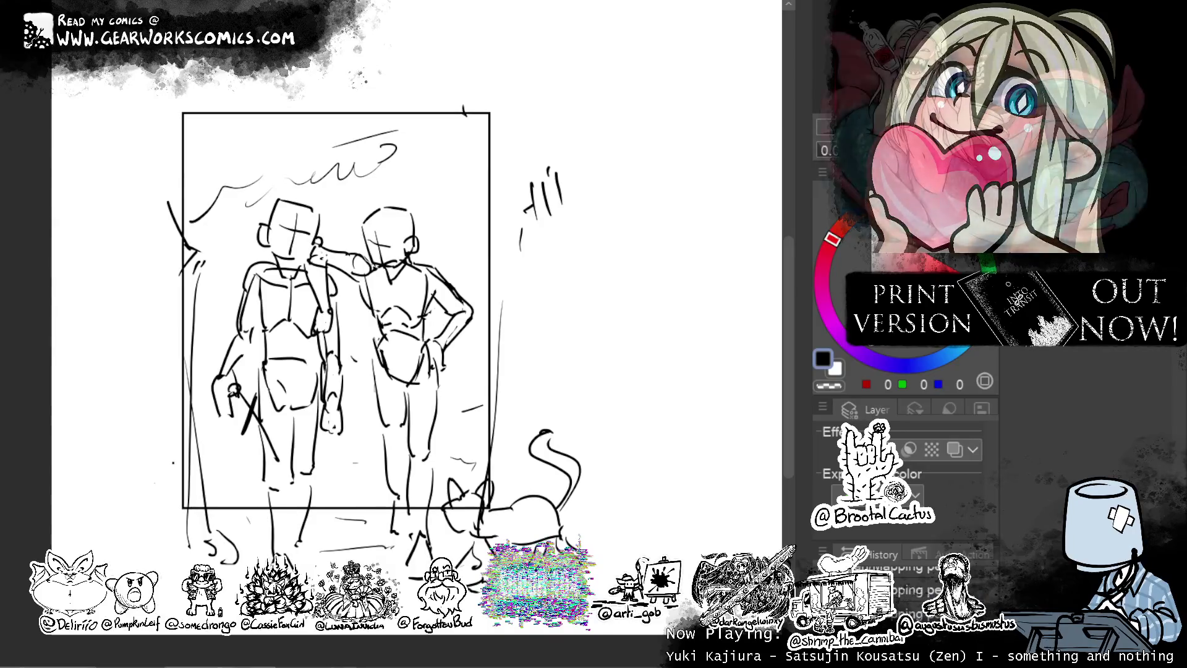
key(ctrl+t)
mouse_move(589, 100)
mouse_down()
mouse_move(492, 213)
mouse_move(468, 193)
mouse_move(465, 140)
mouse_up()
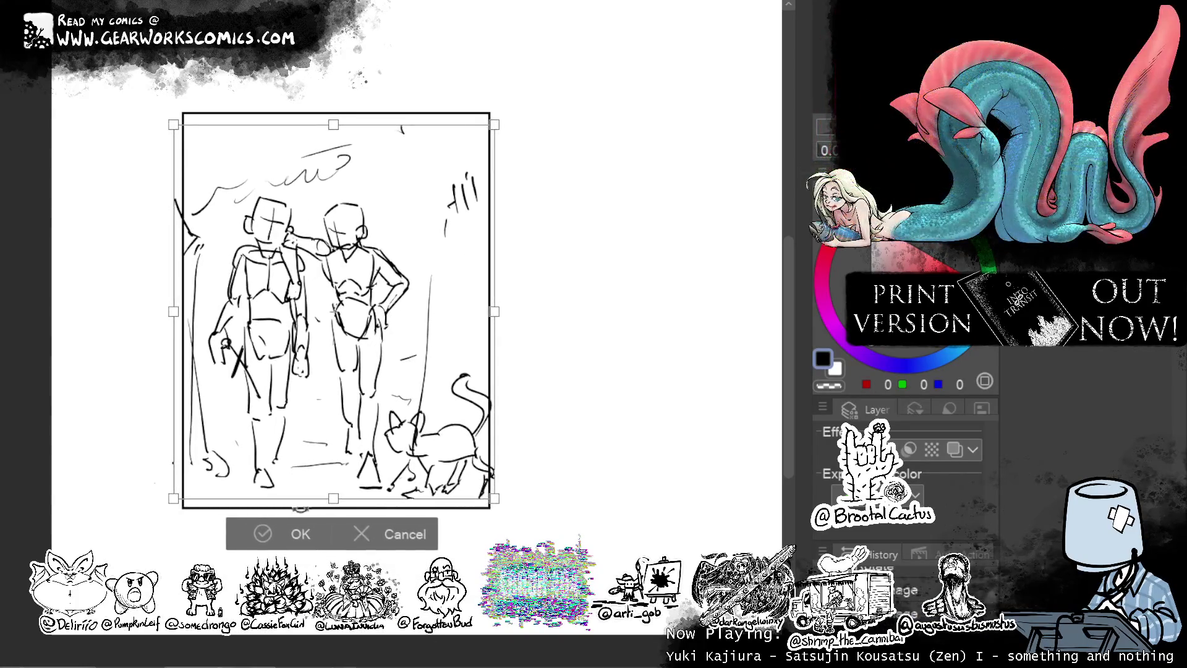
click(300, 533)
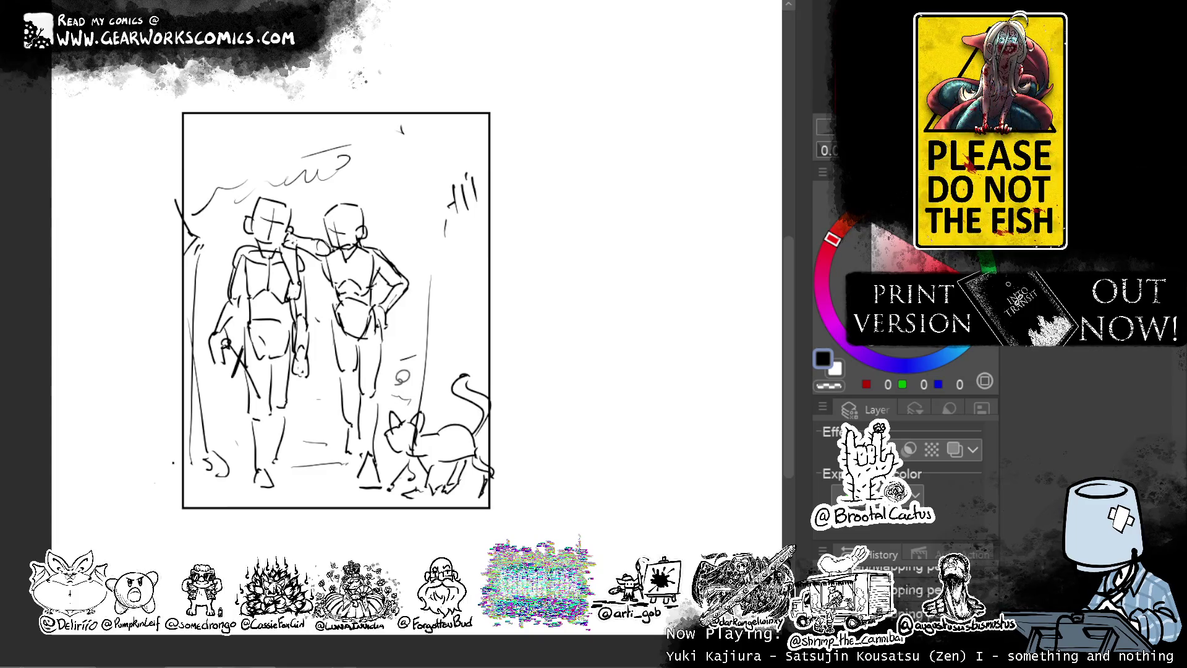
Lasso the cat area and shift it left, nudge the strokes right, then zoom out.
mouse_move(390, 422)
mouse_down()
mouse_move(391, 513)
mouse_move(552, 191)
mouse_move(432, 155)
mouse_move(430, 220)
mouse_up()
key(ctrl+t)
drag(542, 453, 524, 453)
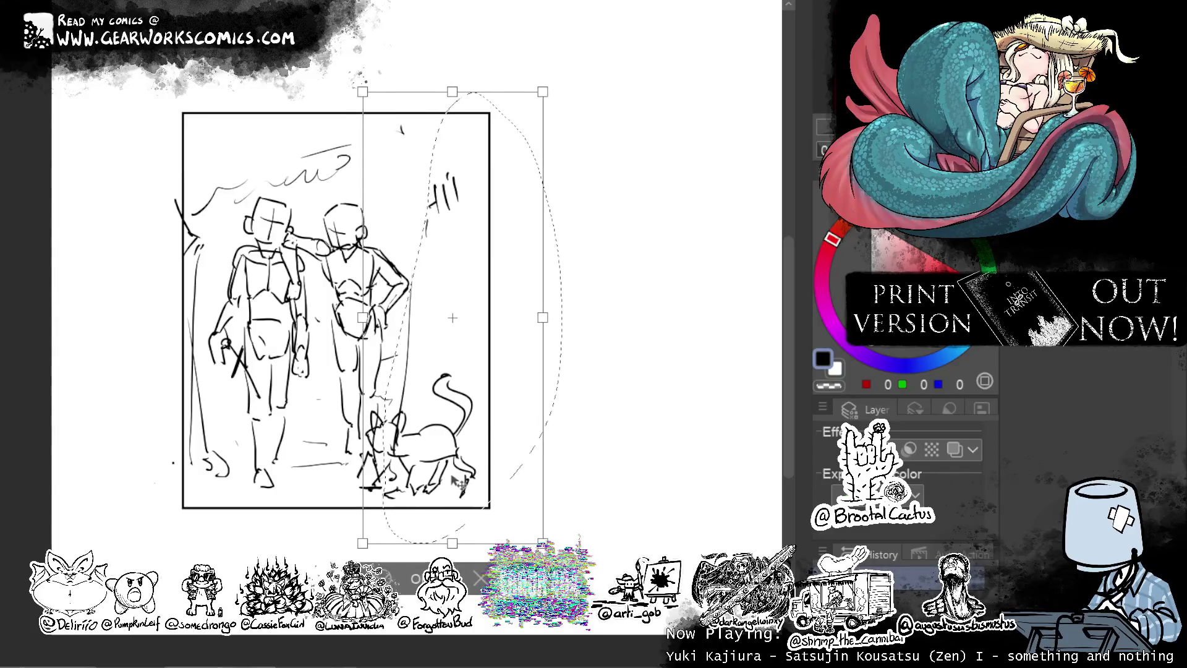
click(415, 577)
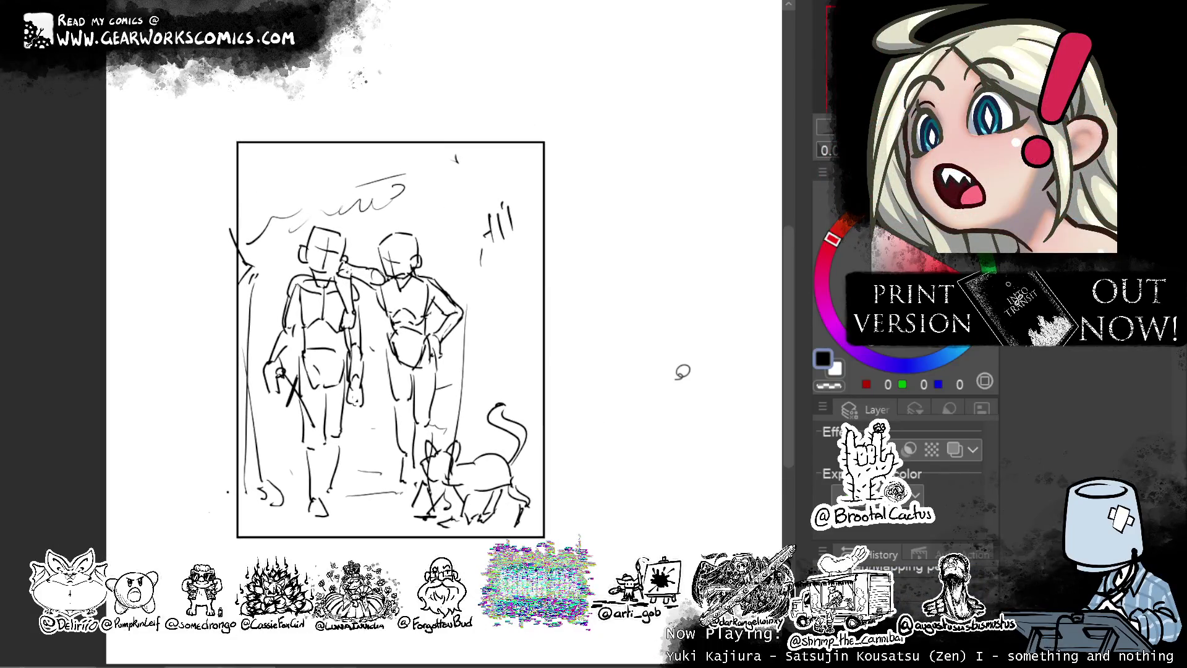
drag(634, 275, 650, 279)
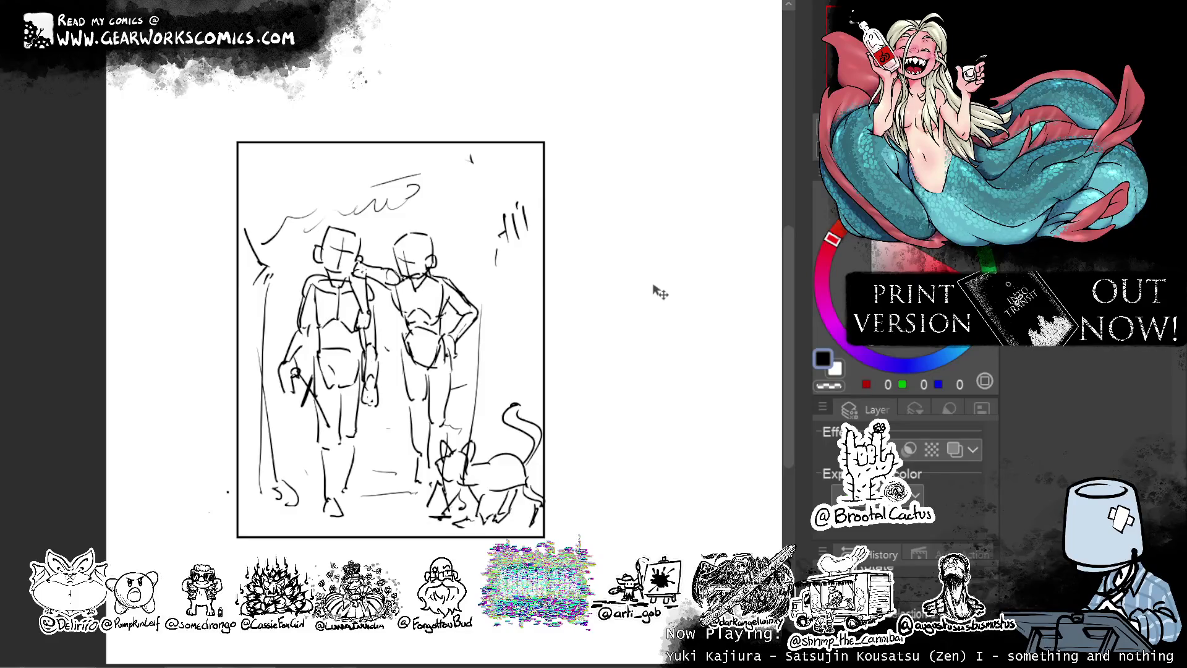
key(ctrl+minus)
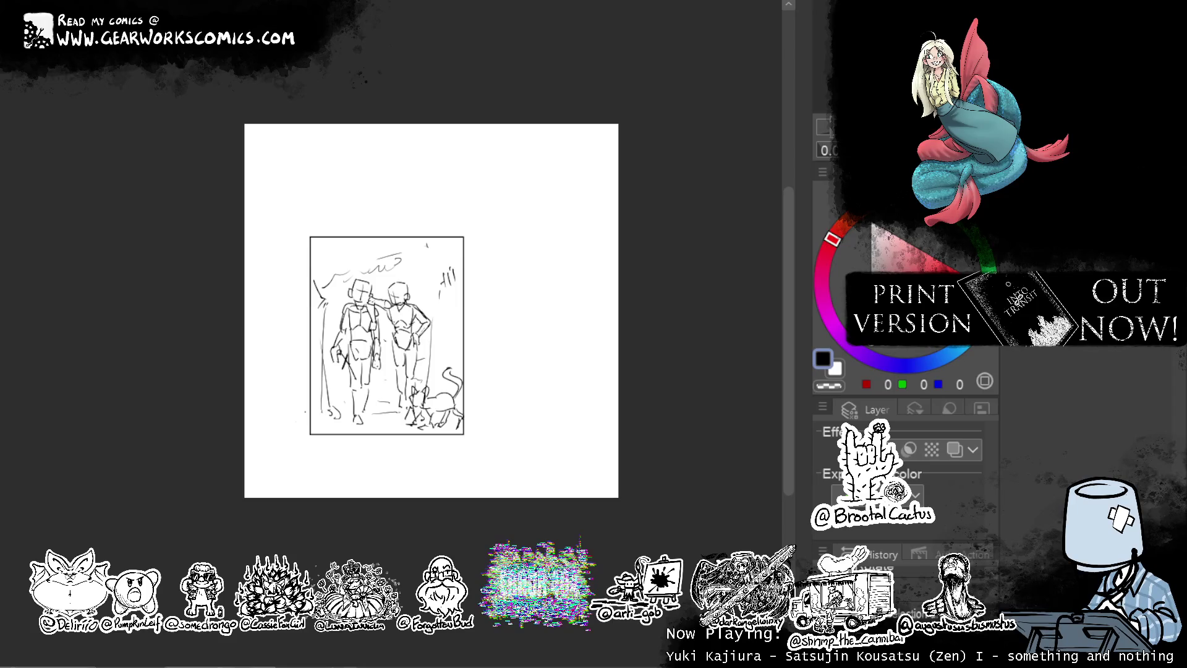
Tint the sketch layer blue and enlarge the other panel across the page, lowering it.
click(955, 450)
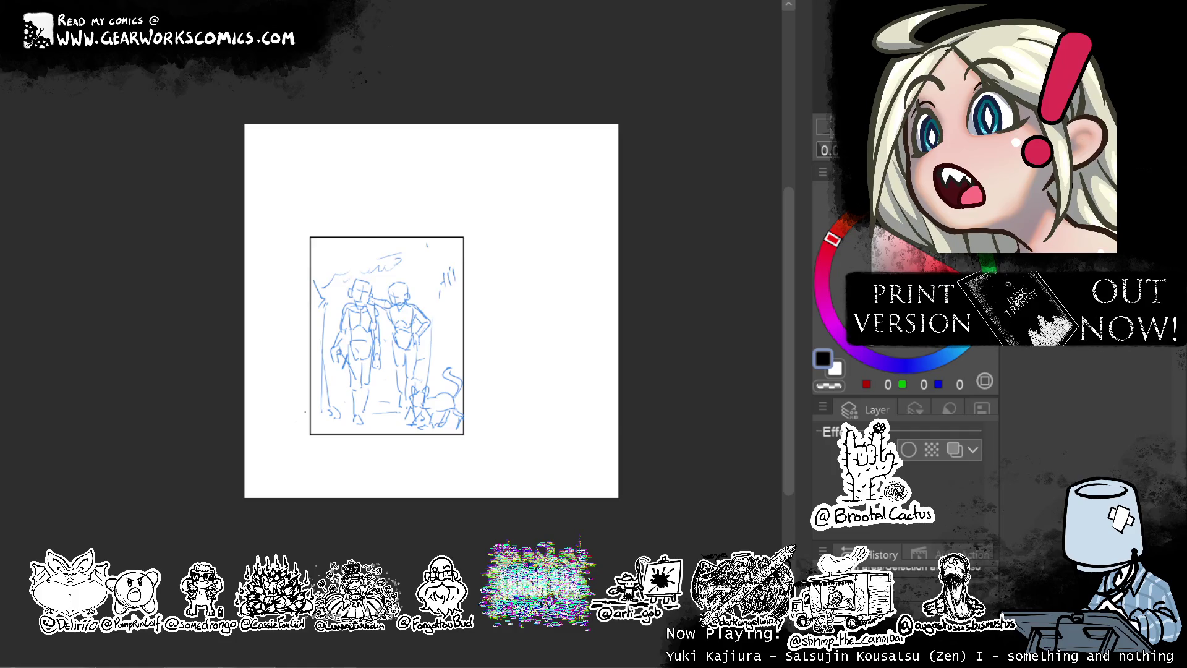
key(ctrl+z)
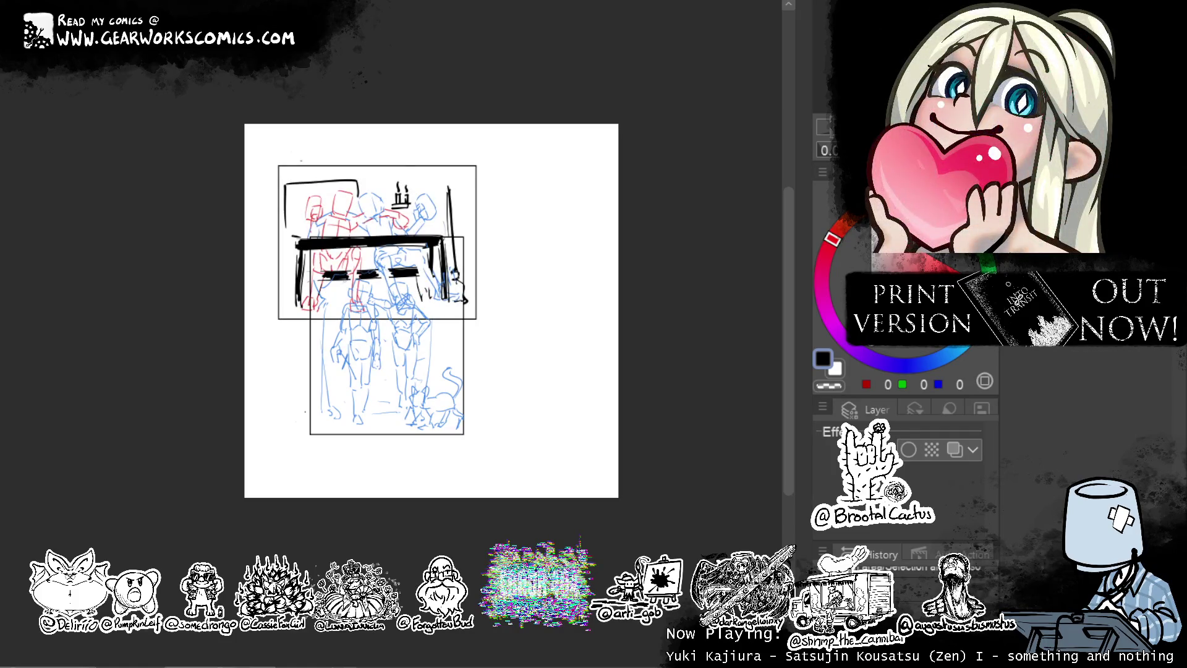
key(ctrl+t)
mouse_move(504, 233)
mouse_down()
mouse_move(607, 257)
mouse_move(598, 331)
mouse_up()
drag(275, 314, 248, 309)
drag(610, 306, 615, 308)
drag(495, 401, 494, 435)
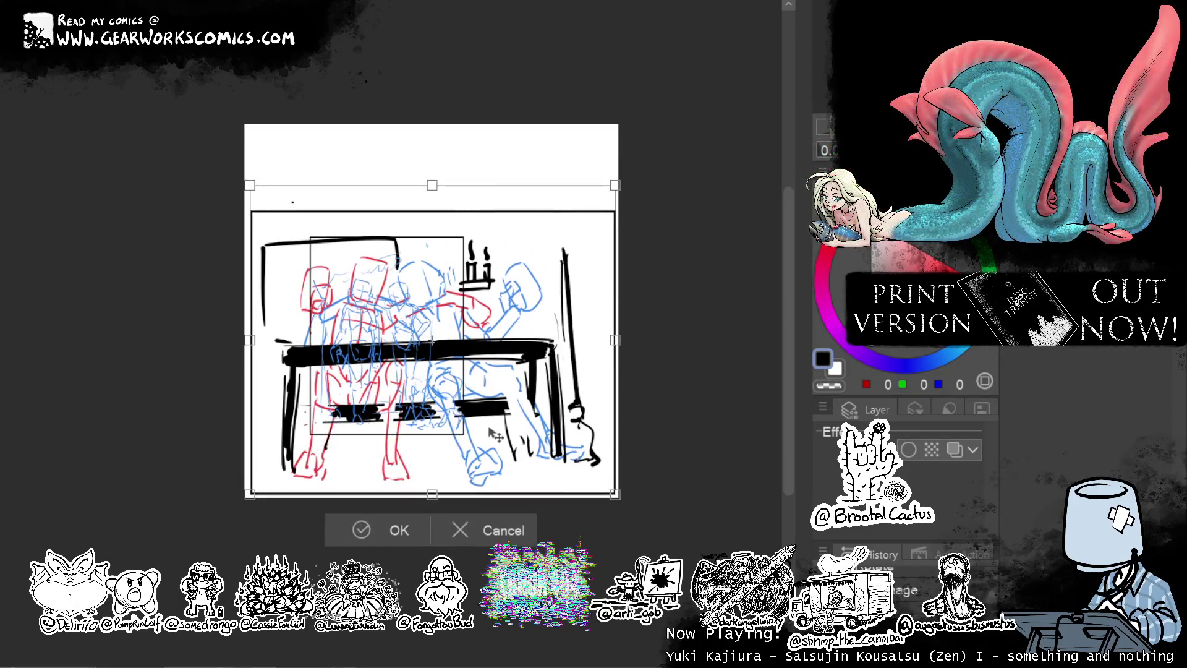
click(418, 519)
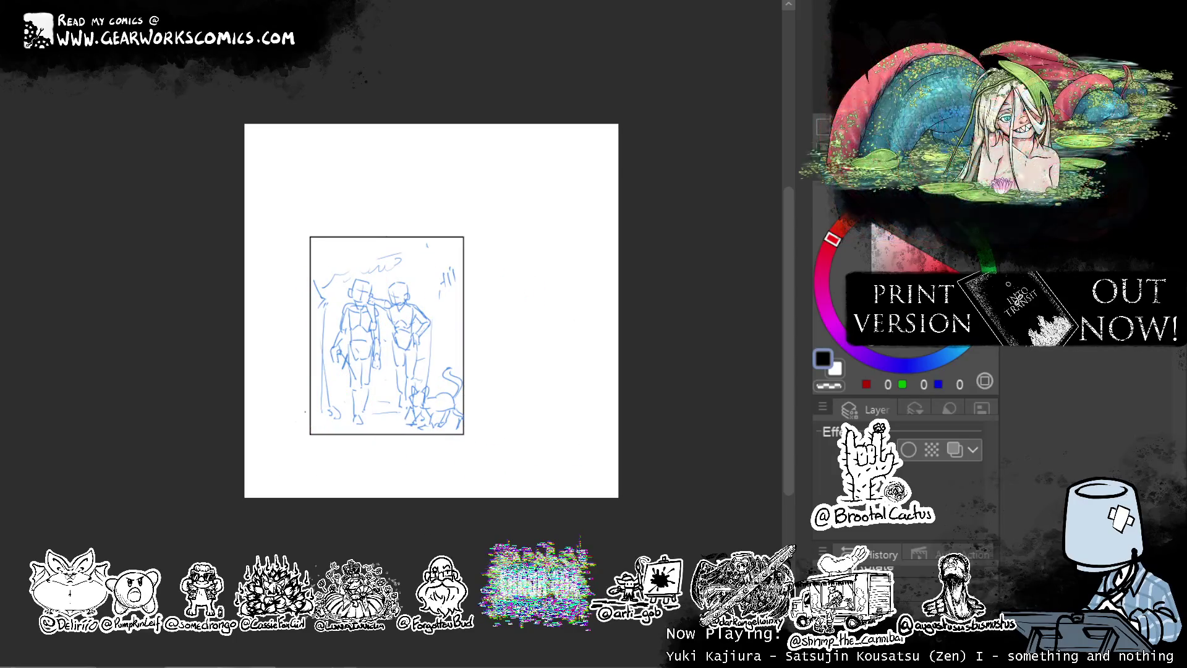
Enlarge the blue sketch, stretching it downward and slightly wider to the left.
key(ctrl+t)
mouse_move(465, 334)
mouse_down()
mouse_move(577, 312)
mouse_move(575, 248)
mouse_up()
drag(432, 457, 432, 489)
drag(472, 424, 466, 427)
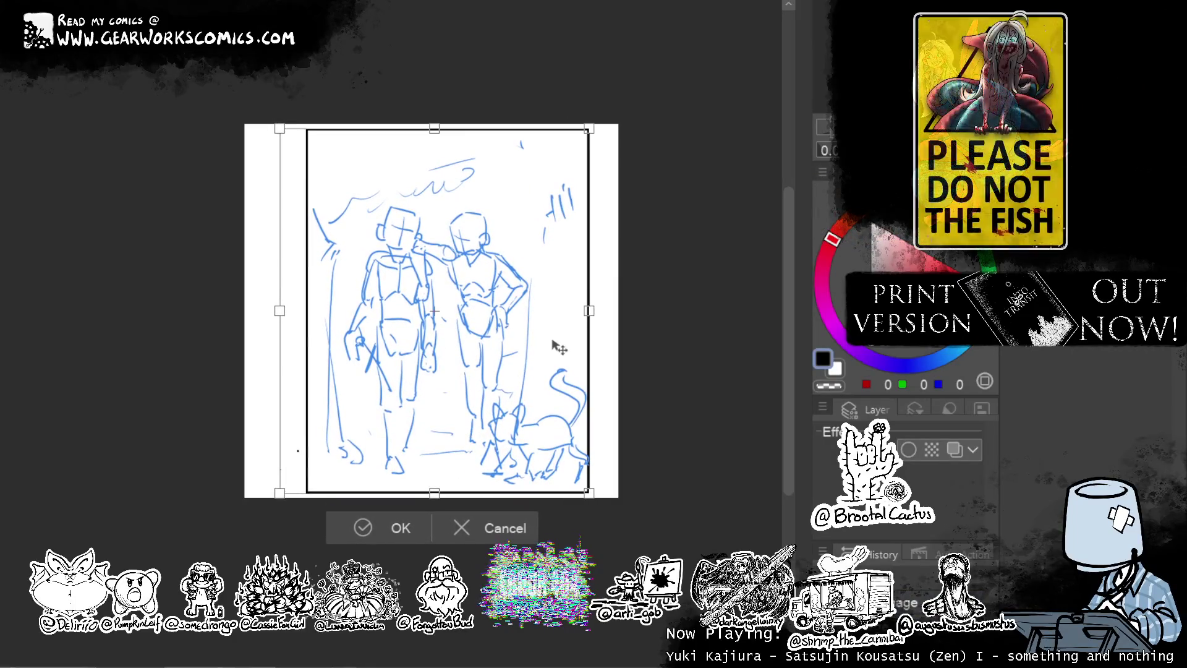
drag(280, 310, 276, 309)
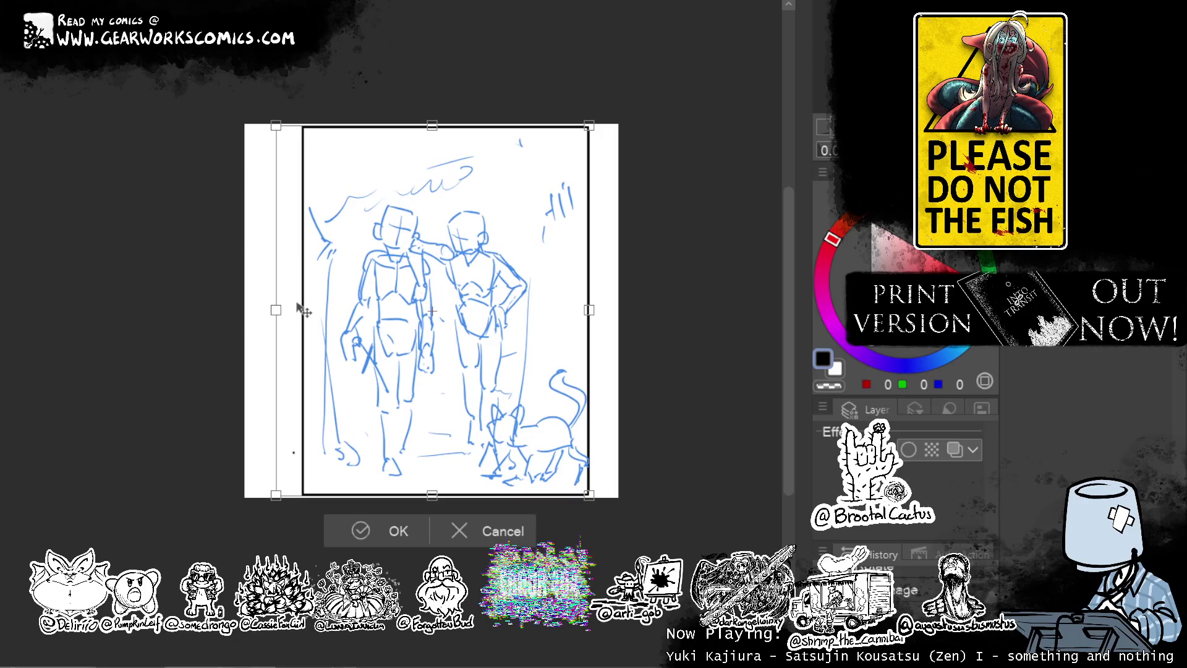
click(385, 527)
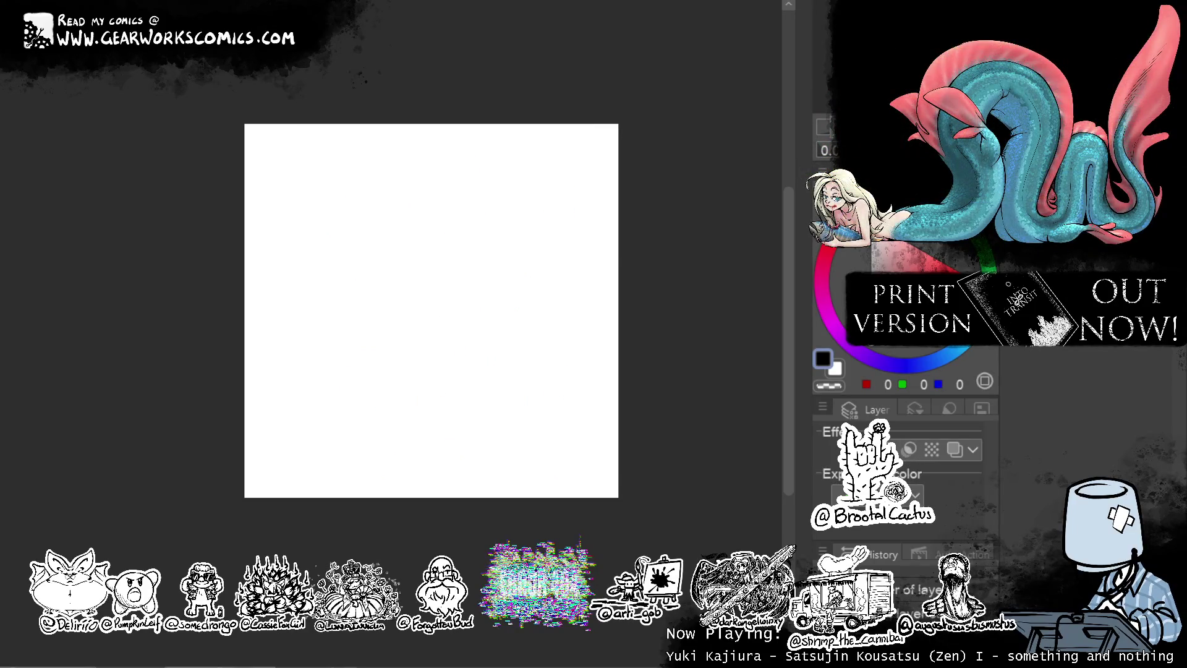
Add a rectangular panel frame, enlarge it, and zoom in centred on it.
key(ctrl+y)
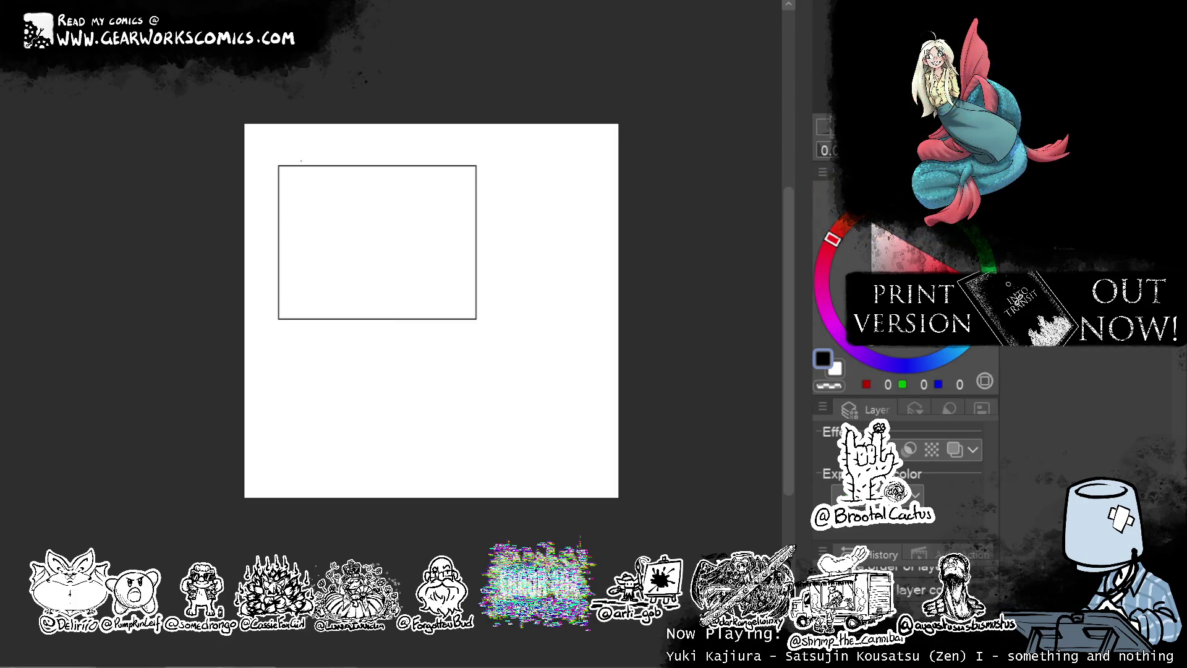
key(ctrl+t)
mouse_move(476, 242)
mouse_down()
mouse_move(625, 276)
mouse_move(637, 290)
mouse_move(606, 340)
mouse_move(618, 346)
mouse_up()
click(413, 486)
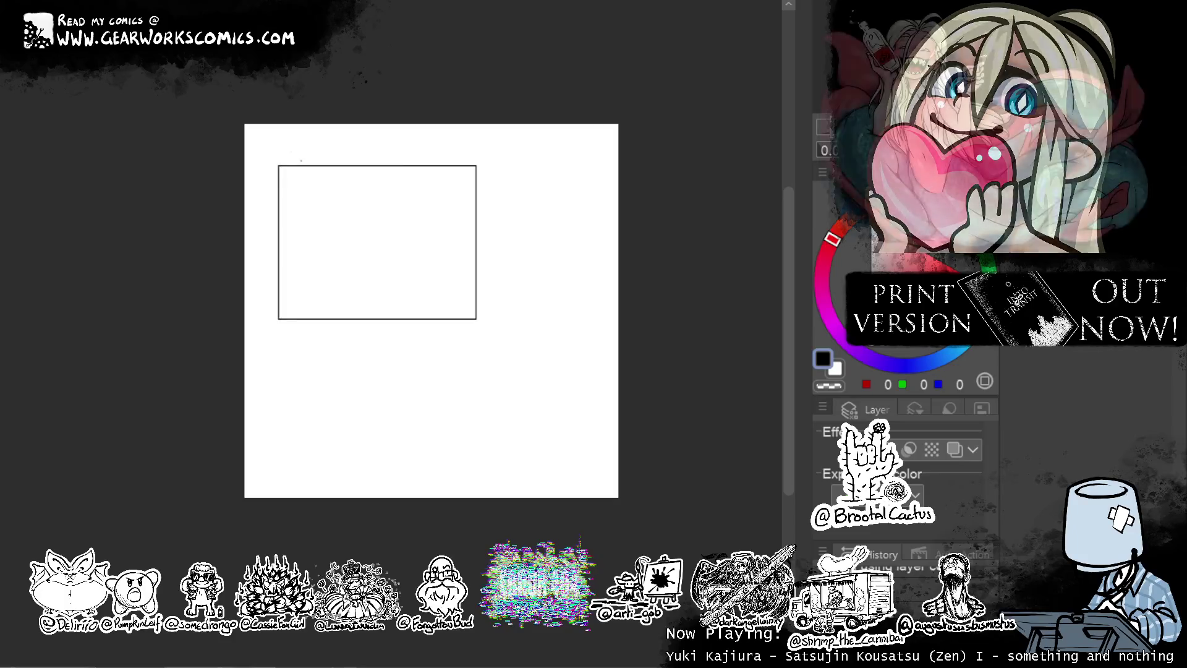
key(ctrl+plus)
drag(665, 131, 721, 313)
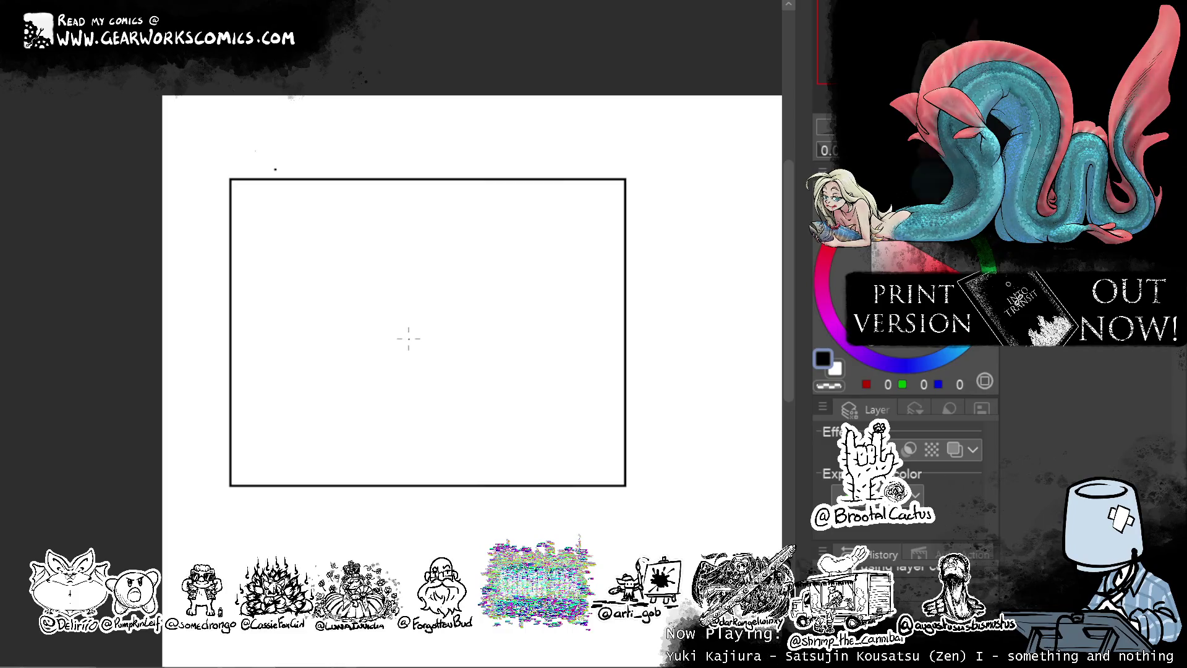
Sketch the ground line and the outline of a low mound, undoing stray strokes.
mouse_move(361, 401)
mouse_down()
mouse_move(368, 320)
mouse_move(371, 367)
mouse_up()
key(ctrl+z)
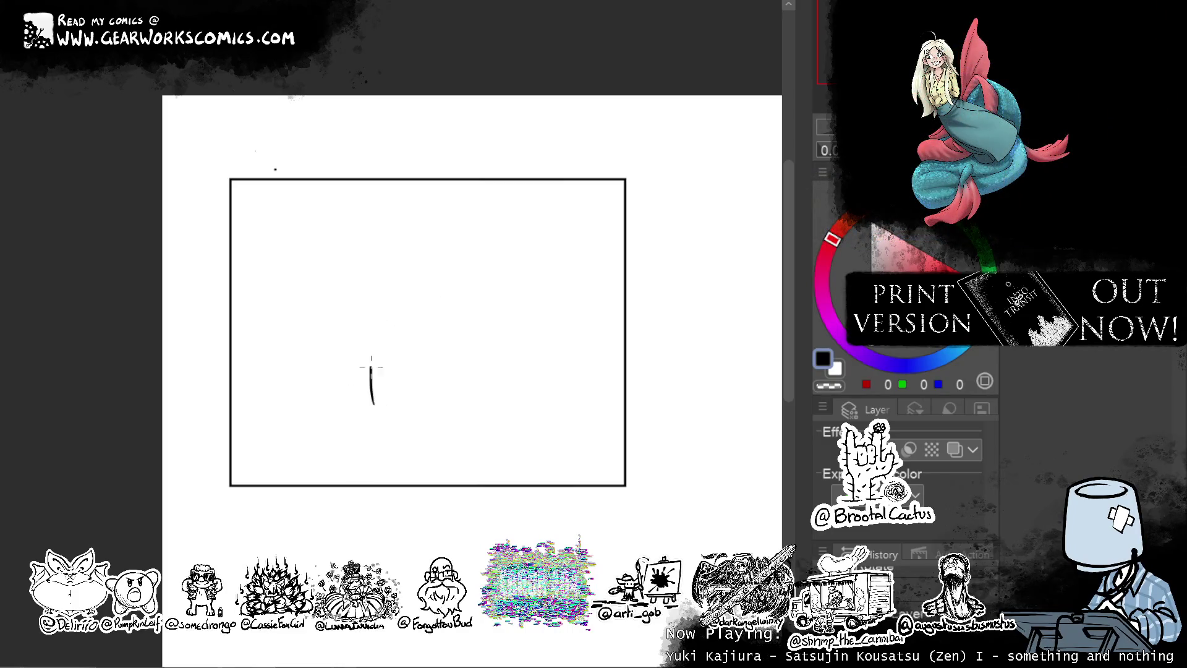
mouse_move(408, 330)
mouse_down()
mouse_move(495, 298)
mouse_move(556, 320)
mouse_up()
mouse_move(556, 333)
mouse_down()
mouse_move(563, 371)
mouse_move(552, 415)
mouse_move(380, 418)
mouse_up()
key(ctrl+z)
Add grass tufts at lower right and left, extend the ground line, and sketch a right-side shape.
mouse_move(541, 388)
mouse_down()
mouse_move(552, 419)
mouse_move(545, 407)
mouse_up()
drag(525, 388, 539, 419)
drag(342, 388, 358, 410)
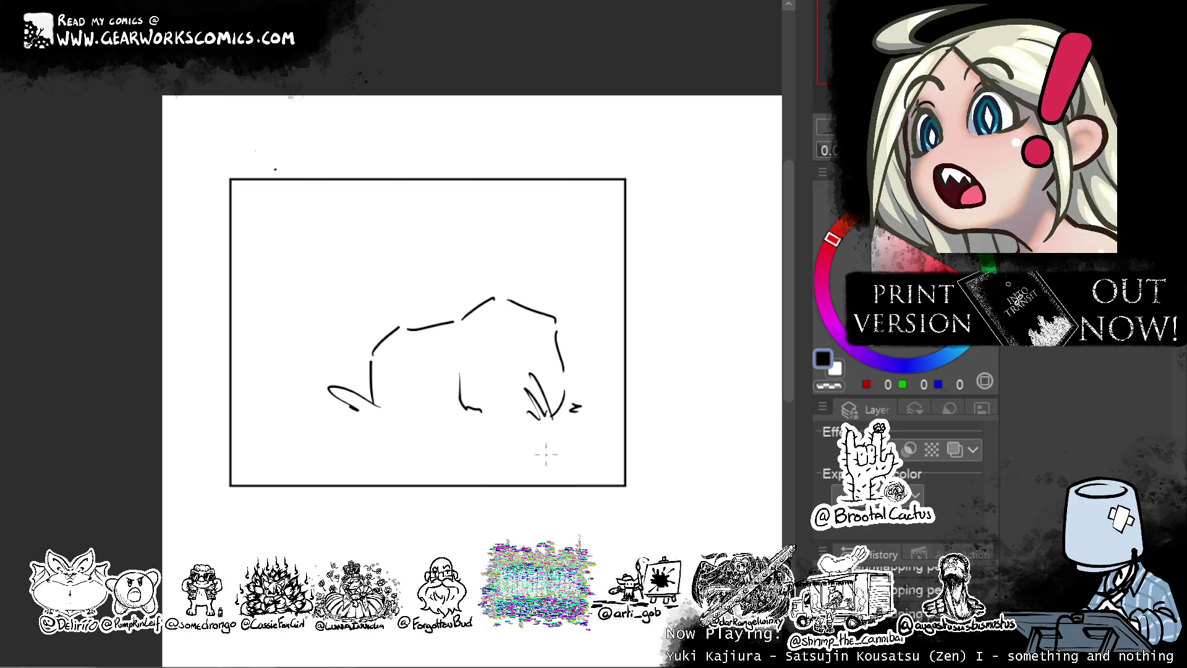
drag(334, 371, 349, 385)
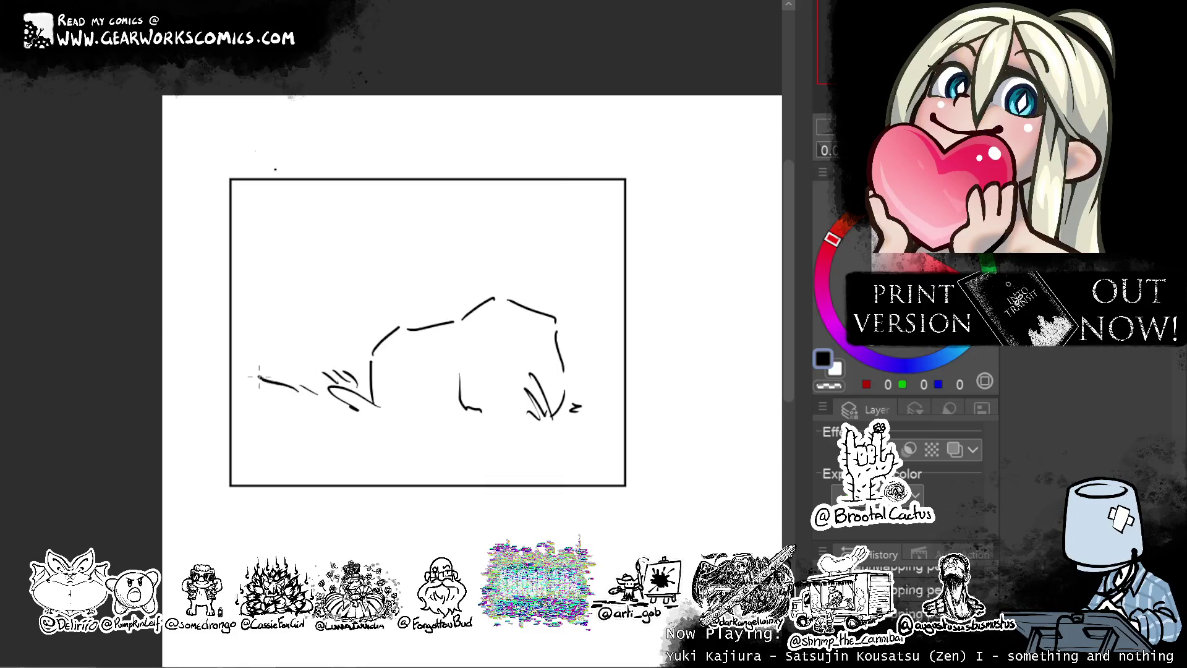
drag(228, 391, 253, 389)
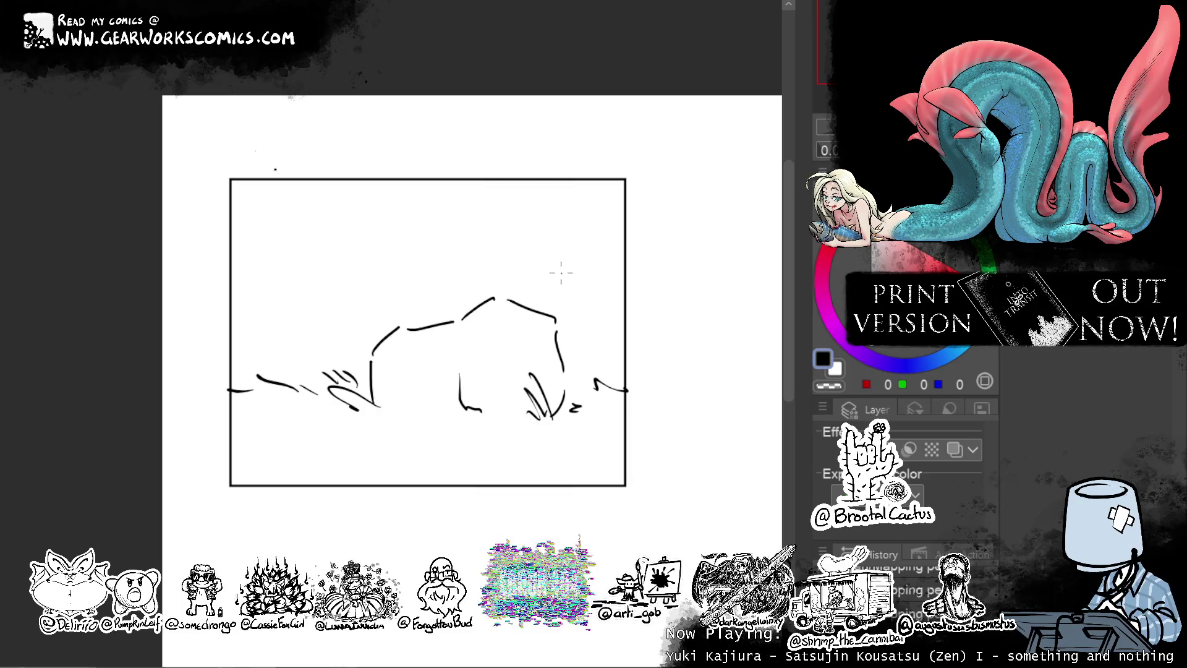
mouse_move(547, 290)
mouse_down()
mouse_move(546, 304)
mouse_move(600, 341)
mouse_up()
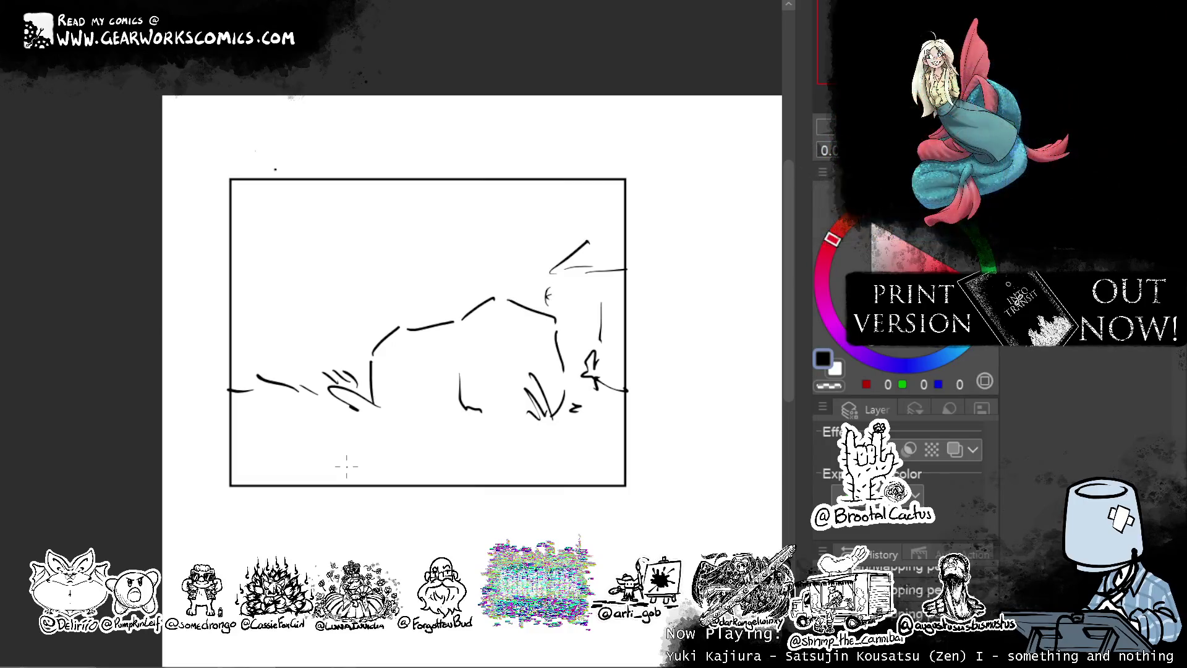
Shift the sketch lower in the panel and draw the figure's boxy two-part head.
drag(575, 164, 575, 182)
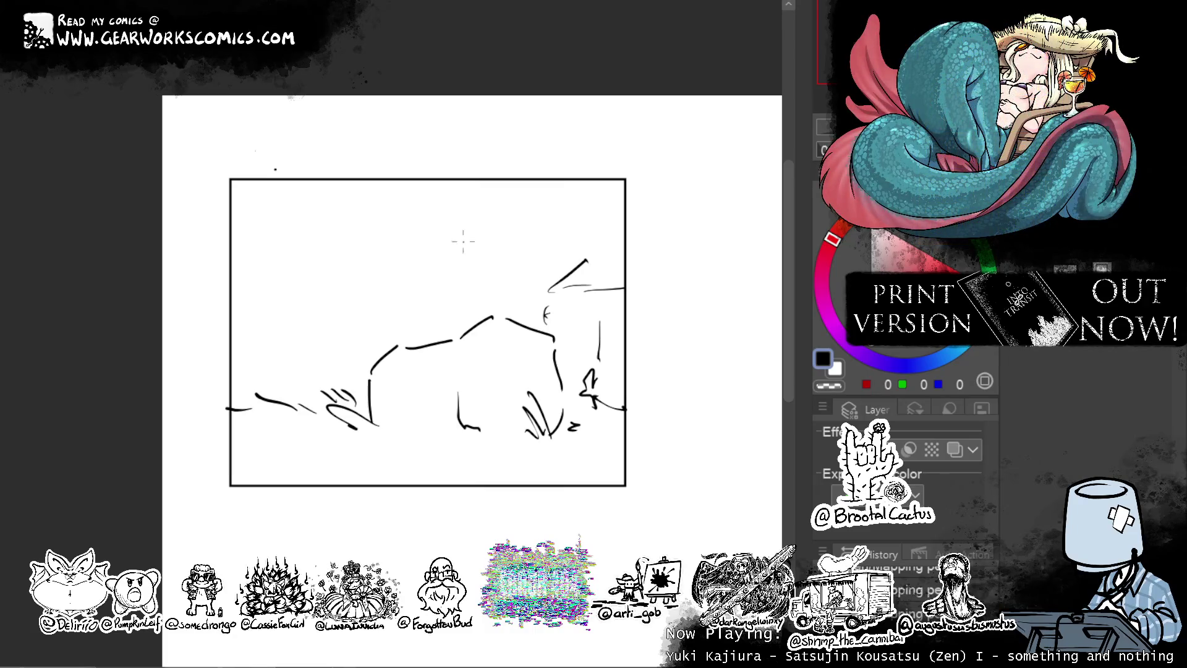
drag(445, 229, 456, 267)
mouse_move(473, 214)
mouse_down()
mouse_move(483, 246)
mouse_move(458, 264)
mouse_move(508, 288)
mouse_up()
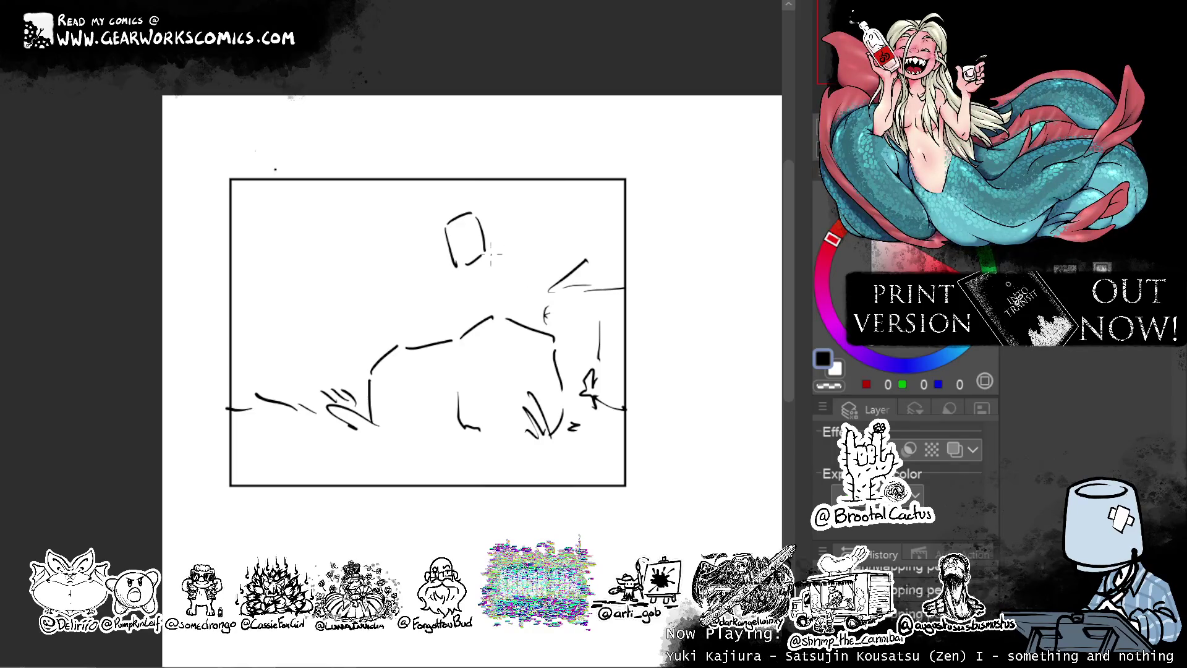
mouse_move(514, 259)
mouse_down()
mouse_move(521, 295)
mouse_move(488, 306)
mouse_up()
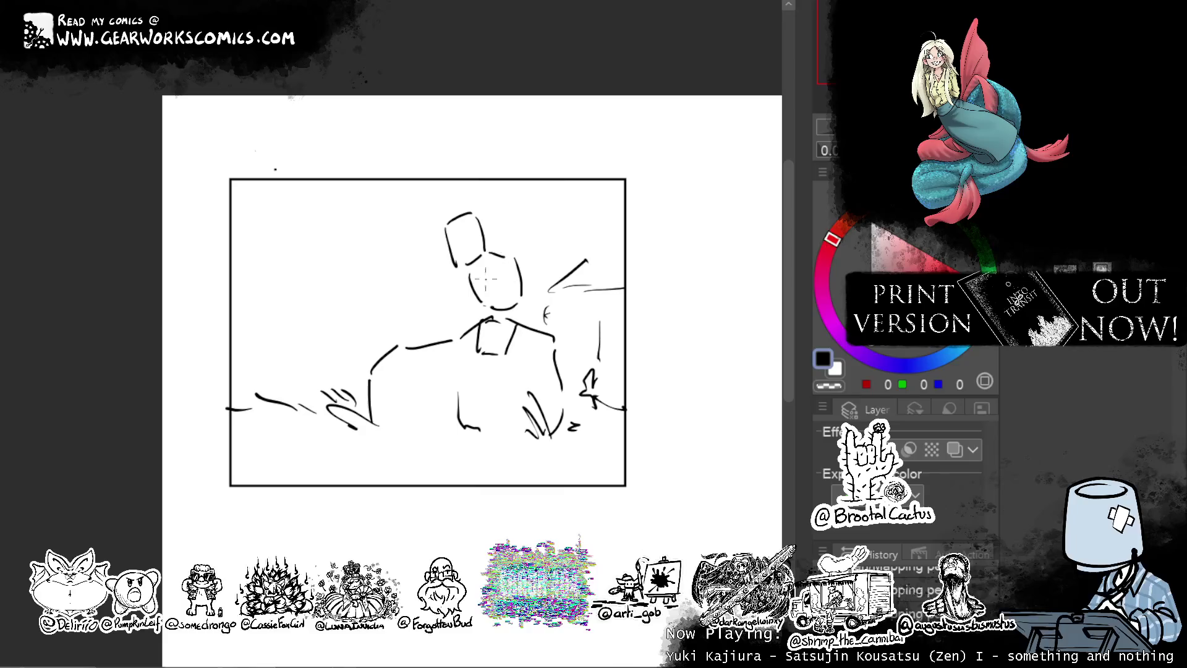
mouse_move(485, 276)
mouse_down()
mouse_move(472, 265)
mouse_move(490, 251)
mouse_up()
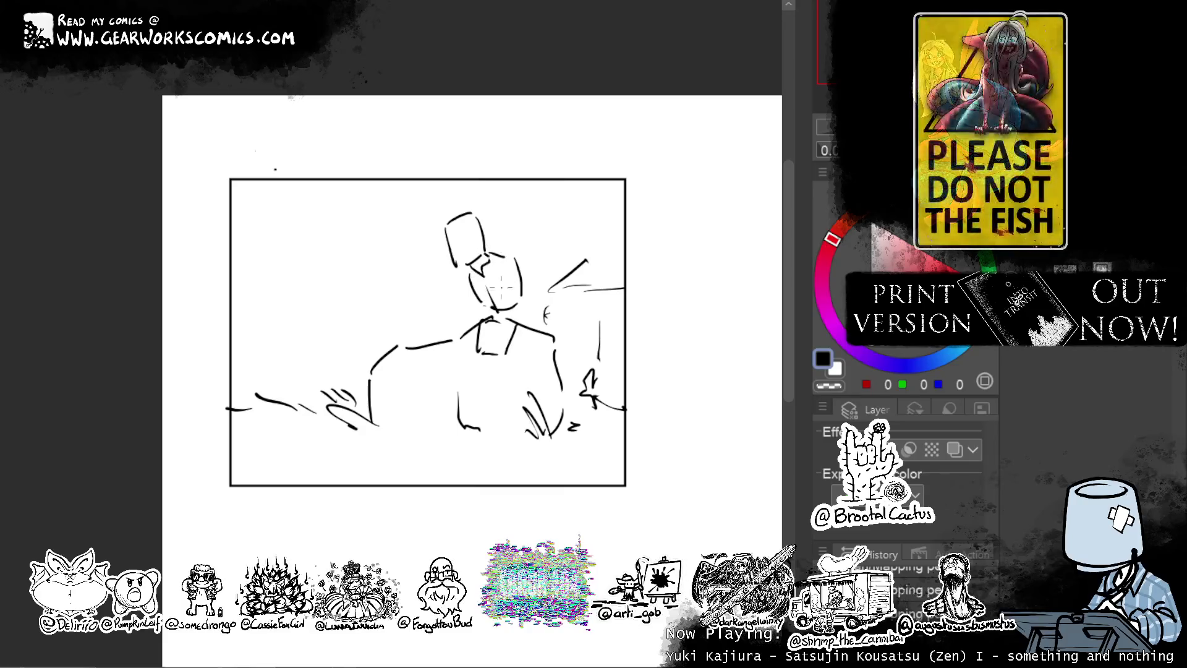
Draw the figure's body line more steeply and sketch its legs, undoing misplaced strokes.
mouse_move(473, 316)
mouse_down()
mouse_move(432, 386)
mouse_move(450, 363)
mouse_up()
key(ctrl+z)
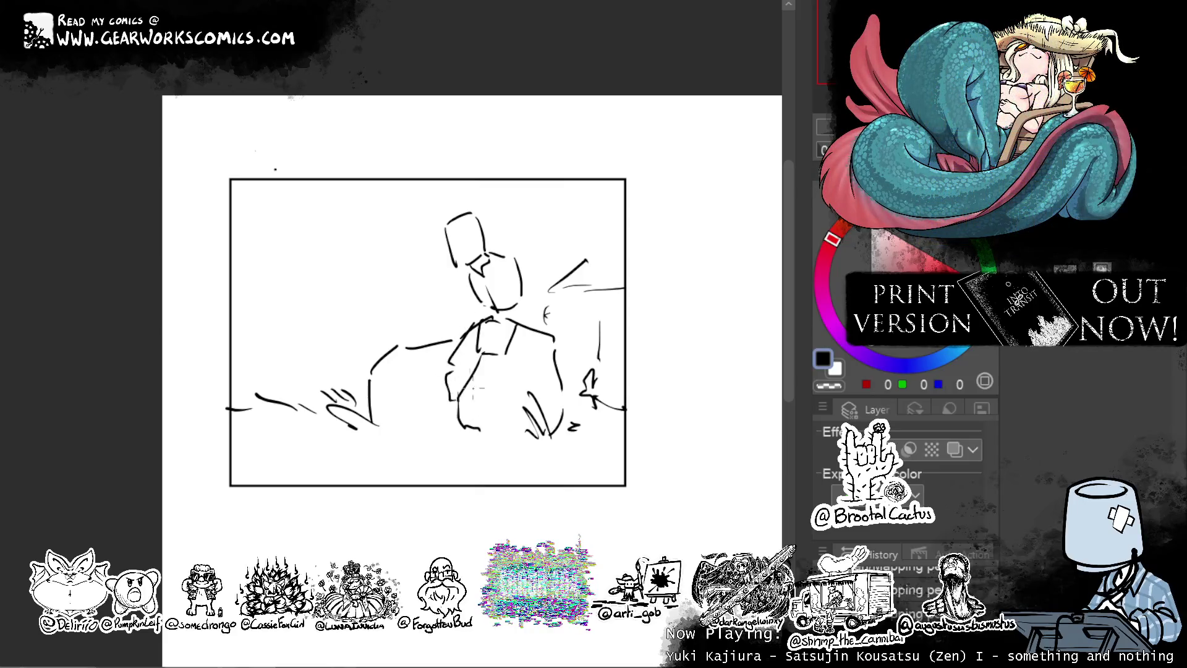
drag(520, 330, 498, 402)
key(ctrl+z)
drag(517, 330, 505, 401)
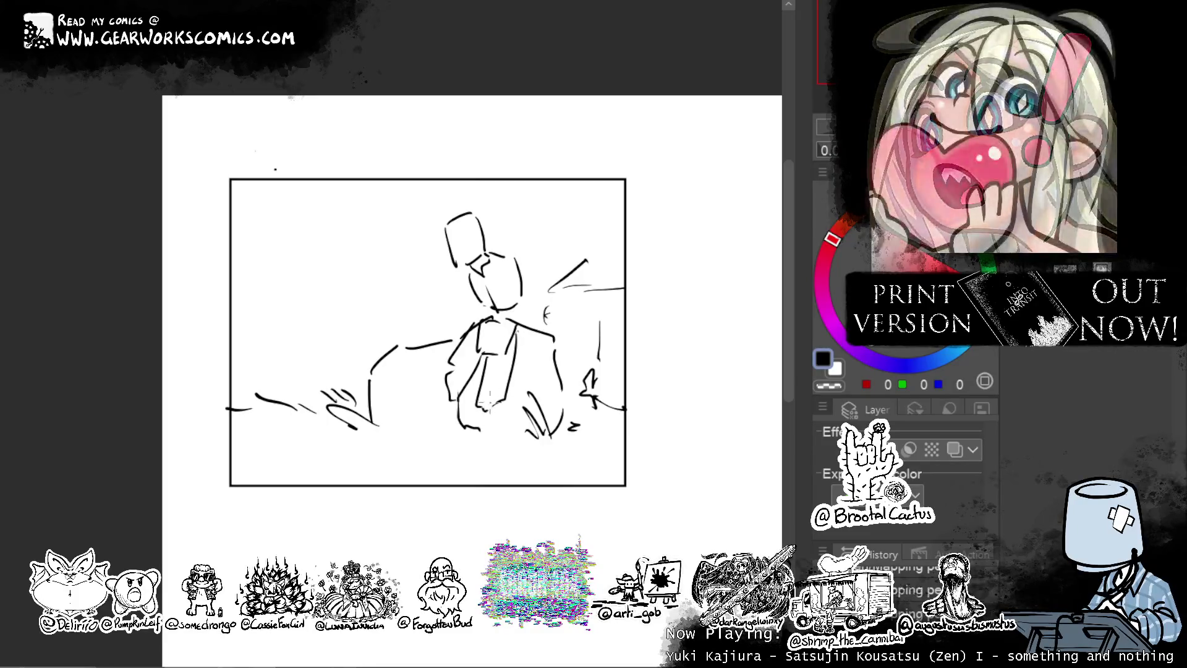
mouse_move(486, 394)
mouse_down()
mouse_move(474, 449)
mouse_move(487, 459)
mouse_up()
key(ctrl+z)
mouse_move(508, 406)
mouse_down()
mouse_move(487, 457)
mouse_move(463, 470)
mouse_move(488, 456)
mouse_up()
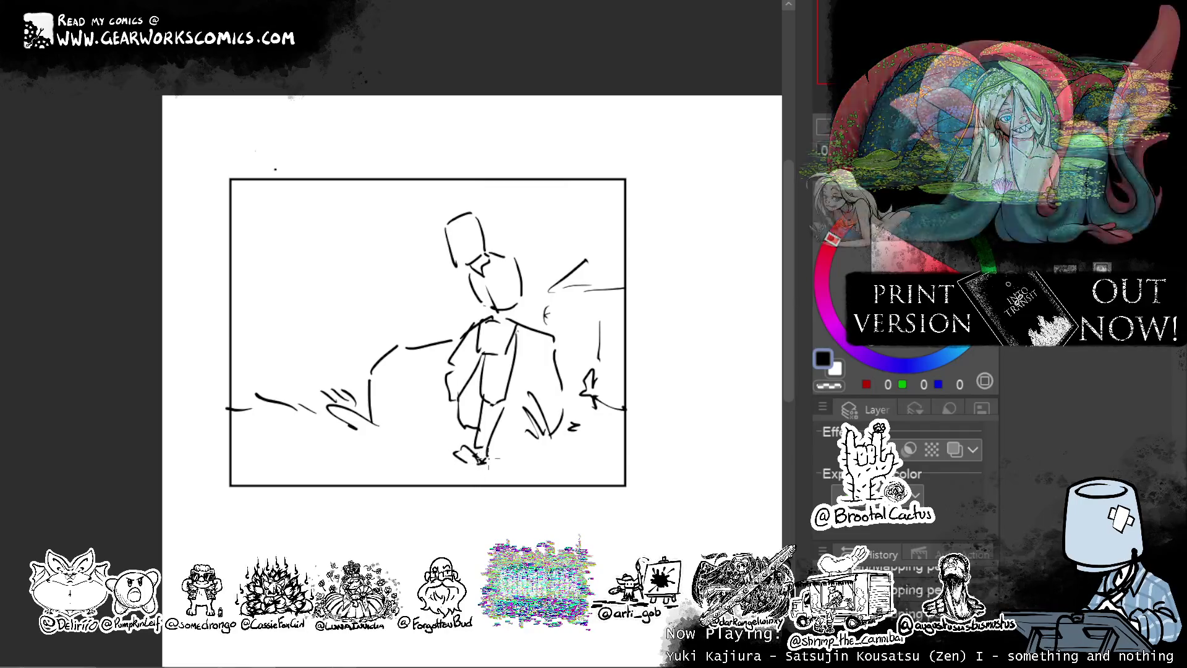
Redraw the feet, add lines along the legs and feet, and tint the sketch blue.
key(ctrl+z)
mouse_move(480, 440)
mouse_down()
mouse_move(470, 461)
mouse_move(446, 461)
mouse_up()
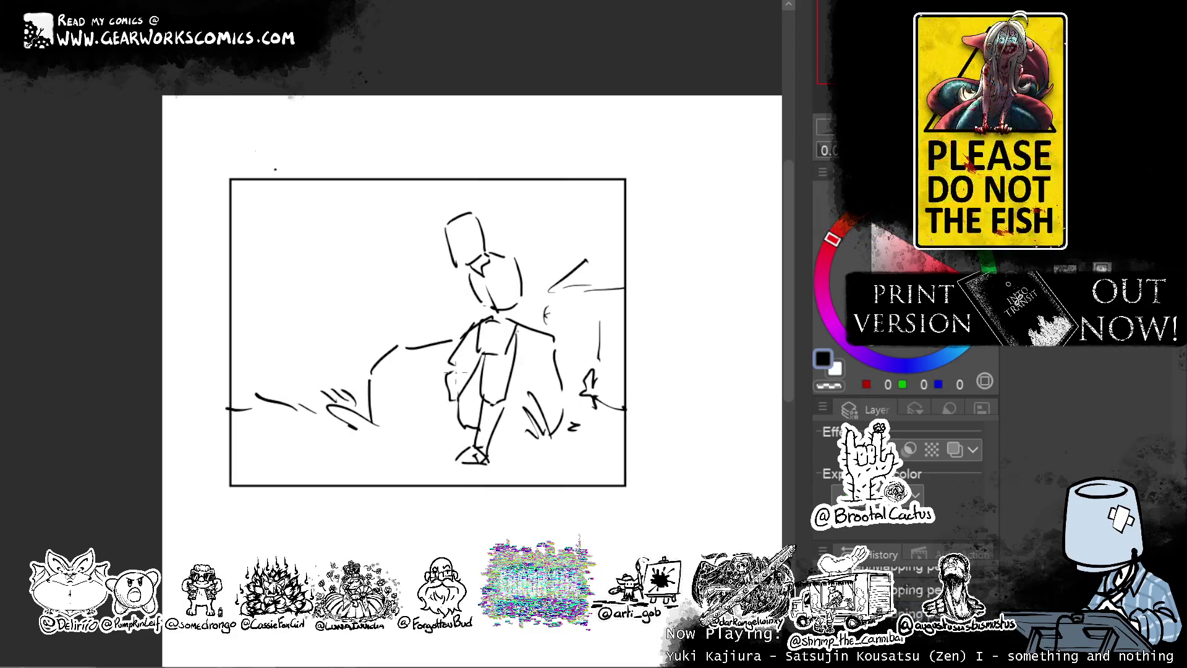
drag(457, 374, 465, 402)
drag(468, 401, 473, 433)
mouse_move(476, 366)
mouse_down()
mouse_move(454, 418)
mouse_move(457, 448)
mouse_up()
drag(456, 440, 476, 429)
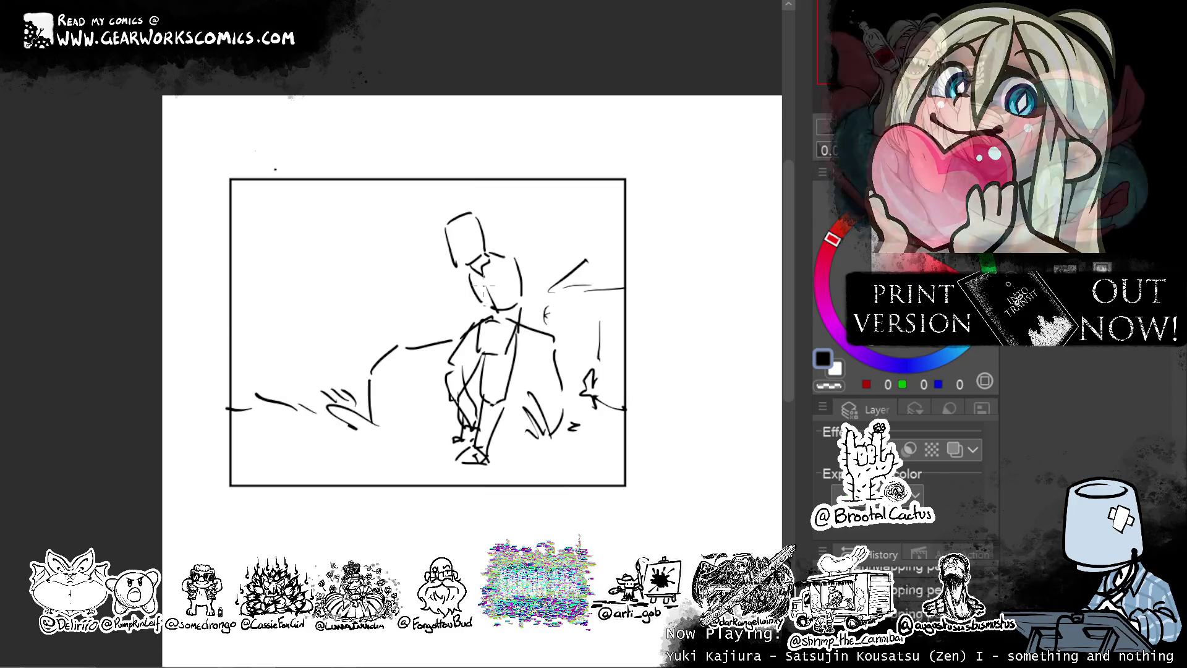
click(954, 449)
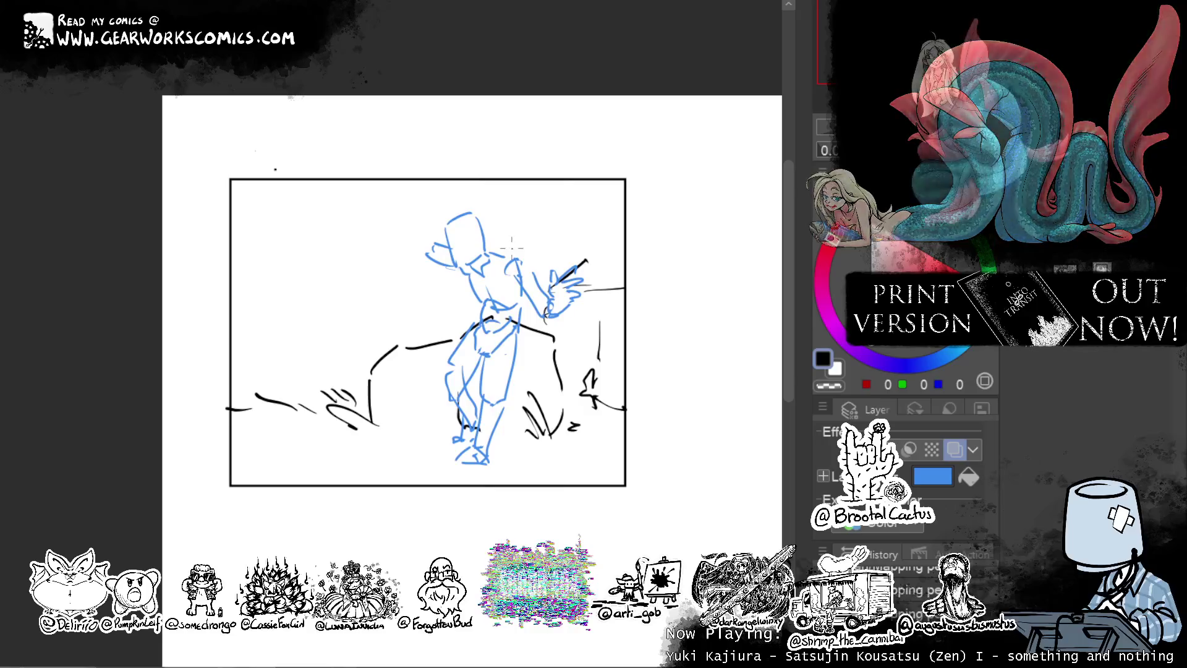
Place a vertical line just left of the main figure's head after two retries.
drag(397, 216, 399, 269)
key(ctrl+z)
drag(412, 207, 414, 253)
key(ctrl+z)
drag(421, 212, 419, 263)
Block in a second boxy head to the left, with top, sides and closing stroke.
drag(384, 213, 384, 263)
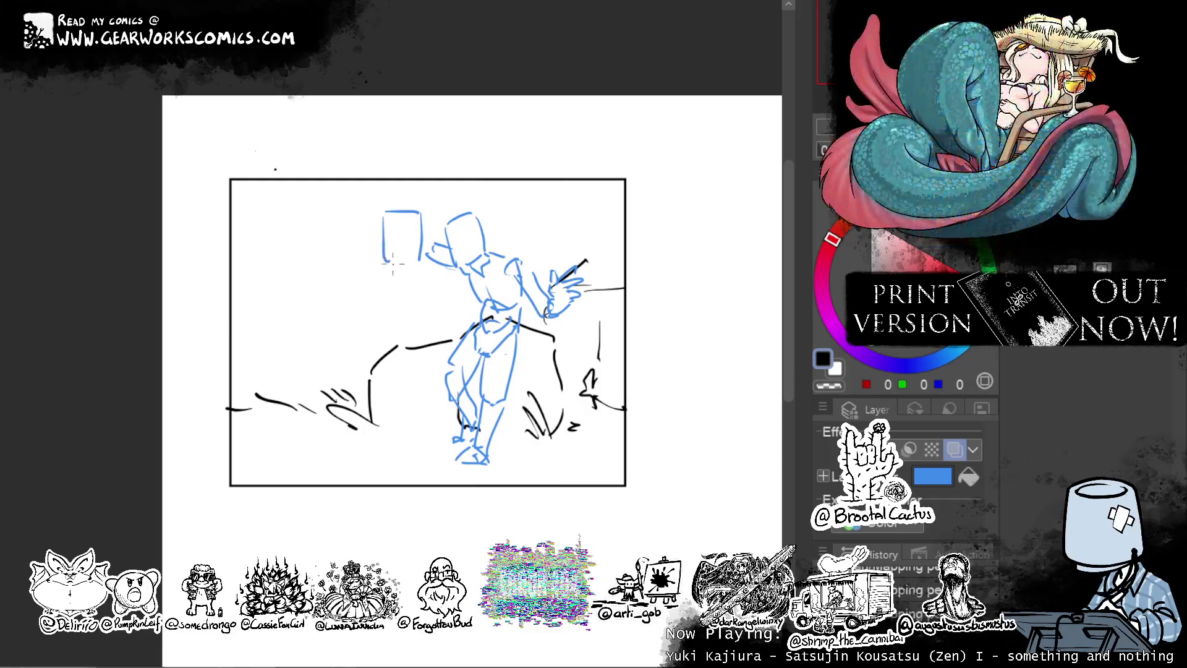
drag(389, 211, 391, 265)
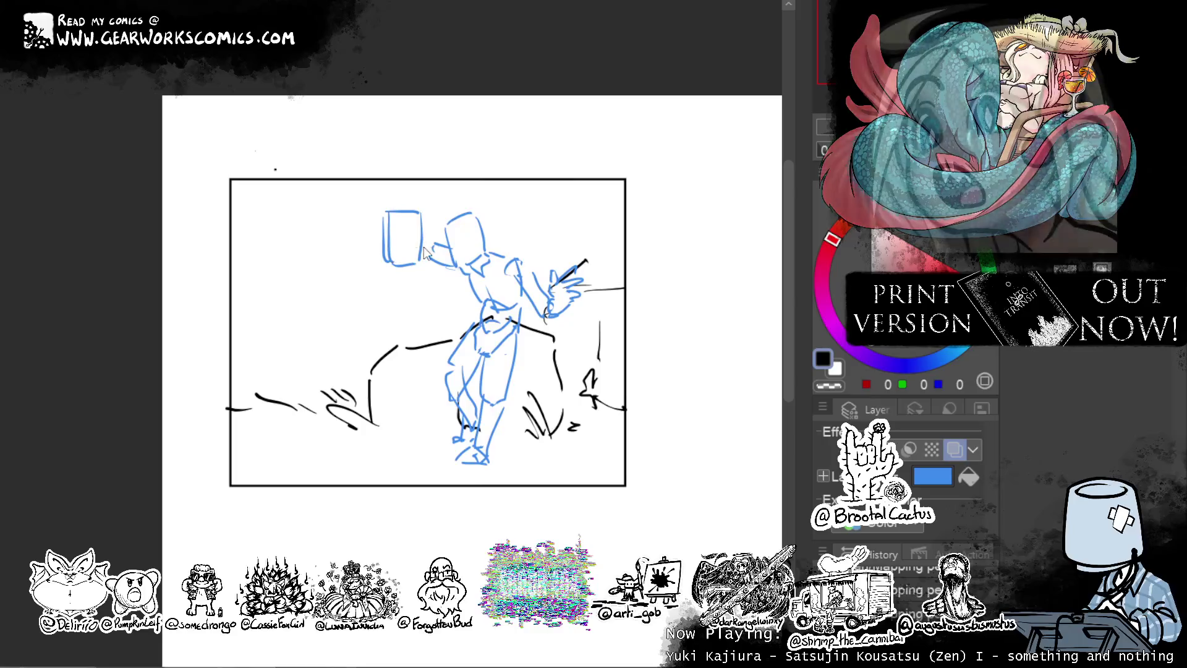
key(ctrl+z)
drag(383, 215, 420, 214)
key(c)
key(c)
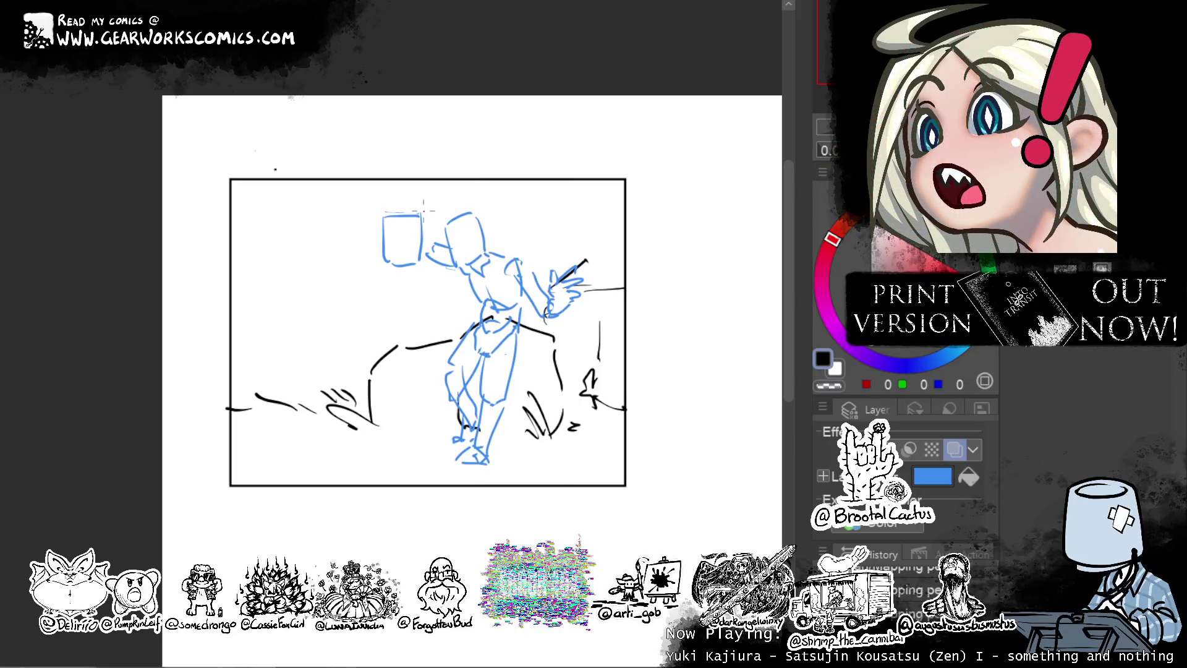
drag(379, 260, 380, 300)
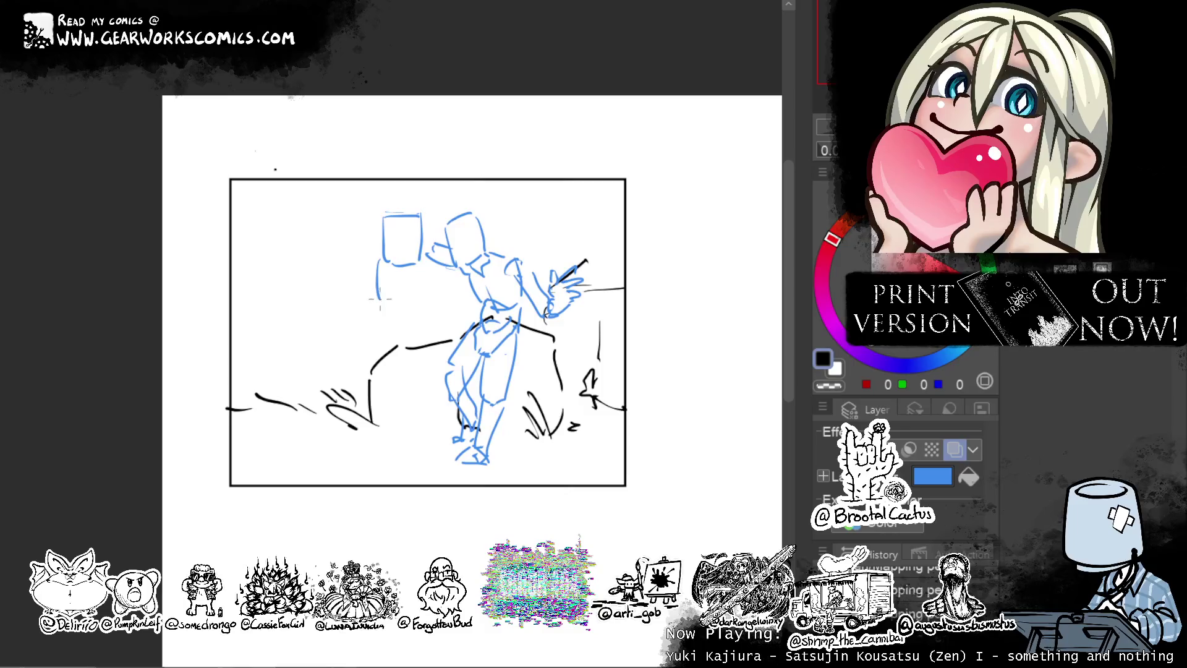
key(ctrl+z)
drag(378, 254, 377, 315)
mouse_move(428, 273)
mouse_down()
mouse_move(420, 320)
mouse_move(396, 317)
mouse_up()
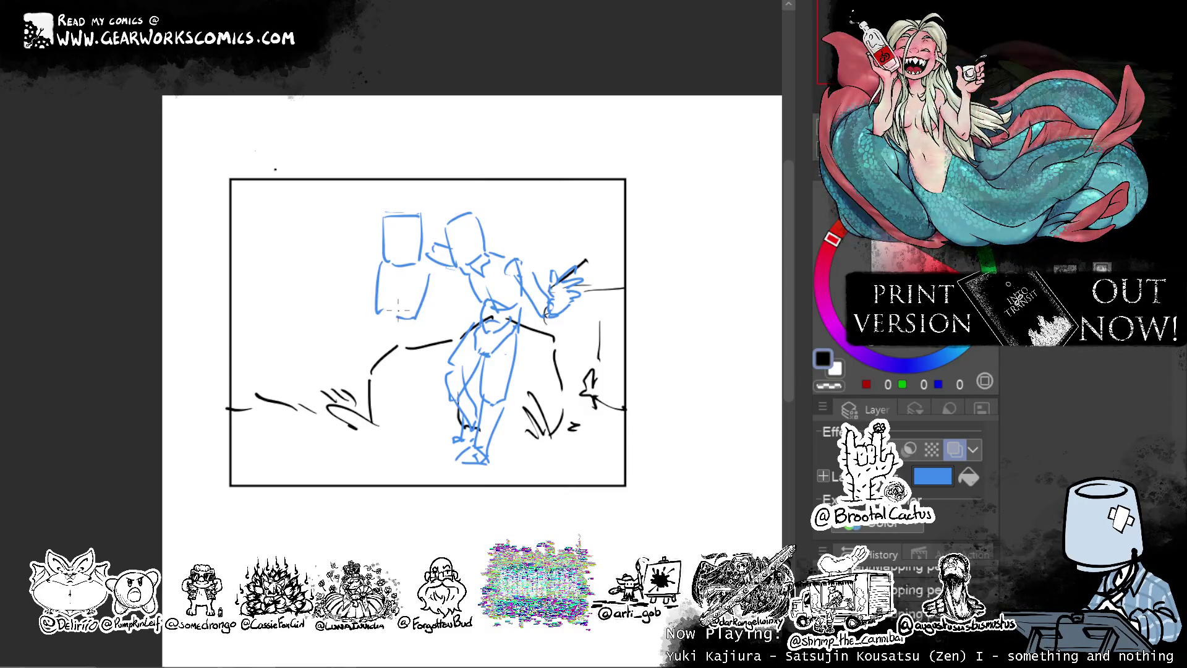
Draw the second figure's torso box below its head, with short lines beside it.
mouse_move(375, 361)
mouse_down()
mouse_move(378, 337)
mouse_move(411, 339)
mouse_up()
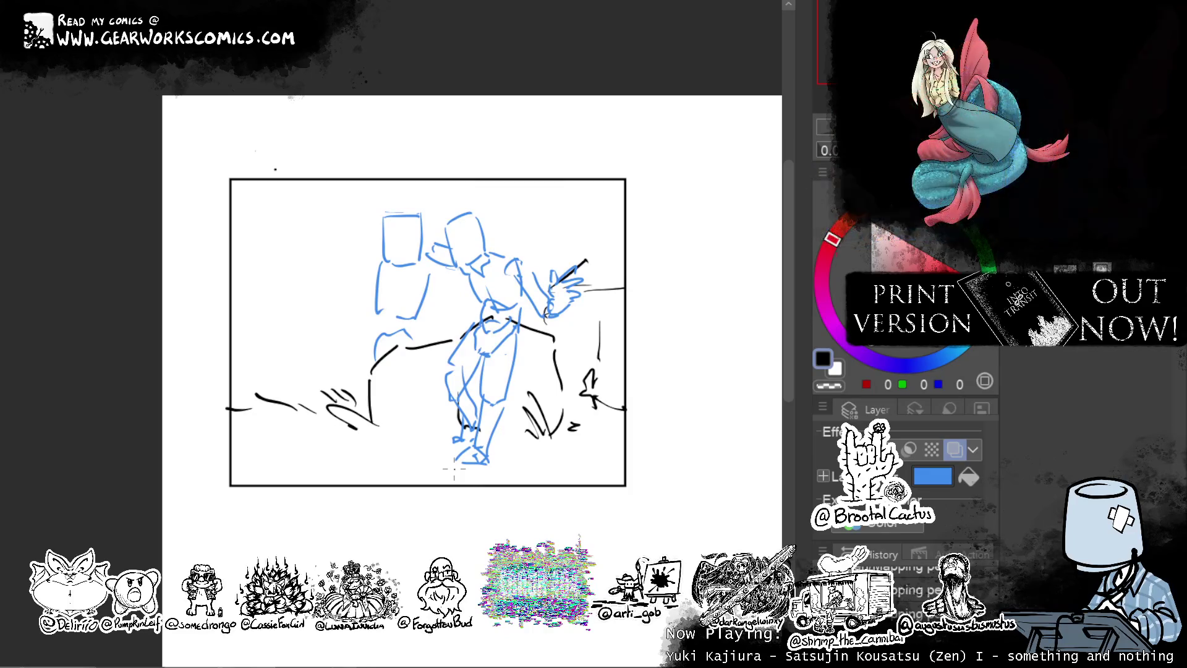
key(ctrl+z)
mouse_move(379, 320)
mouse_down()
mouse_move(378, 366)
mouse_move(410, 330)
mouse_move(418, 364)
mouse_up()
drag(382, 365, 419, 365)
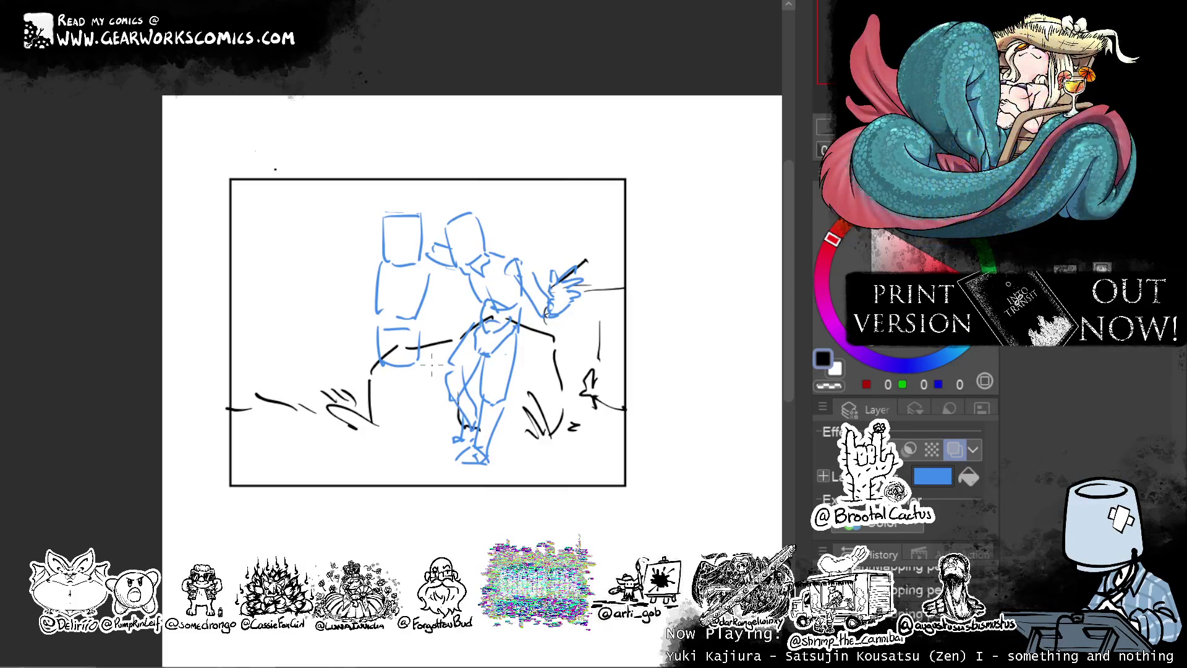
drag(431, 276, 430, 294)
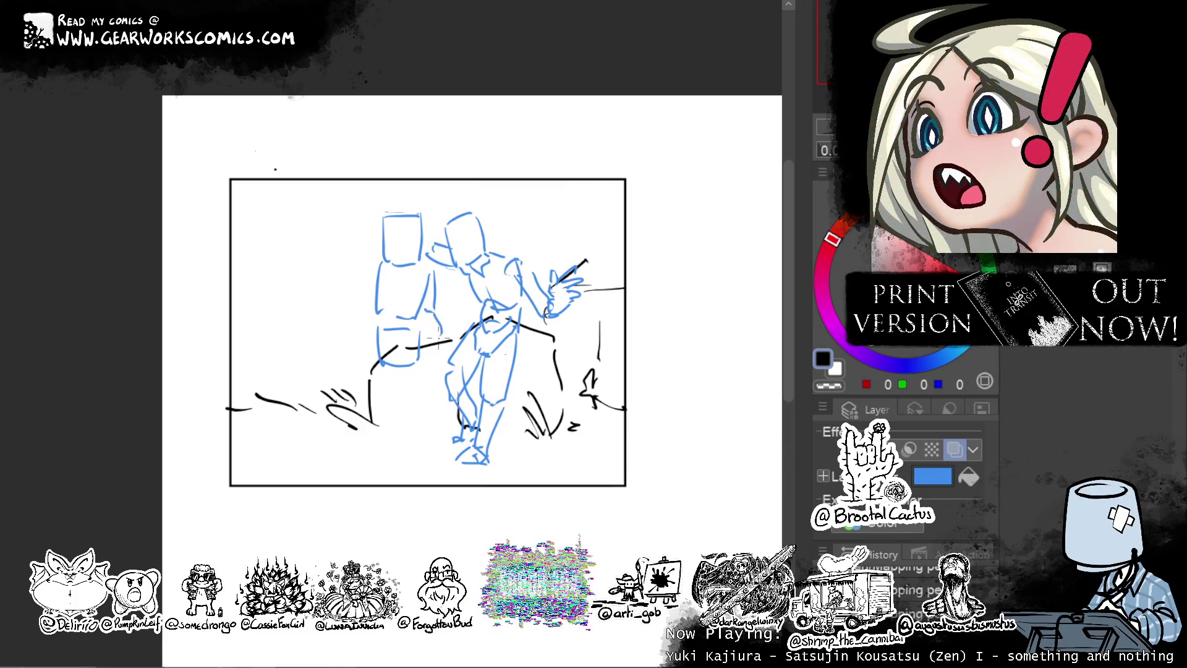
drag(436, 313, 436, 340)
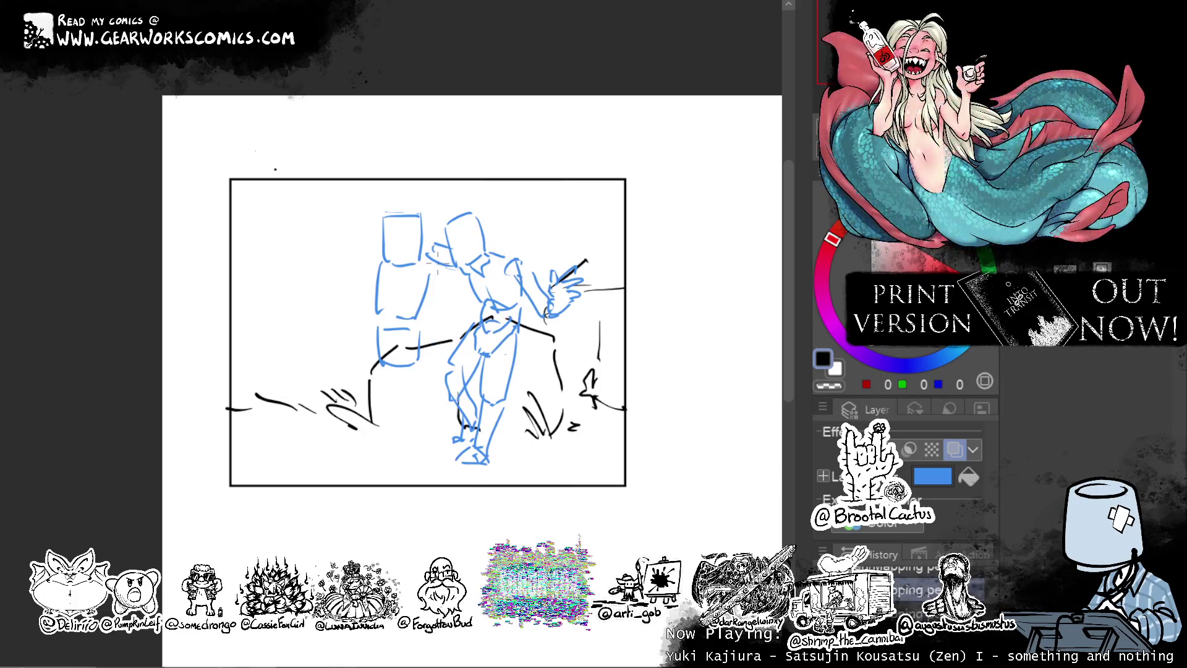
Add a line beside the torso box and an arm line for the second figure.
drag(435, 267, 433, 311)
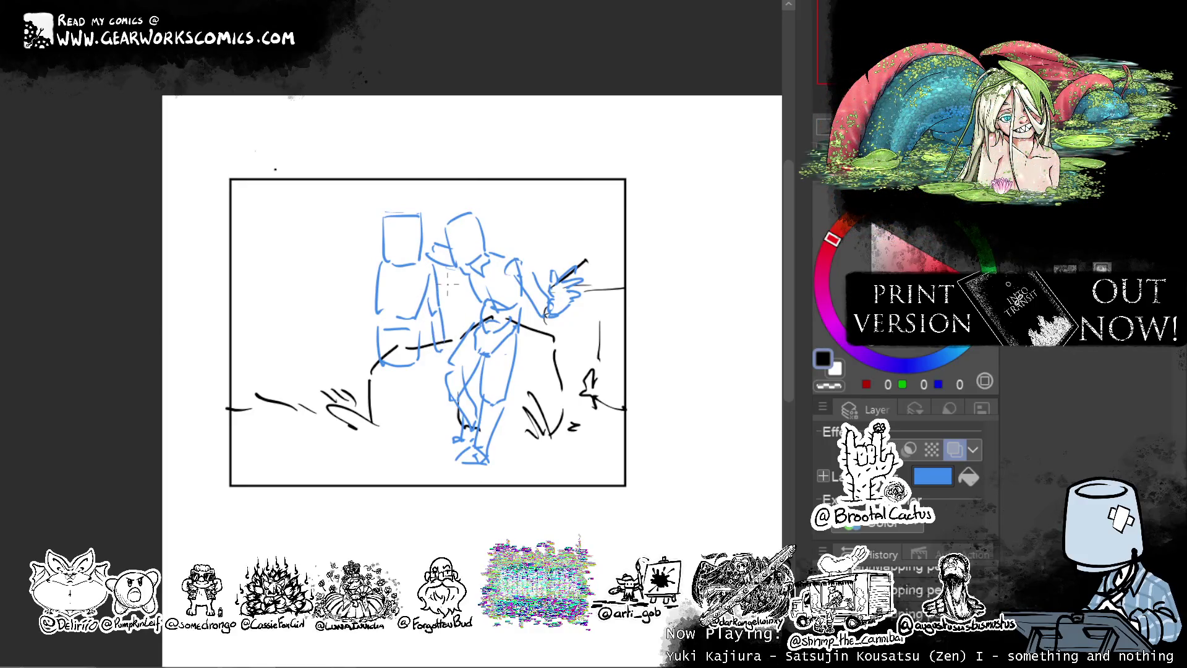
drag(375, 285, 366, 311)
key(ctrl+z)
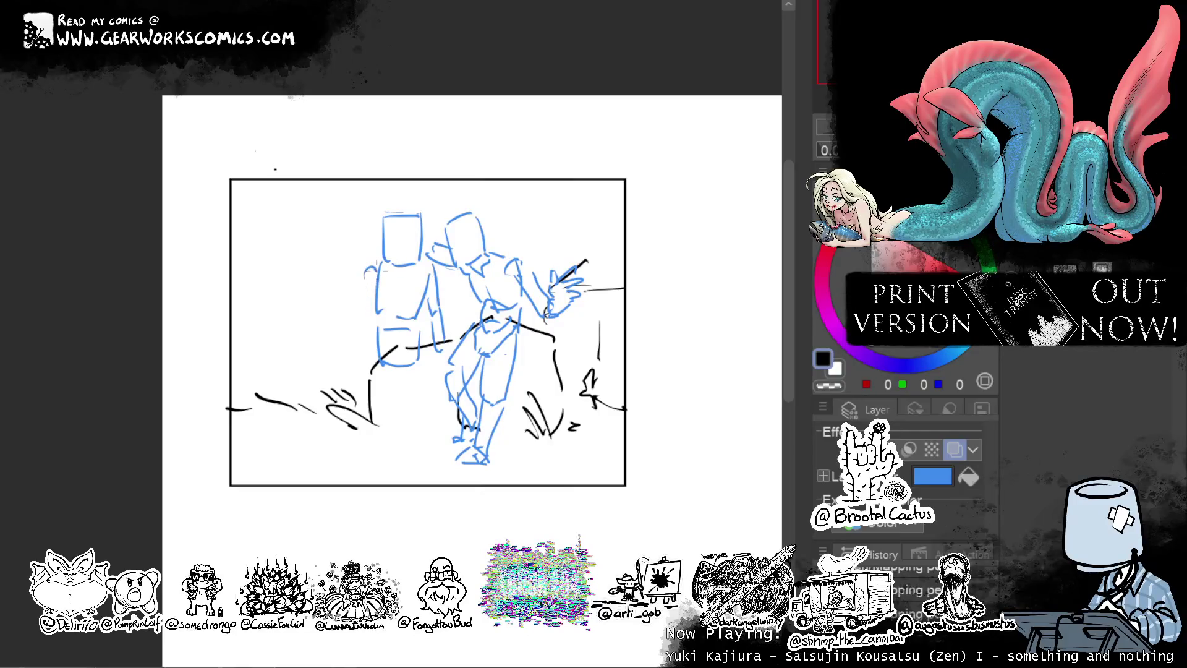
drag(382, 246, 362, 281)
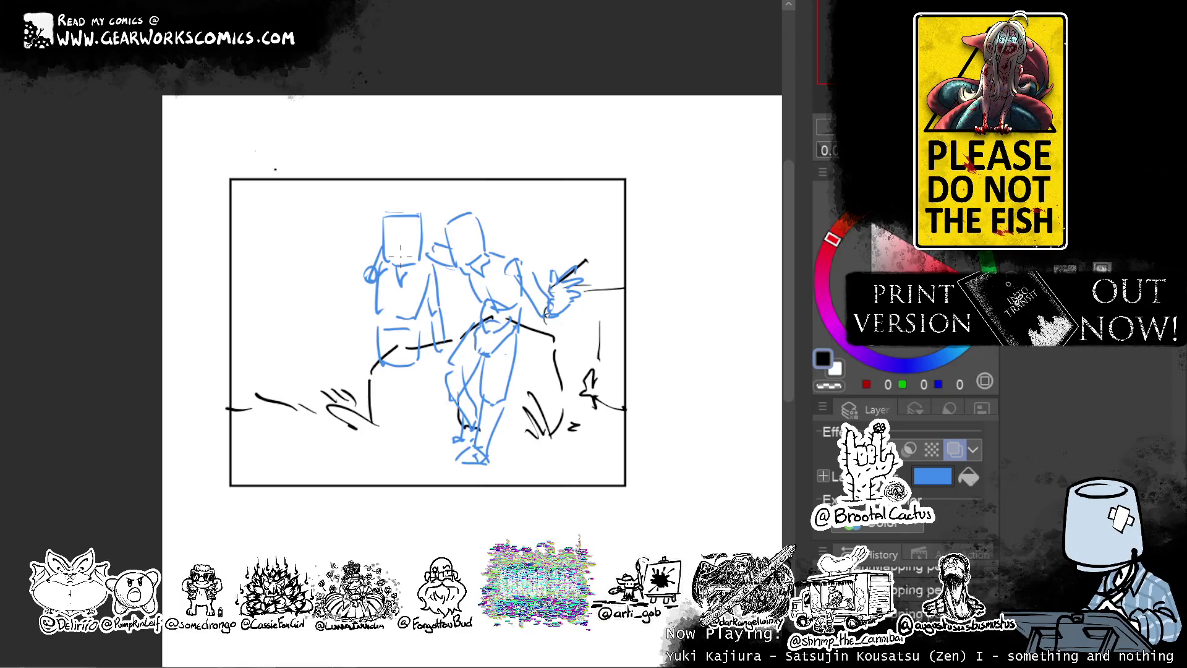
Sketch the second figure's striding legs, then lasso and delete the right figure's old legs.
drag(374, 334, 369, 401)
drag(421, 365, 387, 444)
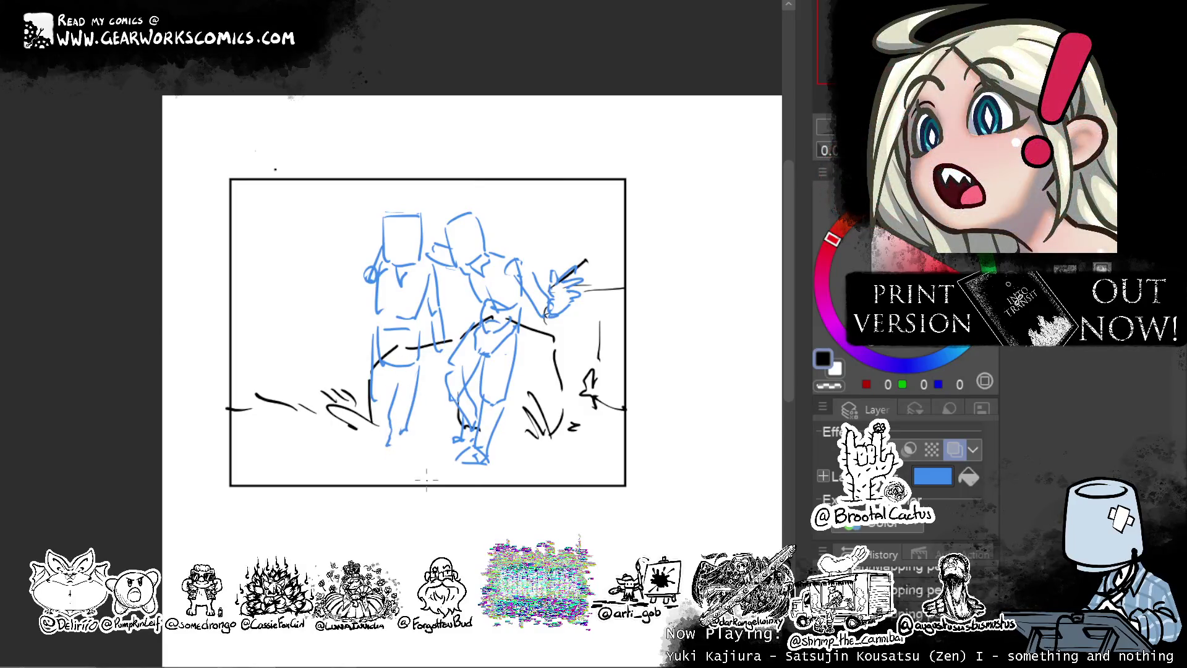
key(ctrl+z)
key(ctrl+z)
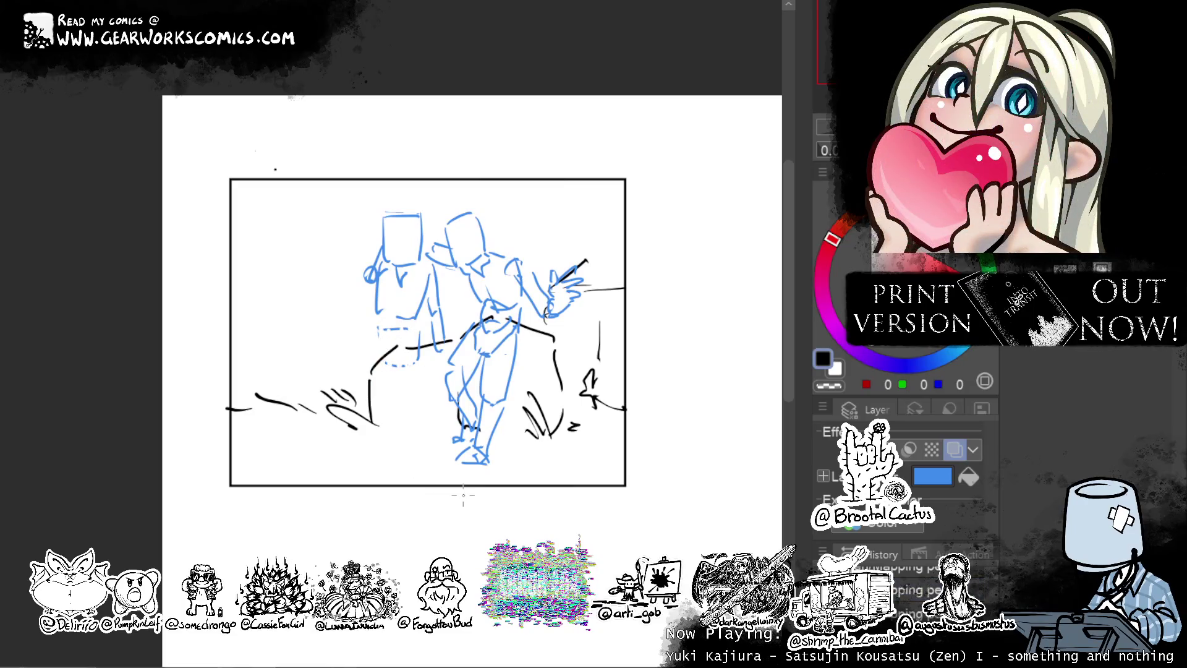
mouse_move(421, 349)
mouse_down()
mouse_move(402, 370)
mouse_move(332, 381)
mouse_move(372, 403)
mouse_up()
drag(426, 360, 361, 451)
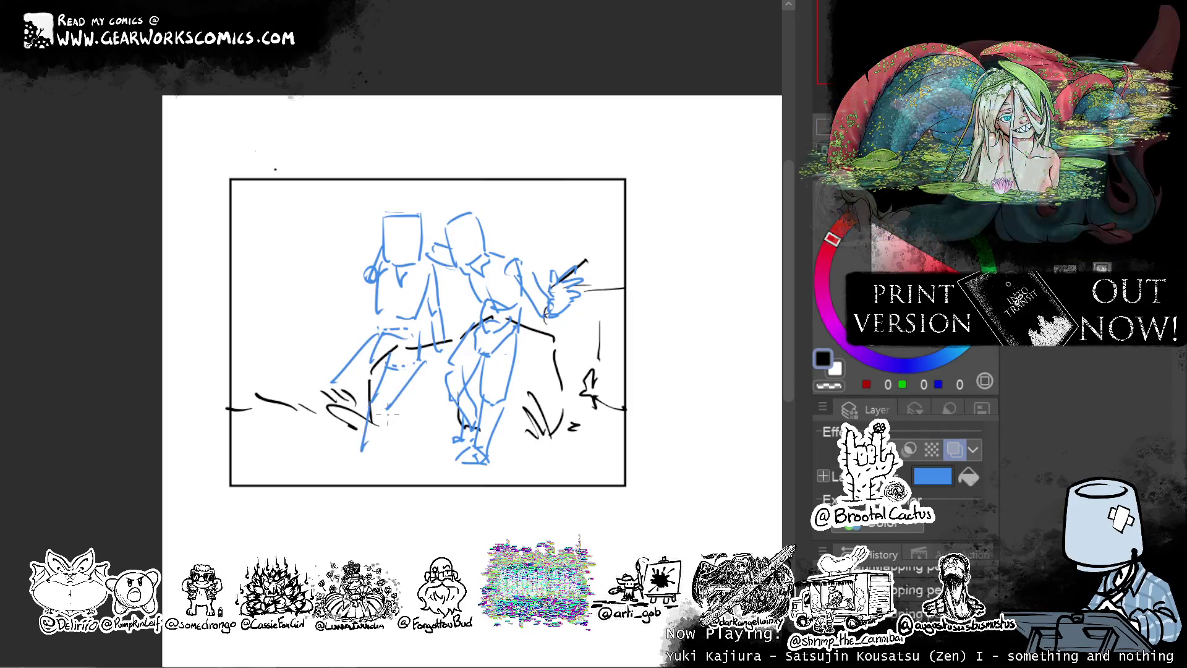
drag(388, 411, 358, 458)
drag(334, 383, 348, 450)
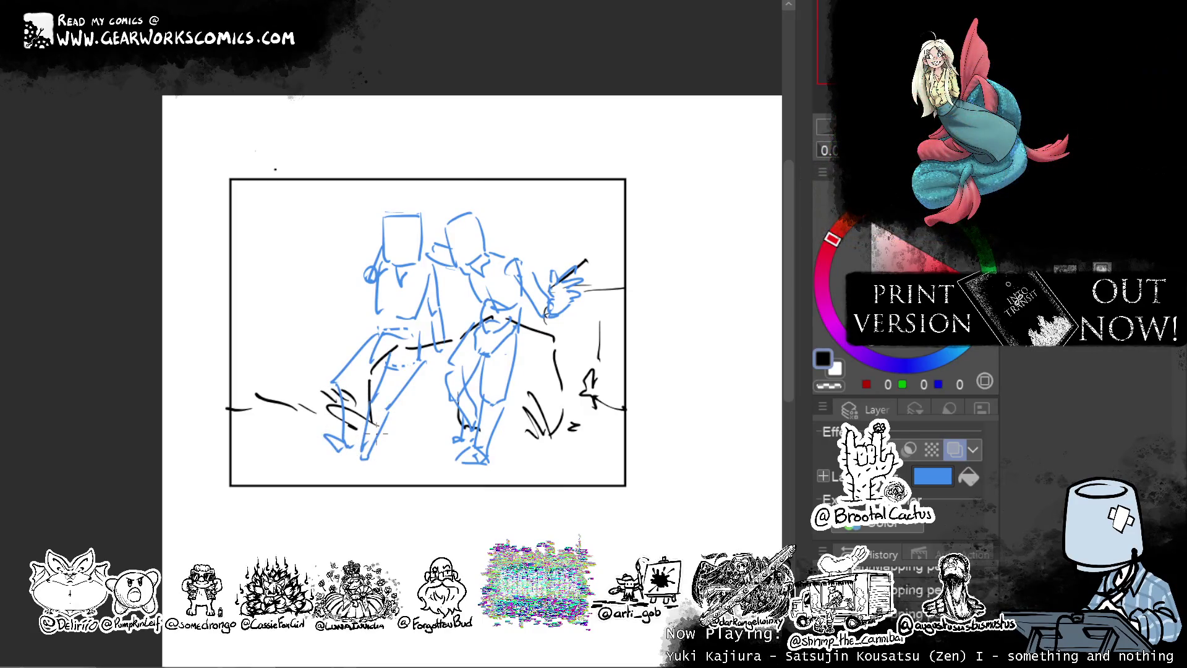
mouse_move(533, 363)
mouse_down()
mouse_move(531, 321)
mouse_move(492, 355)
mouse_move(460, 323)
mouse_move(556, 364)
mouse_up()
key(Delete)
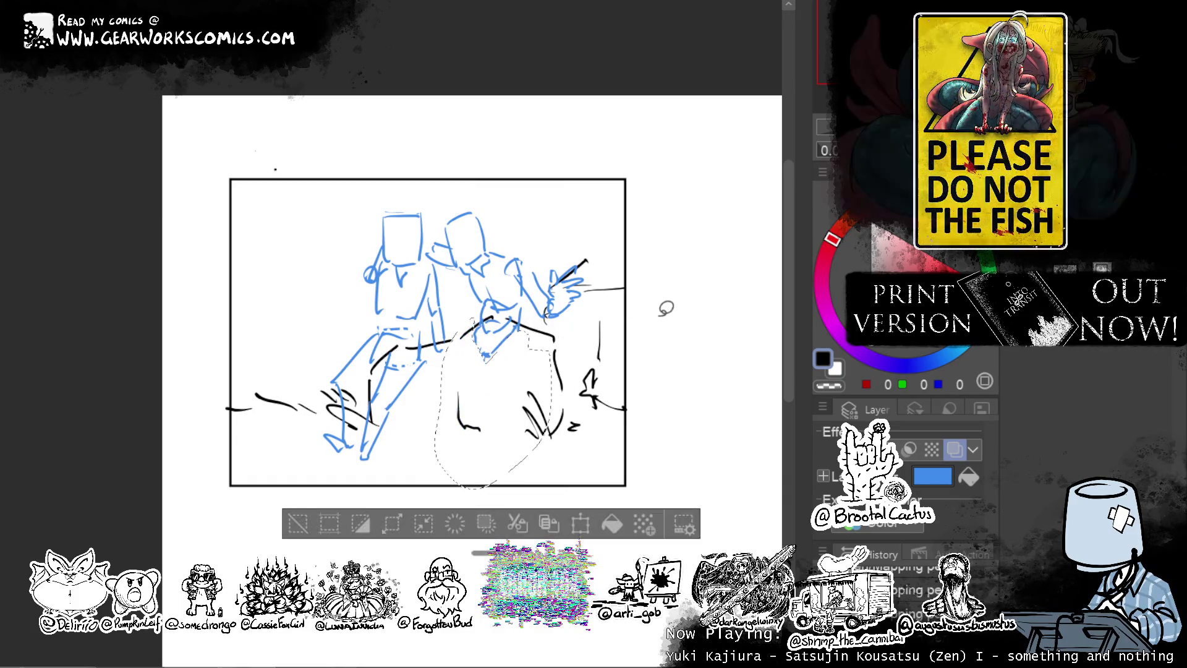
Clear the selection and start new leg lines, extending front and back legs downward.
key(ctrl+d)
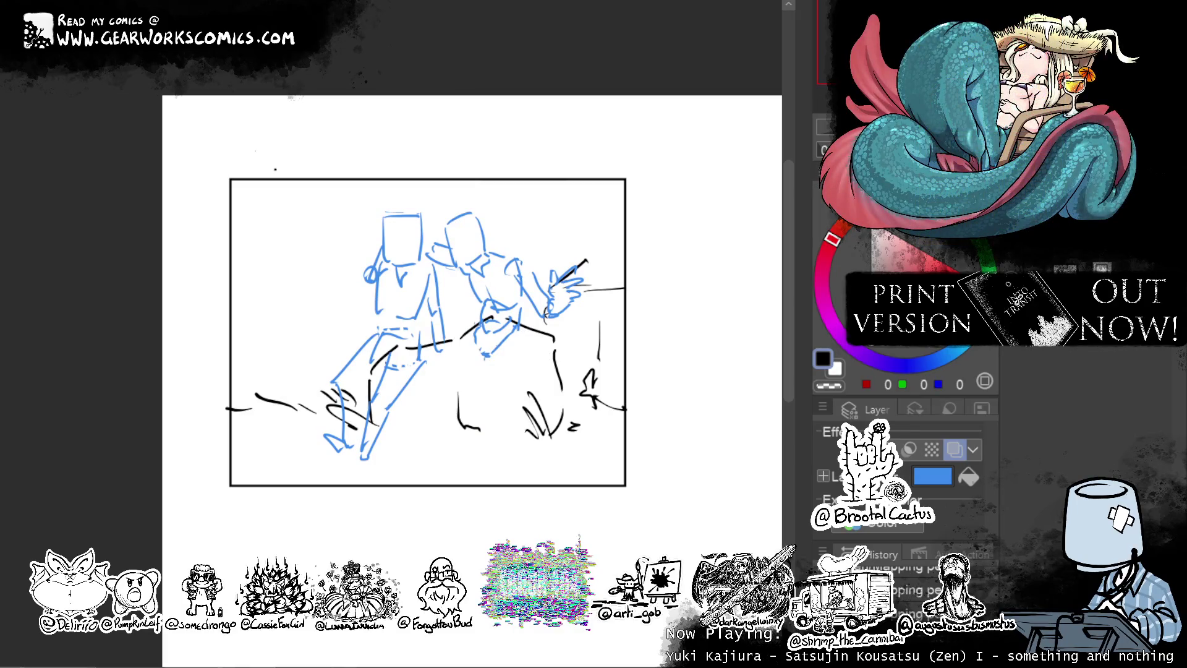
mouse_move(476, 343)
mouse_down()
mouse_move(443, 381)
mouse_move(500, 339)
mouse_move(498, 369)
mouse_up()
key(ctrl+z)
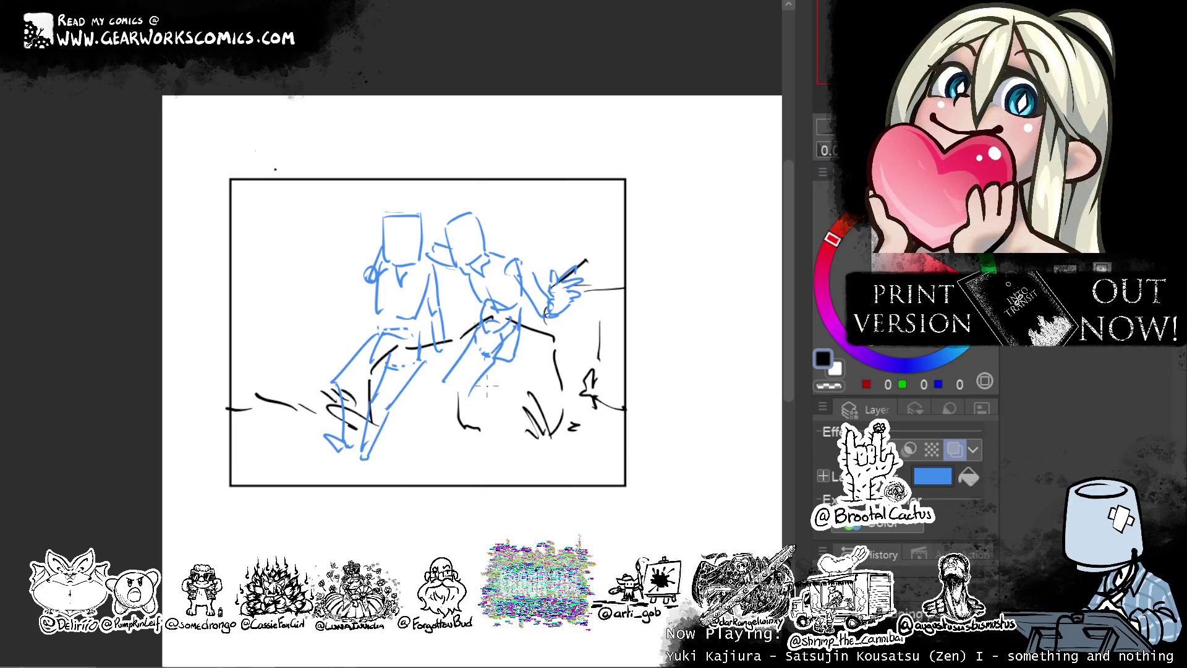
mouse_move(470, 401)
mouse_down()
mouse_move(489, 370)
mouse_move(511, 375)
mouse_move(486, 403)
mouse_up()
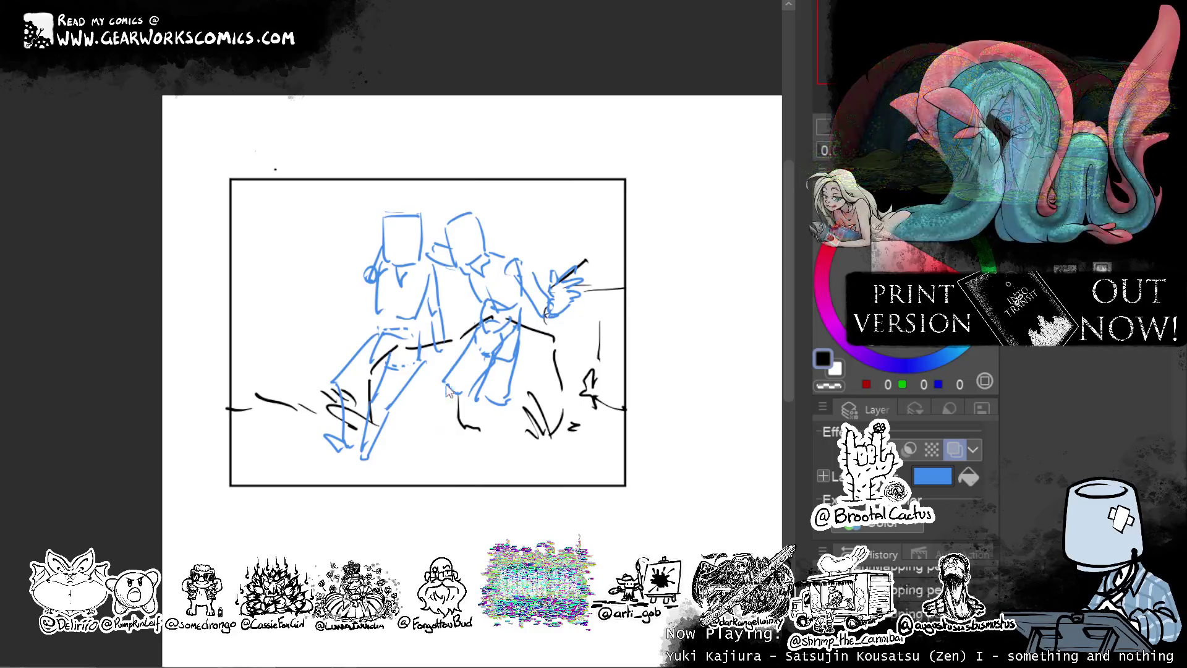
drag(443, 384, 450, 437)
drag(488, 395, 463, 454)
drag(497, 407, 472, 464)
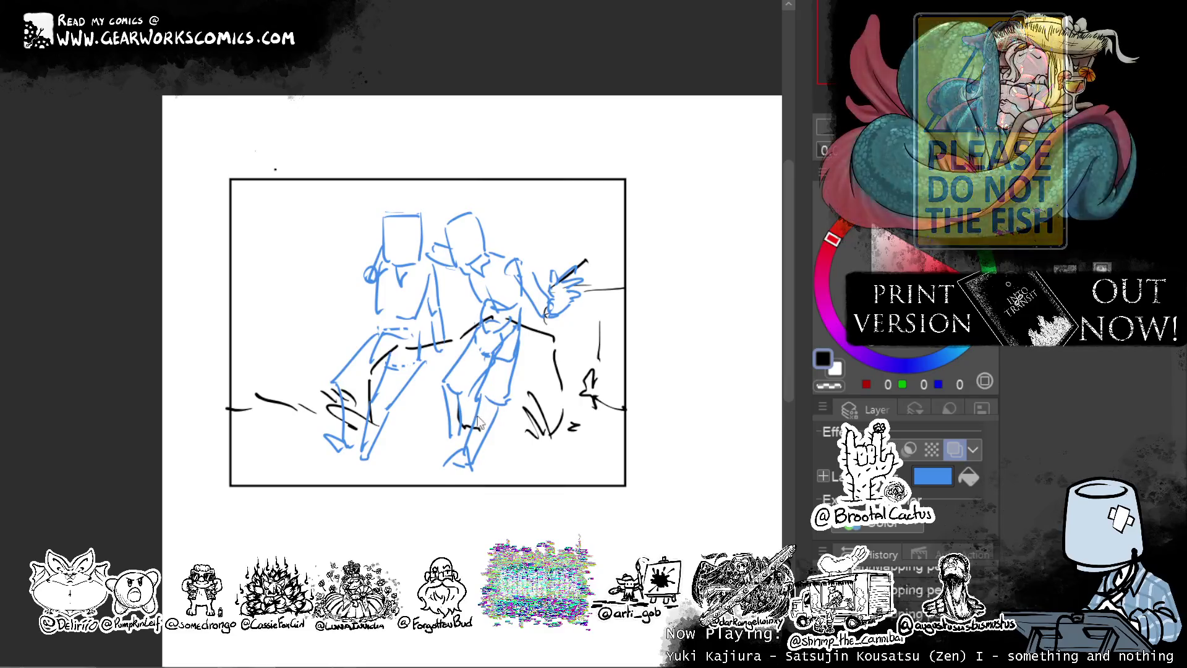
Rework the lower legs and redraw the right figure's upper leg lines.
key(ctrl+z)
key(ctrl+z)
key(ctrl+z)
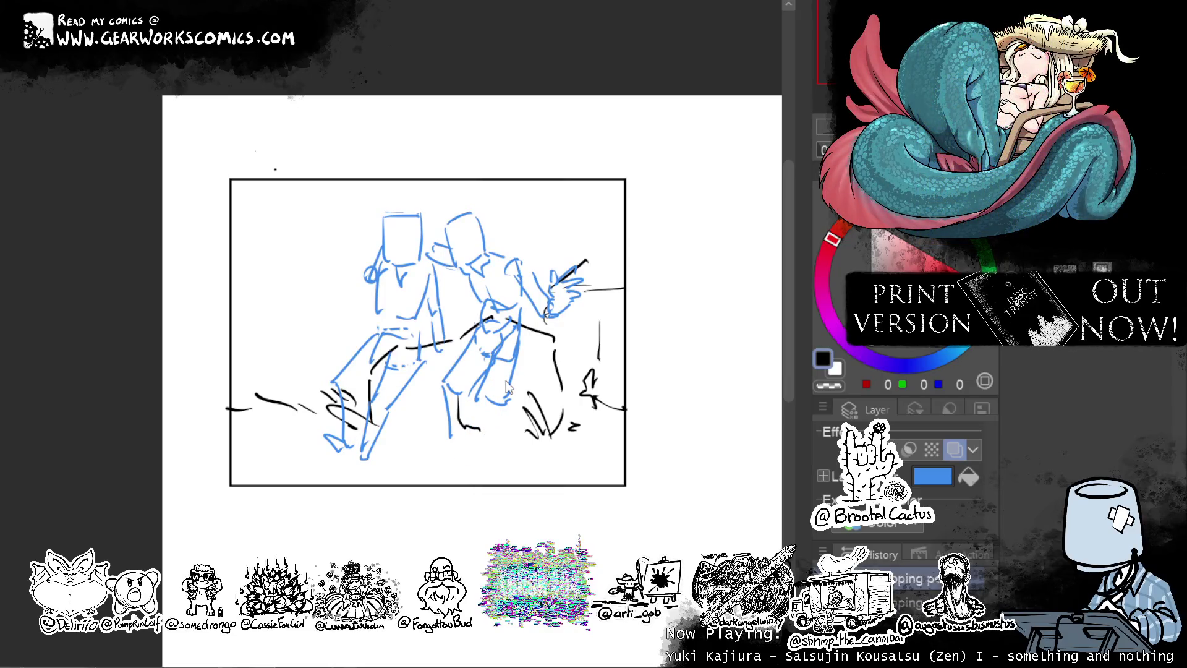
drag(483, 405, 495, 444)
drag(448, 394, 420, 452)
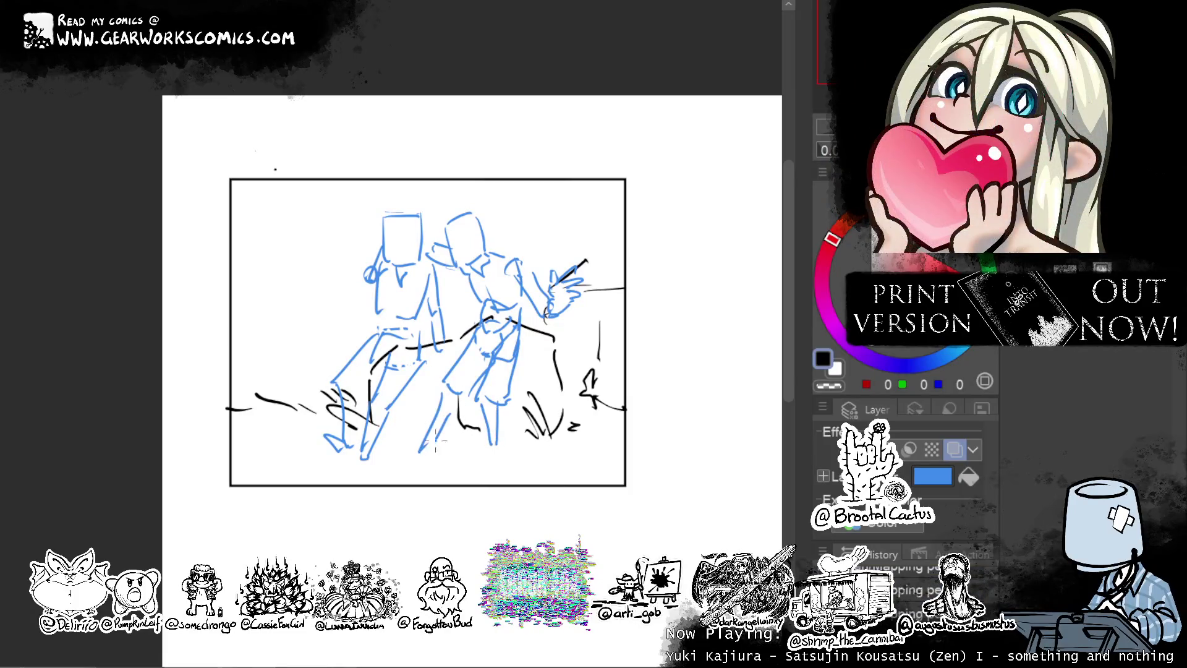
key(ctrl+z)
key(ctrl+z)
key(ctrl+z)
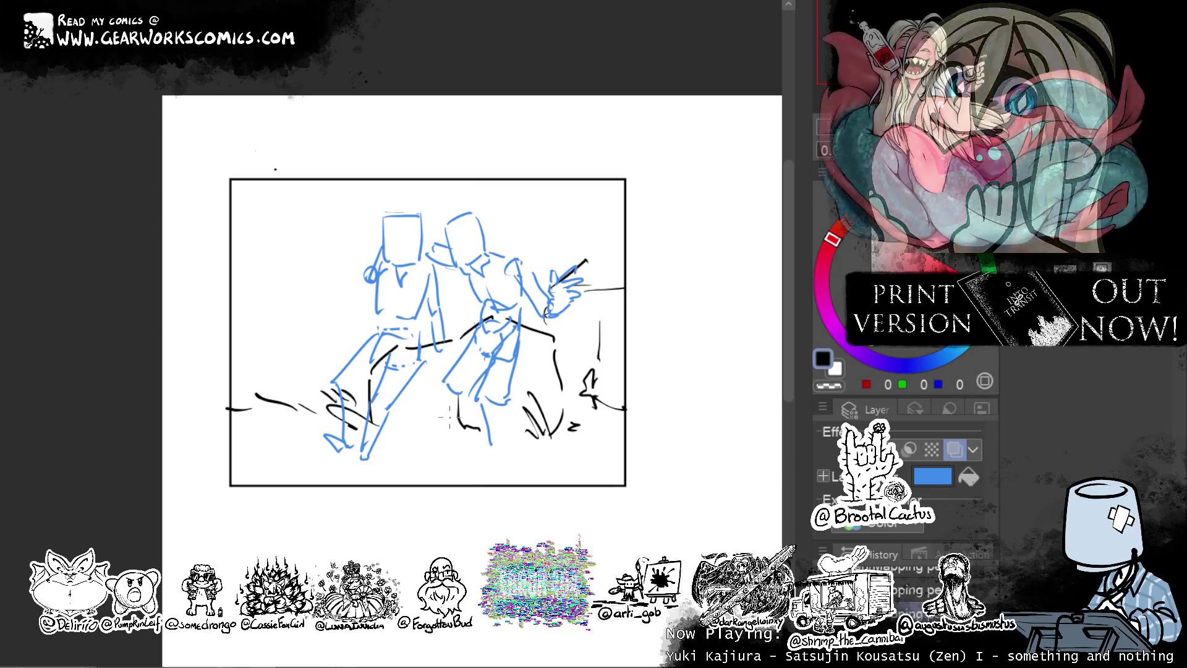
key(ctrl+z)
key(ctrl+z)
key(ctrl+z)
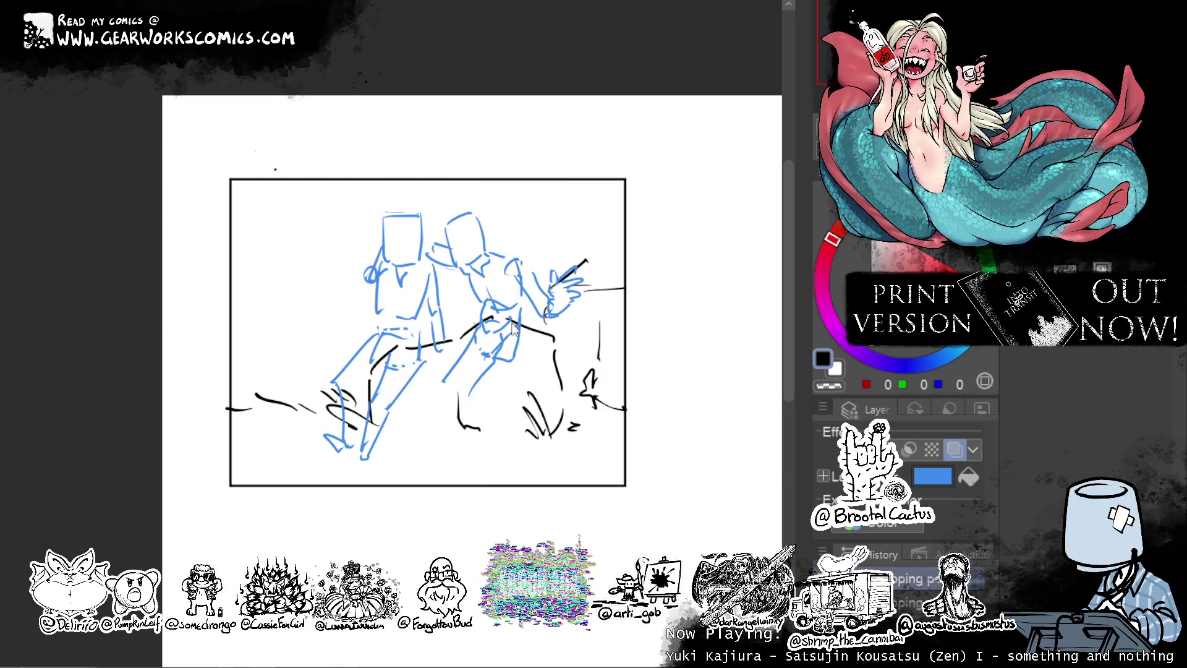
key(ctrl+z)
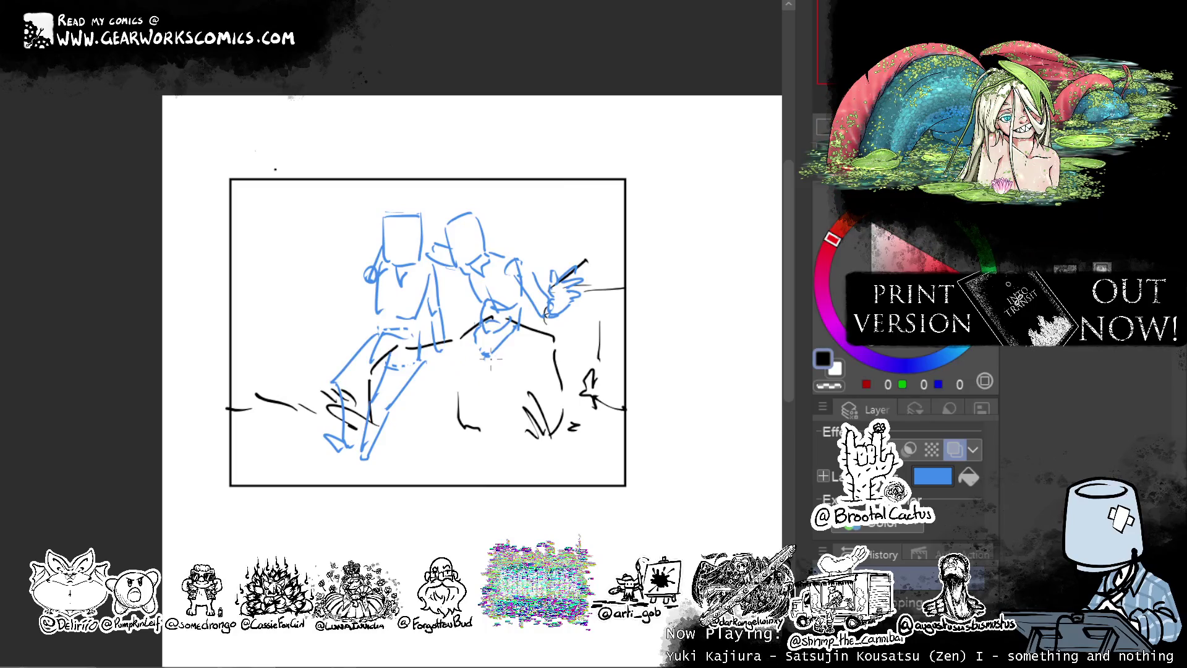
drag(477, 365, 511, 380)
drag(523, 332, 477, 458)
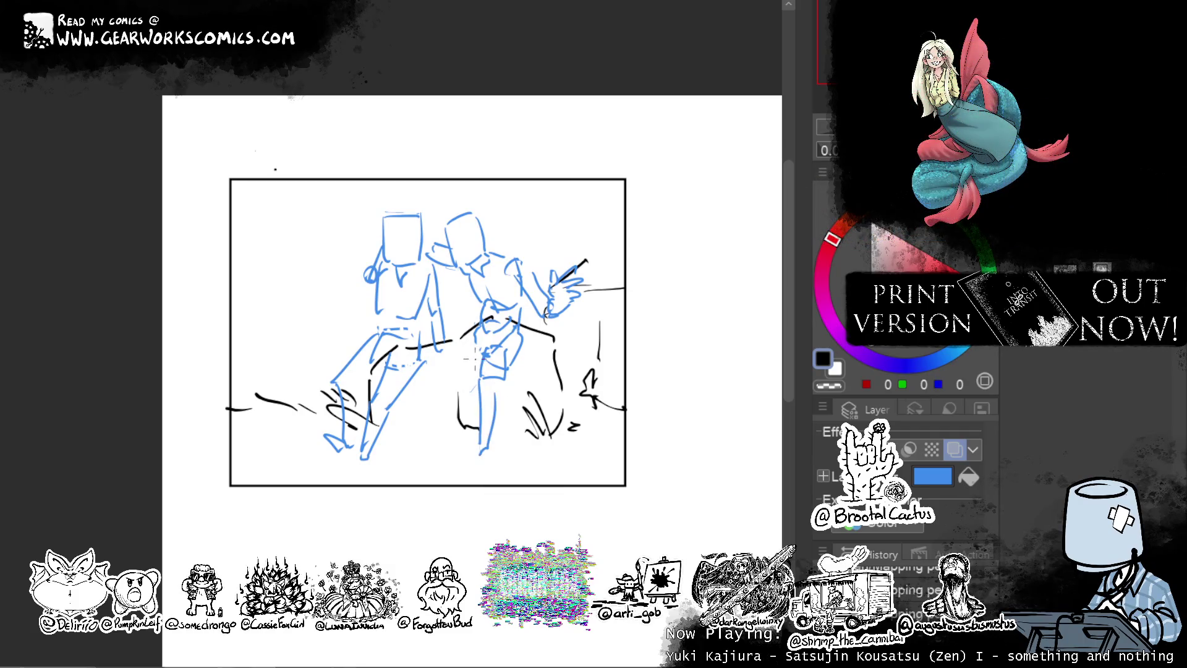
Redraw the thigh line and a straight lower leg reaching the ground as two lines.
mouse_move(478, 365)
mouse_down()
mouse_move(443, 367)
mouse_move(417, 433)
mouse_up()
key(ctrl+z)
drag(433, 375, 411, 447)
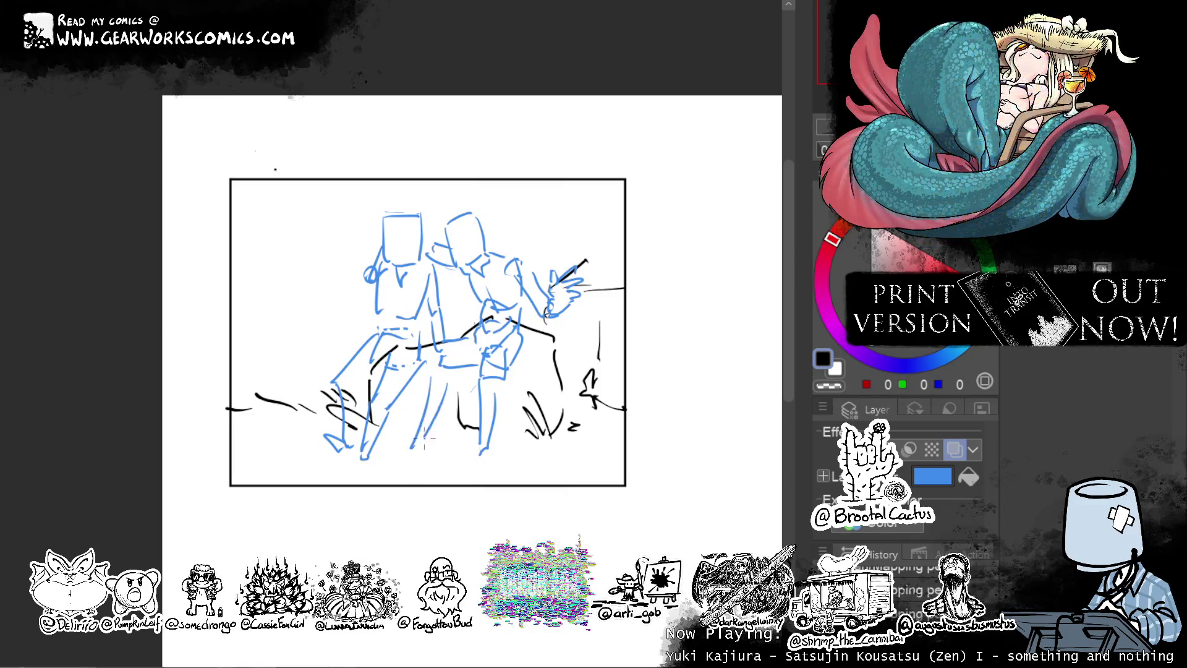
key(ctrl+z)
key(ctrl+z)
key(ctrl+z)
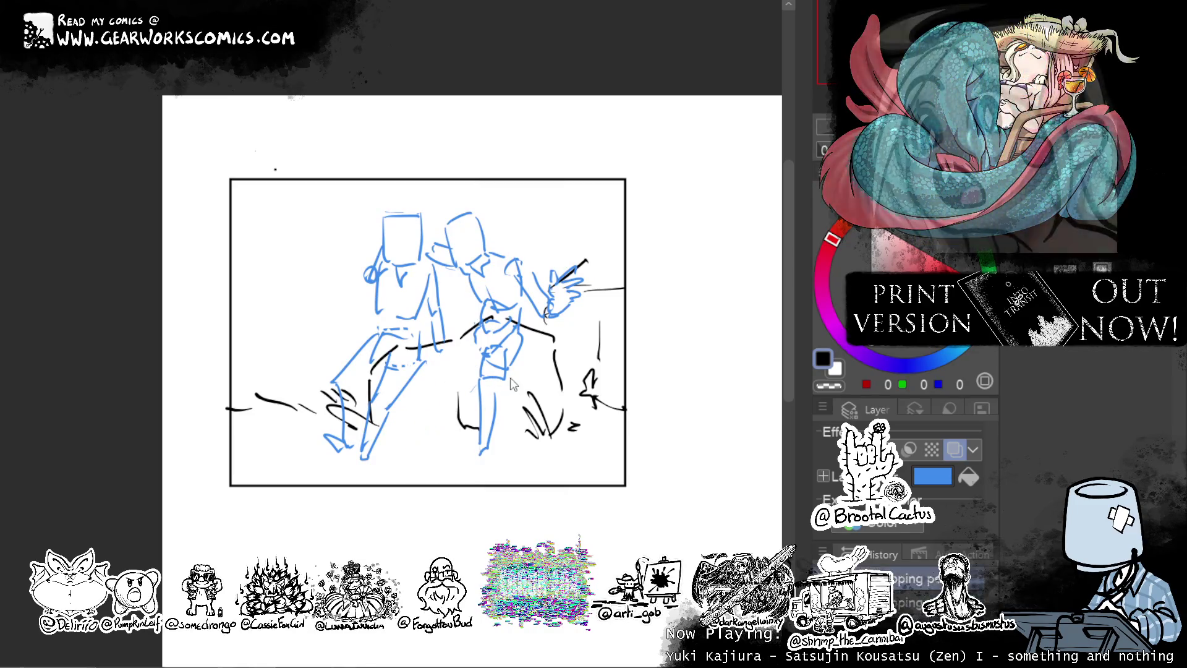
key(ctrl+z)
mouse_move(510, 340)
mouse_down()
mouse_move(500, 374)
mouse_move(526, 380)
mouse_move(525, 347)
mouse_up()
key(ctrl+z)
mouse_move(502, 388)
mouse_down()
mouse_move(490, 460)
mouse_move(512, 460)
mouse_up()
key(ctrl+z)
key(ctrl+z)
drag(504, 379, 510, 460)
Add hip and thigh strokes and draw both lower legs straight down.
drag(480, 351, 445, 367)
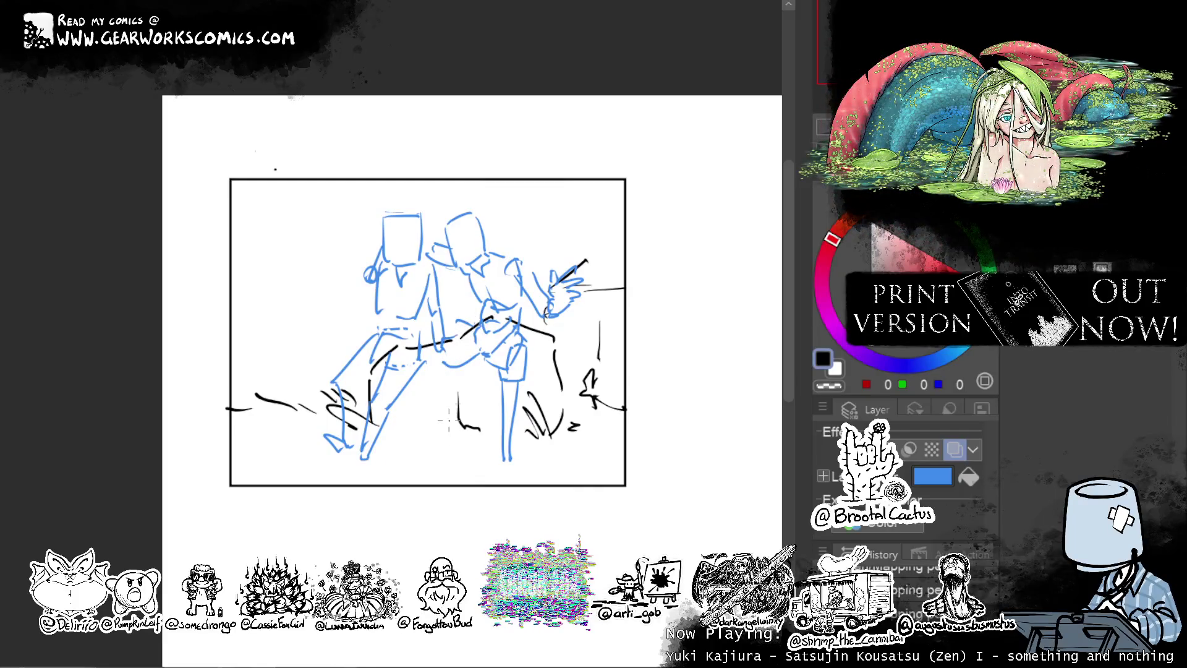
drag(458, 393, 461, 413)
mouse_move(473, 327)
mouse_down()
mouse_move(433, 372)
mouse_move(444, 357)
mouse_up()
key(ctrl+z)
key(ctrl+z)
key(ctrl+z)
mouse_move(448, 347)
mouse_down()
mouse_move(433, 365)
mouse_move(442, 445)
mouse_up()
drag(447, 396, 446, 447)
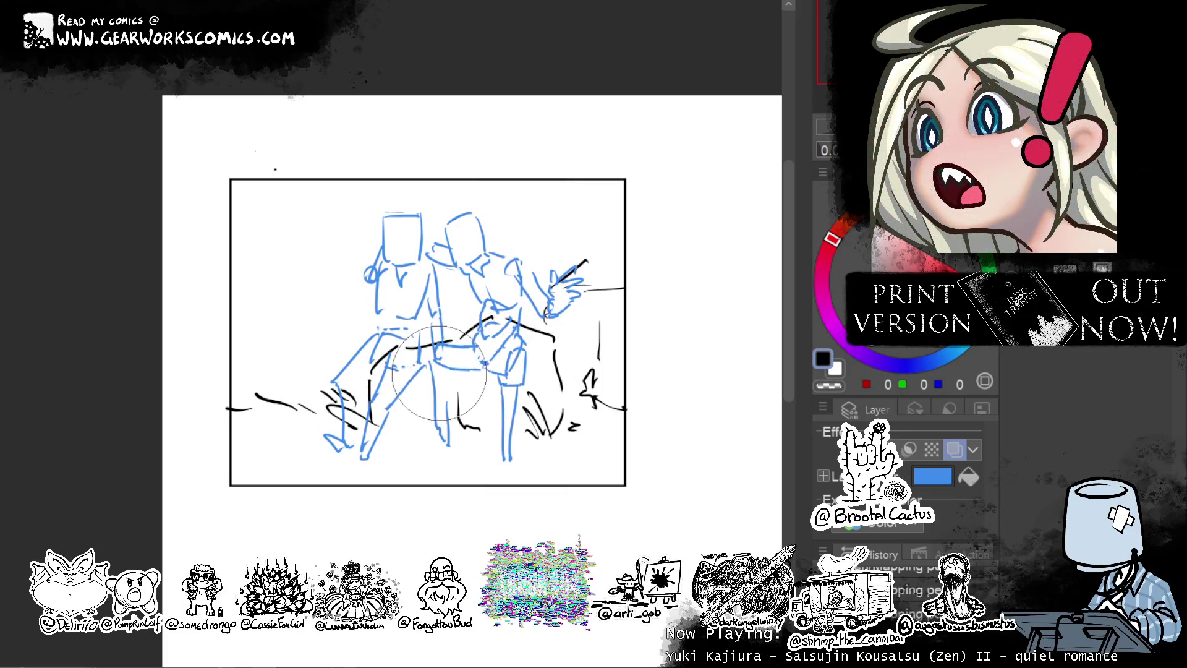
Liquify-push the right figure's leg lines, then extend both legs down to the feet.
mouse_move(503, 437)
mouse_down()
mouse_move(564, 424)
mouse_move(542, 440)
mouse_move(561, 445)
mouse_move(503, 432)
mouse_move(521, 485)
mouse_move(509, 468)
mouse_move(464, 498)
mouse_move(463, 485)
mouse_up()
mouse_move(494, 603)
mouse_down()
mouse_move(451, 419)
mouse_move(455, 472)
mouse_move(435, 468)
mouse_up()
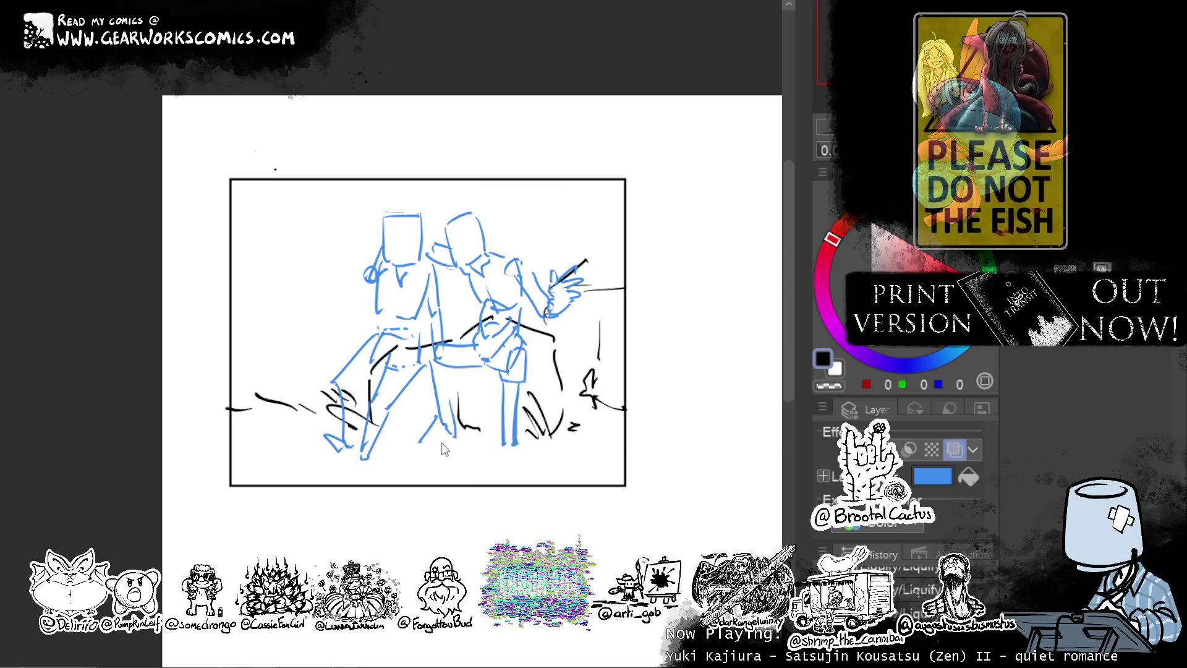
drag(499, 443, 500, 472)
drag(513, 444, 523, 467)
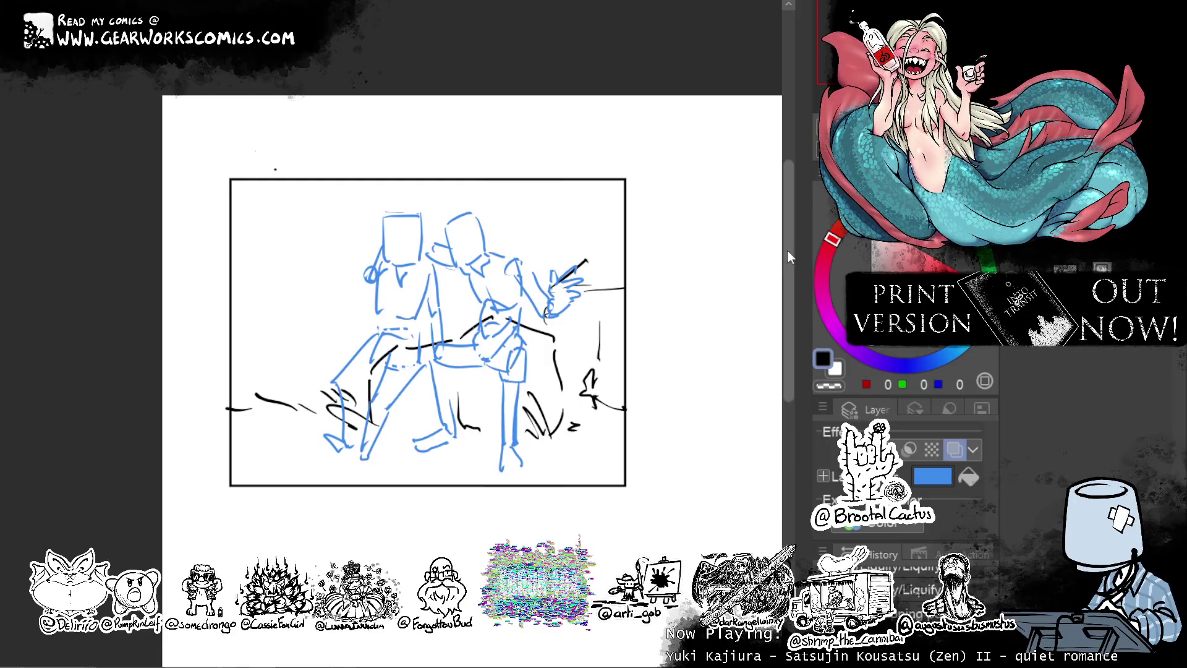
scroll(688, 231, down, 1)
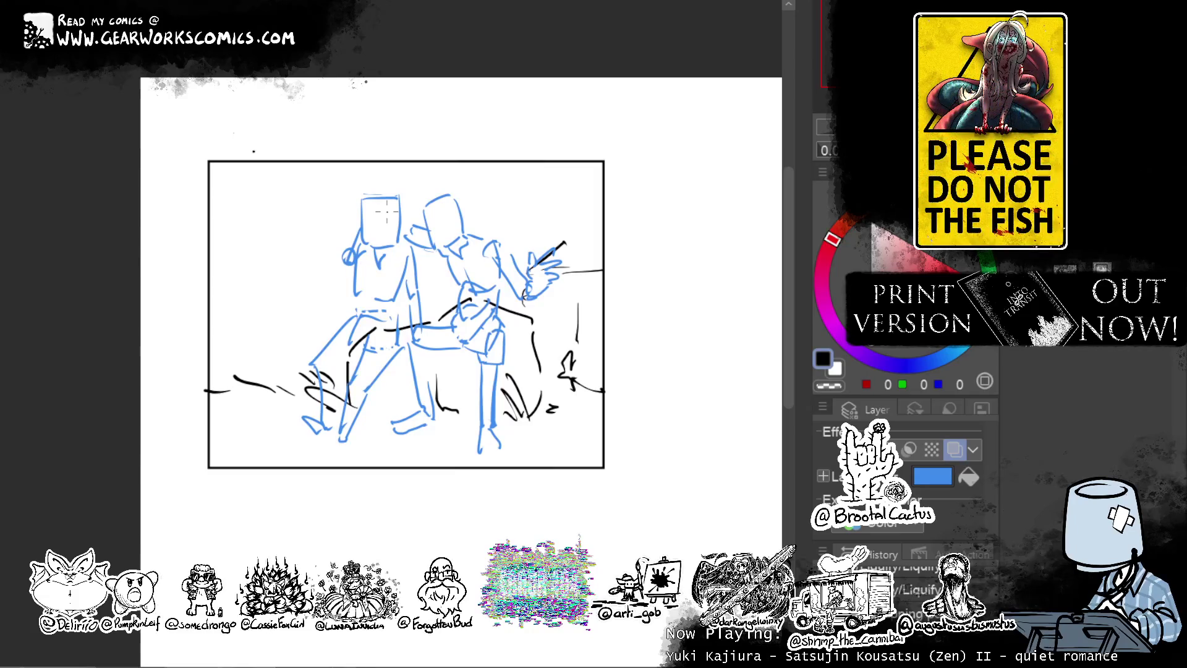
Sketch the left figure's outstretched arm, hand, shoulder and waist strokes.
mouse_move(297, 278)
mouse_down()
mouse_move(317, 291)
mouse_move(321, 265)
mouse_up()
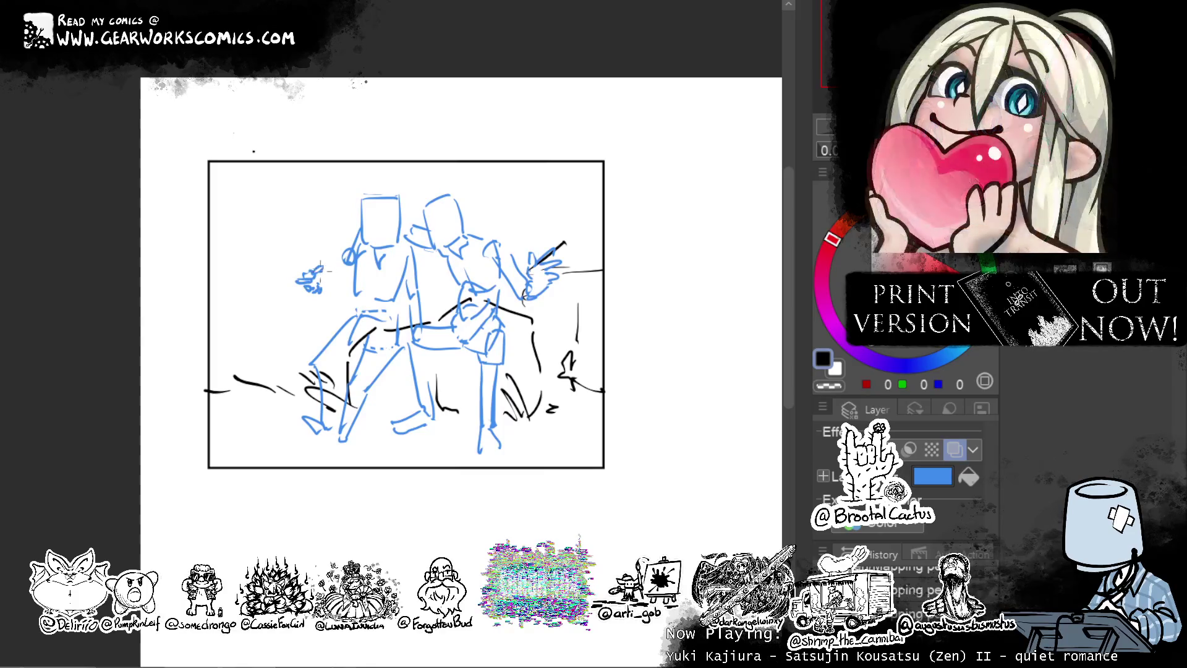
mouse_move(340, 239)
mouse_down()
mouse_move(319, 273)
mouse_move(334, 246)
mouse_up()
drag(340, 242, 312, 285)
key(ctrl+z)
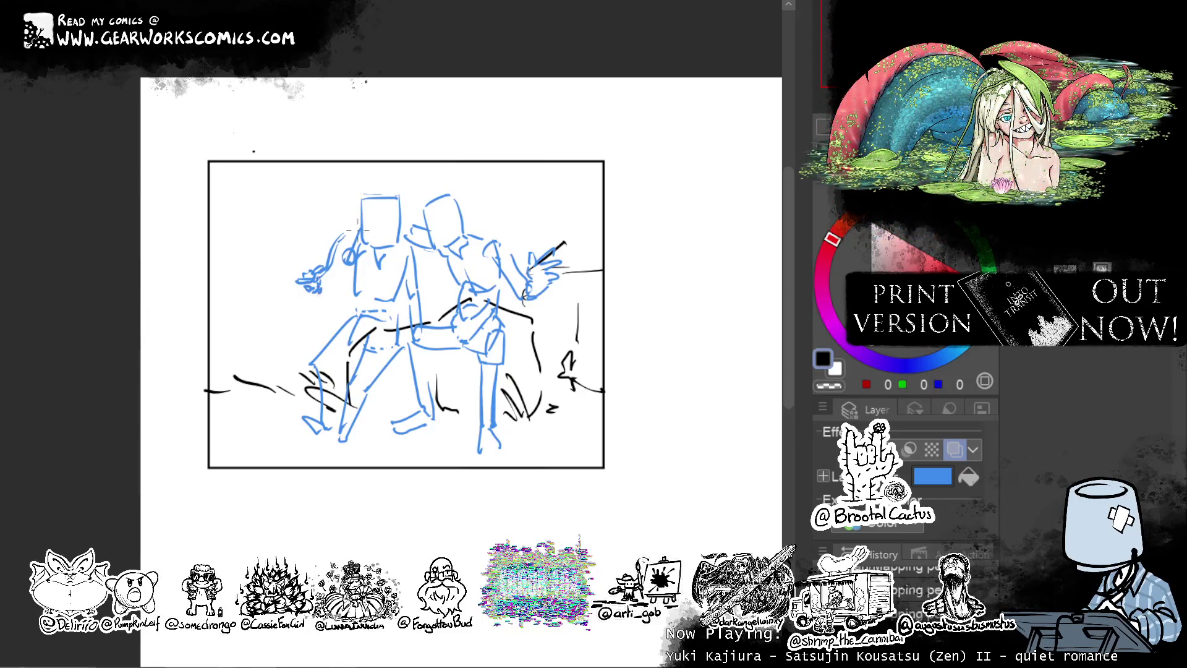
drag(335, 280, 319, 310)
drag(356, 299, 338, 310)
drag(355, 249, 349, 260)
drag(348, 264, 334, 283)
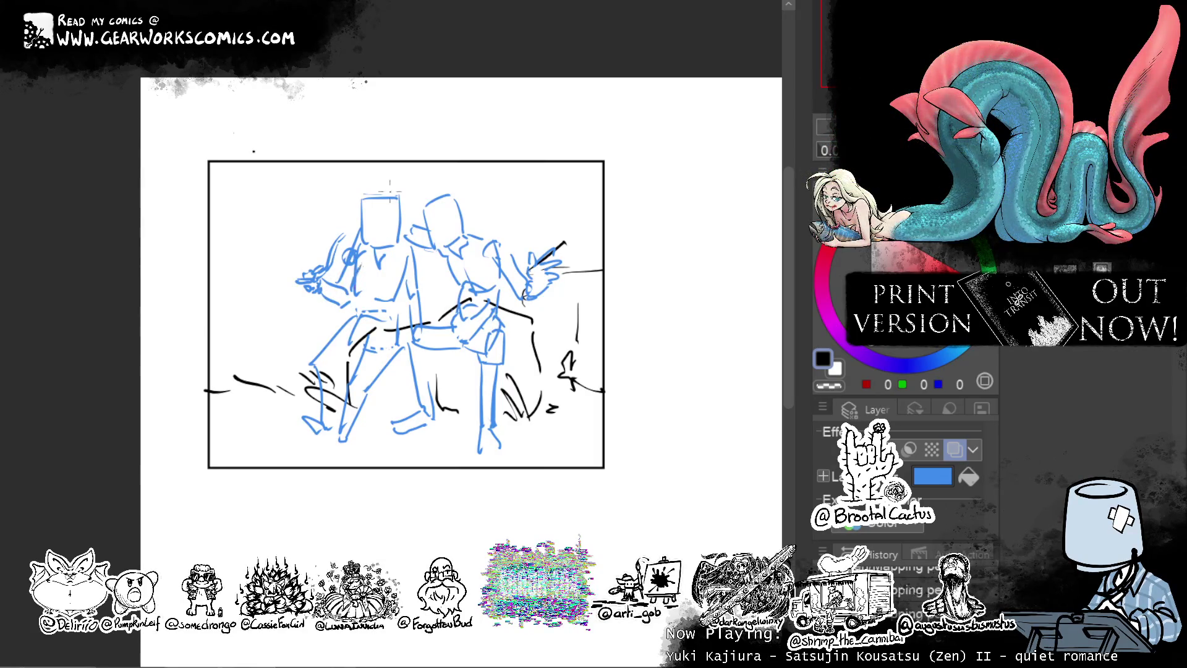
Shift the black strokes left and down, reverting an accidental move of the blue sketch.
drag(680, 429, 624, 409)
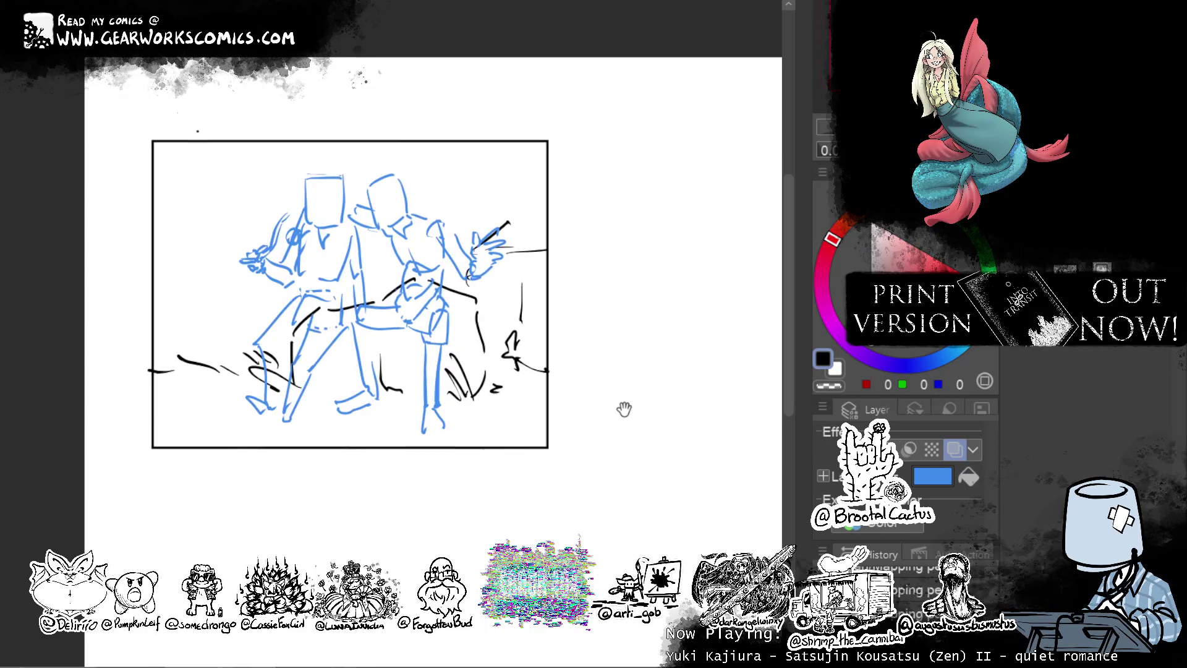
mouse_move(640, 207)
mouse_down()
mouse_move(630, 238)
mouse_move(614, 239)
mouse_move(647, 234)
mouse_up()
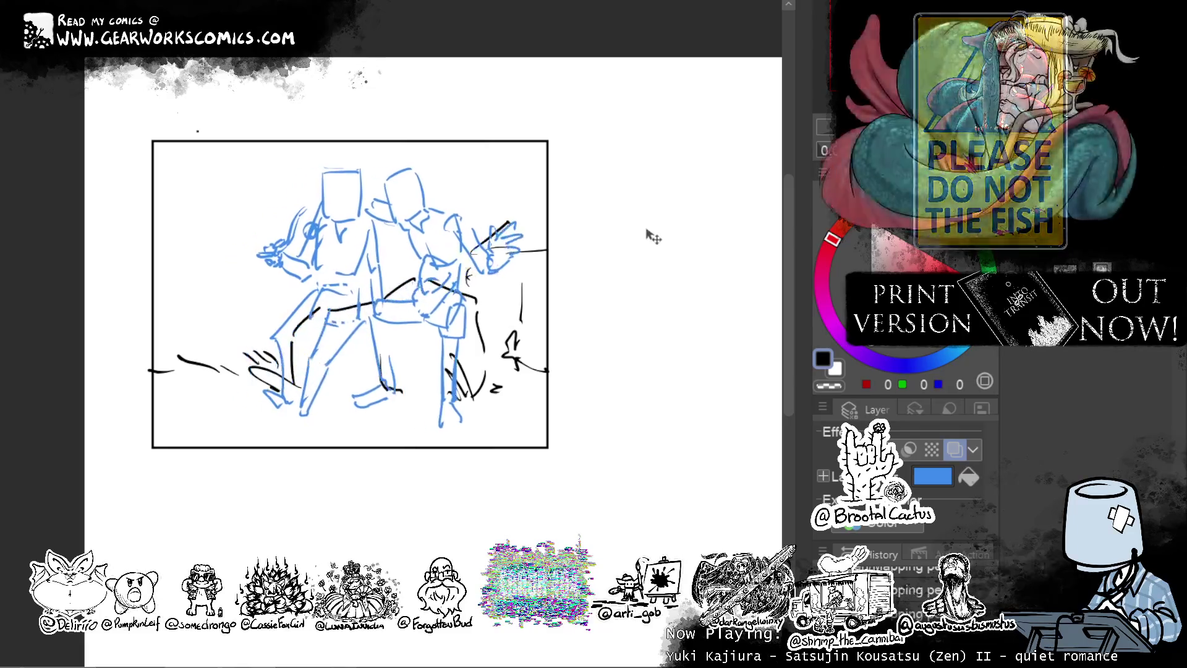
key(ctrl+z)
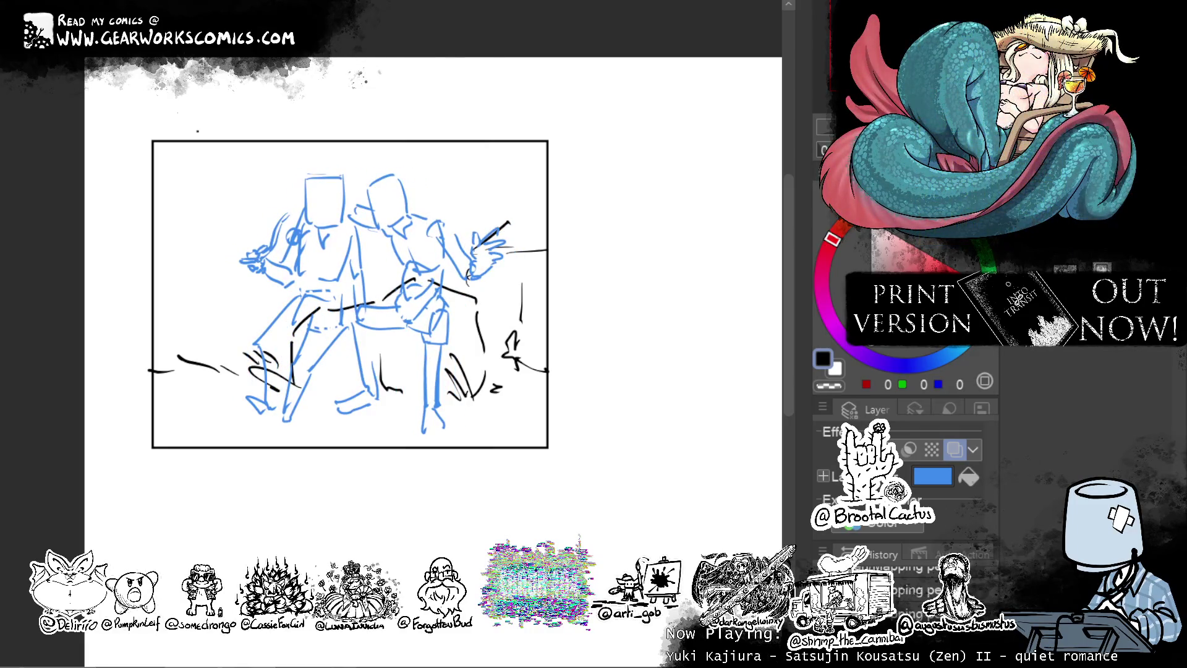
mouse_move(603, 370)
mouse_down()
mouse_move(588, 389)
mouse_move(571, 380)
mouse_move(592, 381)
mouse_up()
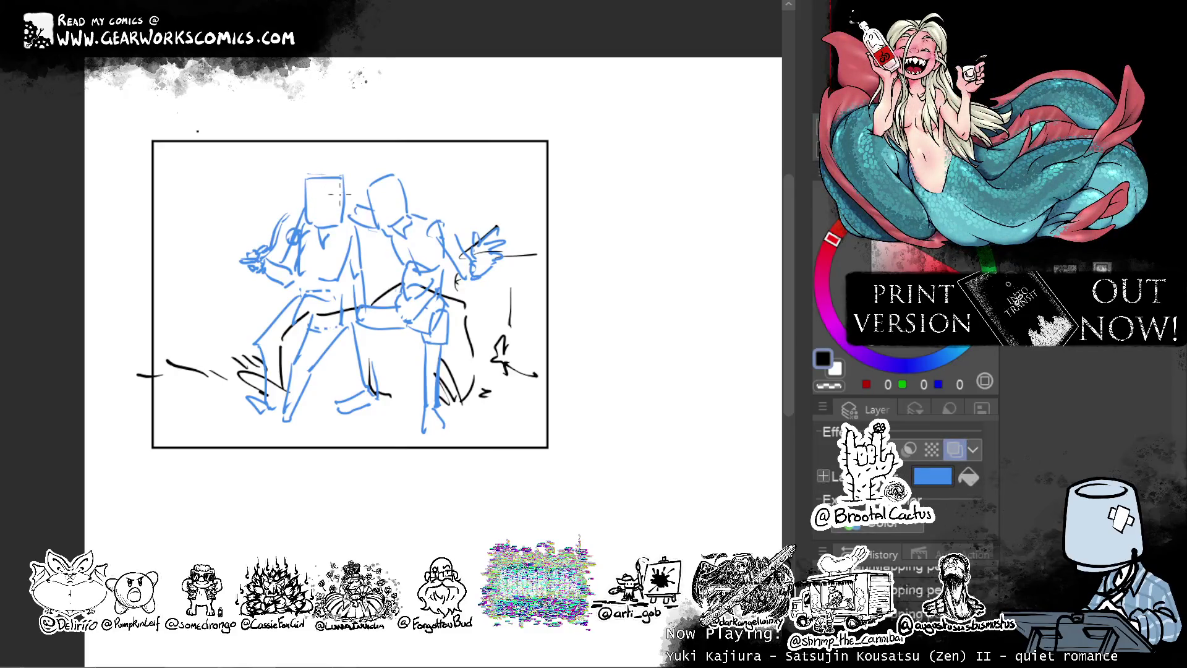
Draw eyes on the left head and eyes with a smile on the right head.
drag(322, 197, 337, 204)
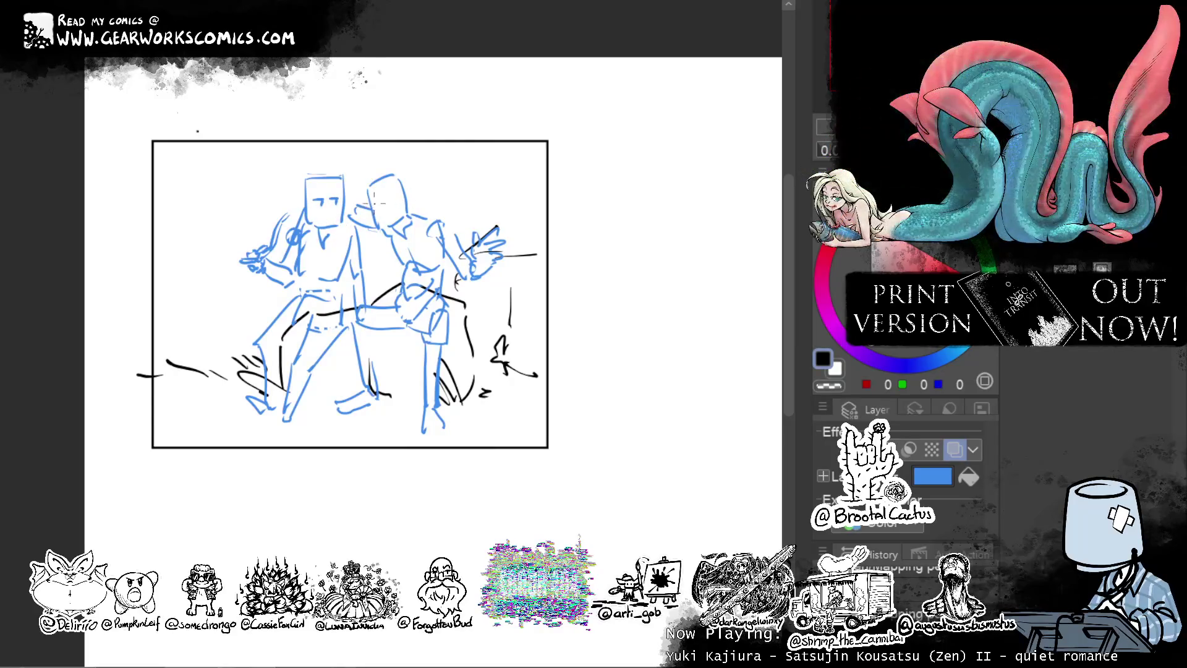
mouse_move(372, 204)
mouse_down()
mouse_move(397, 206)
mouse_move(393, 216)
mouse_up()
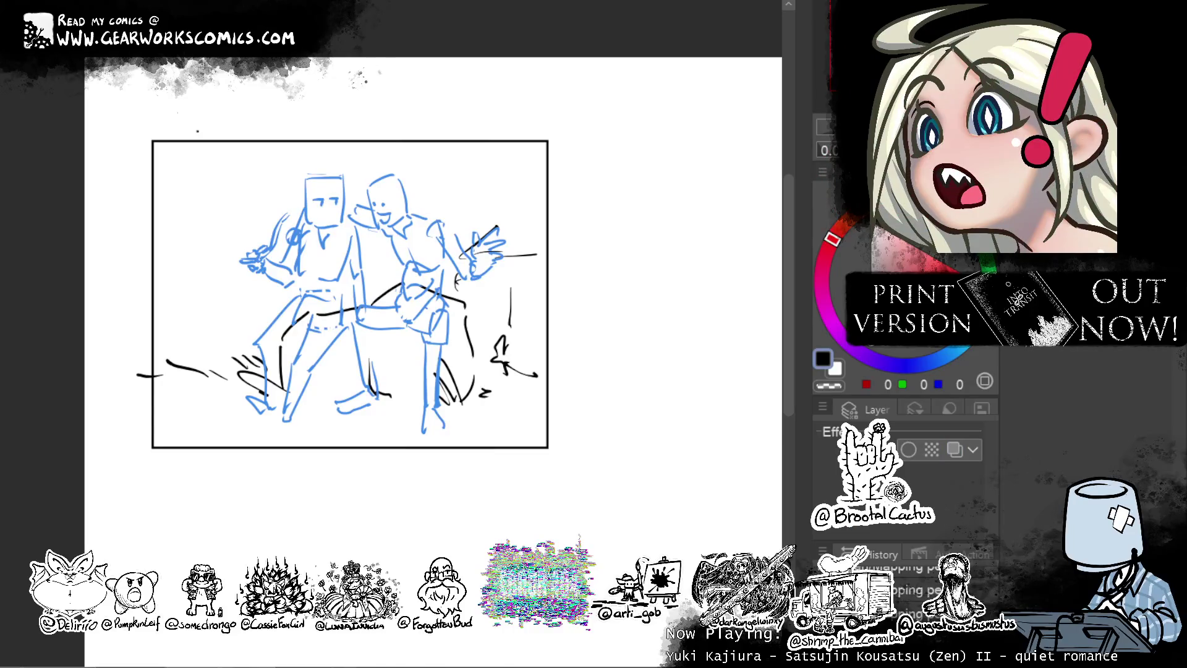
key(ctrl+minus)
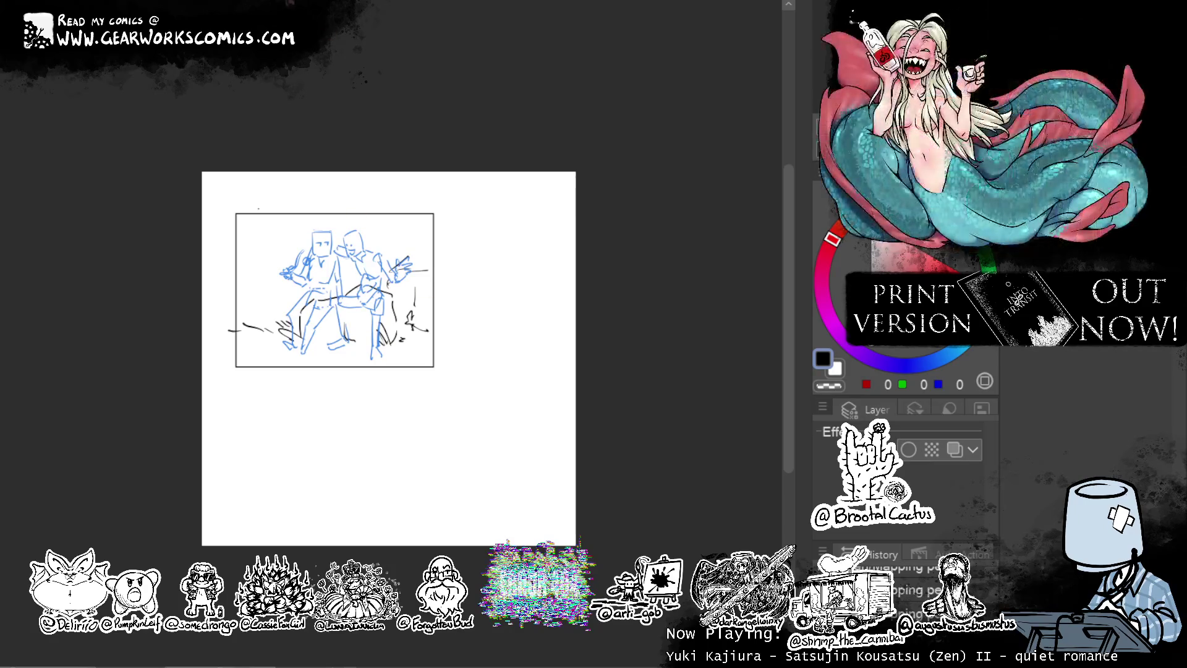
Scale up the sketch with Ctrl+T, move it down-left, widen it slightly and confirm.
key(ctrl+t)
drag(440, 284, 577, 284)
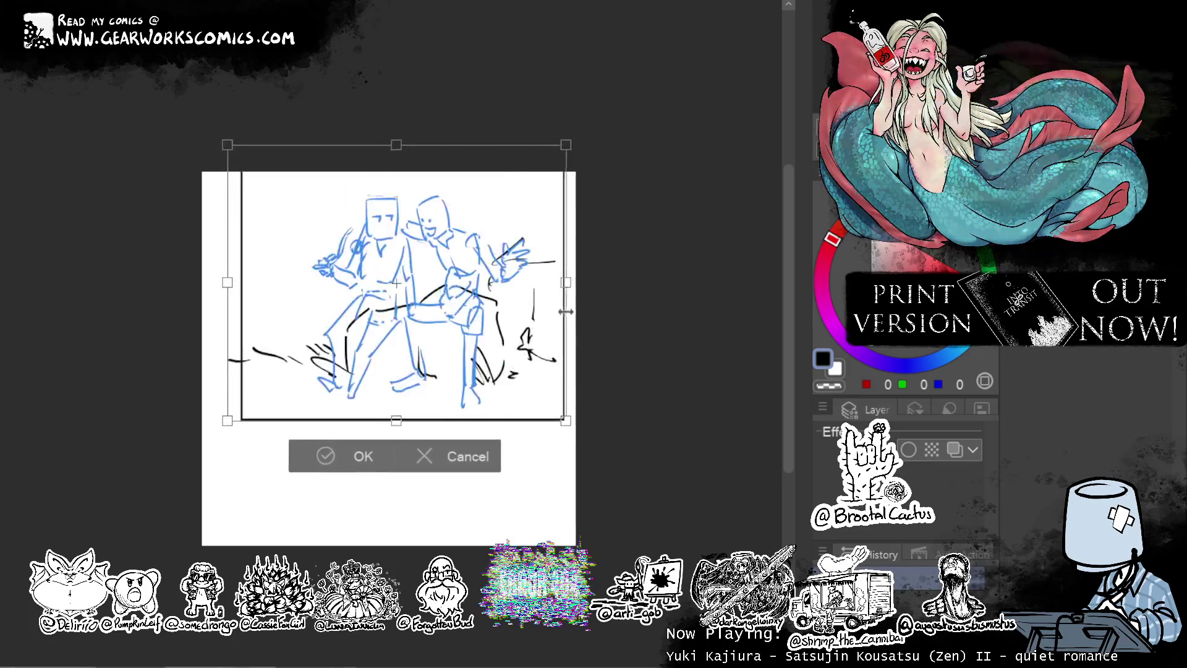
mouse_move(528, 328)
mouse_down()
mouse_move(528, 392)
mouse_move(502, 393)
mouse_up()
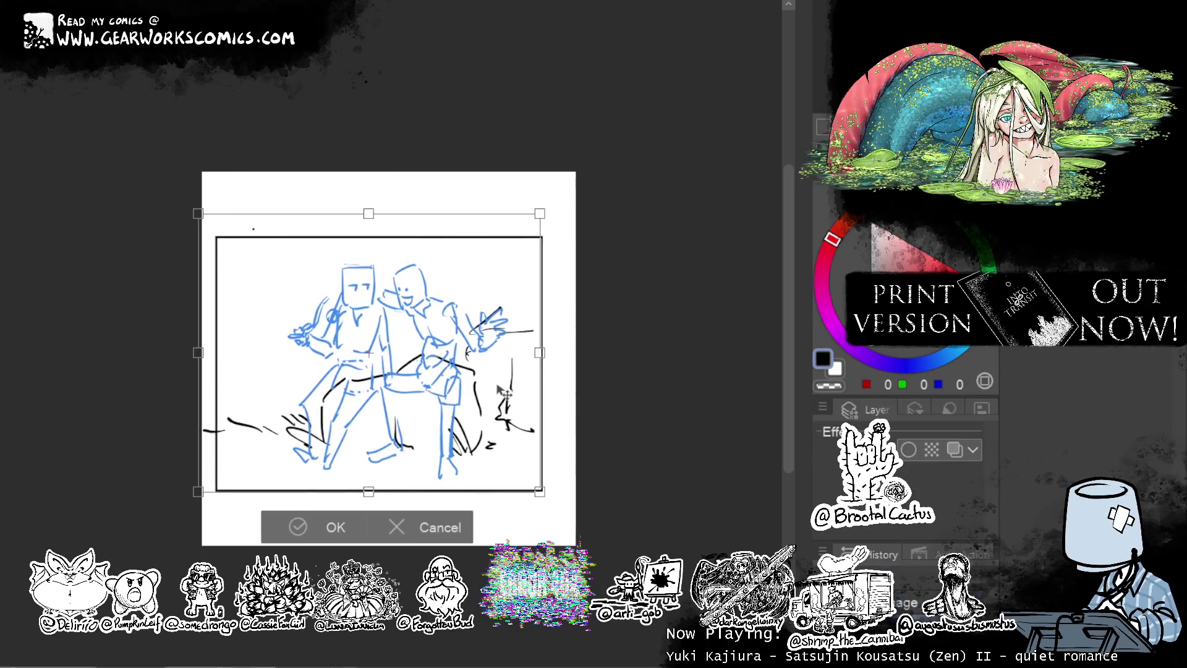
drag(540, 352, 565, 352)
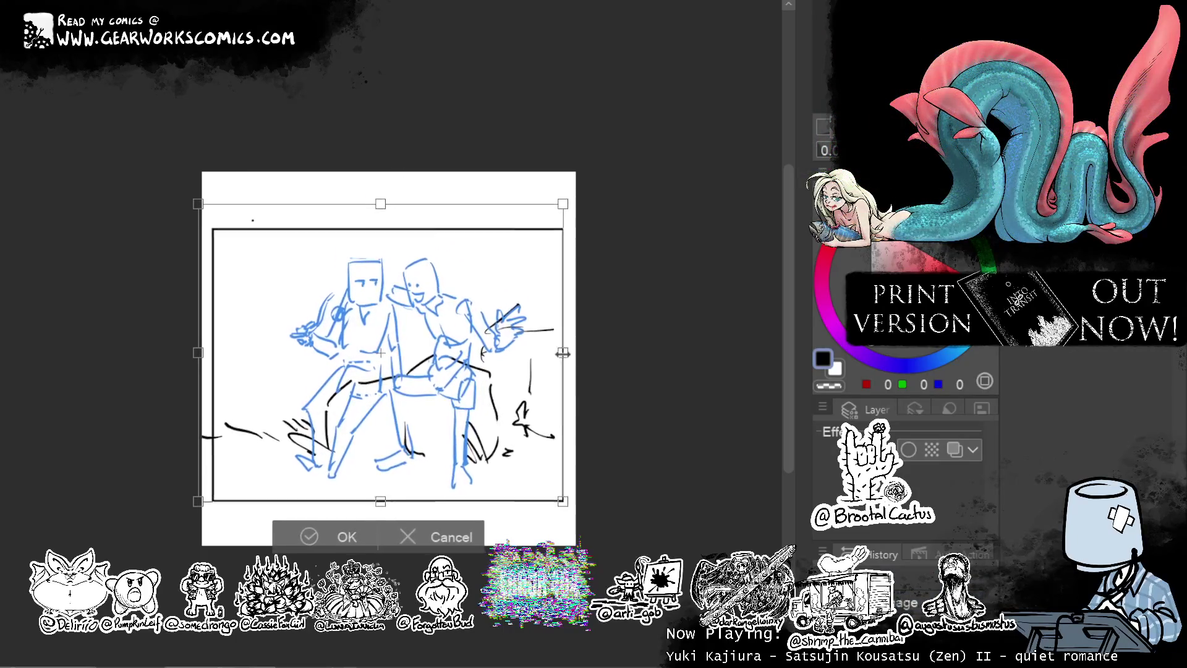
click(362, 541)
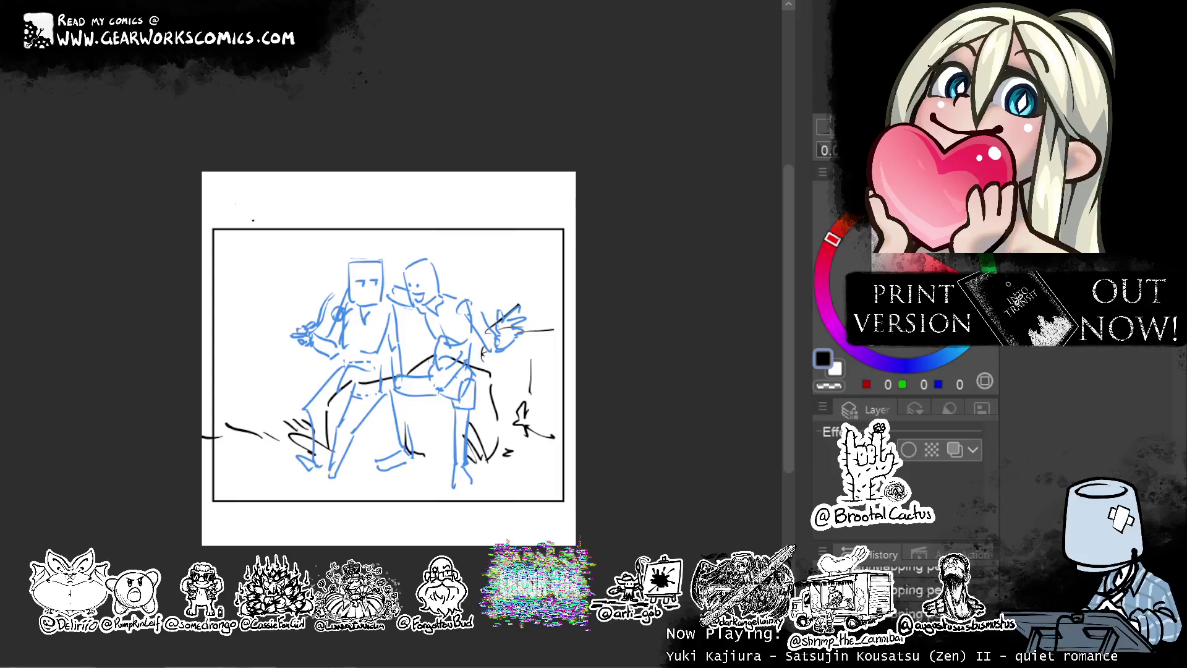
Hand-letter BAR CRAWL above the table scene and ALLEY at the top of the alley sketch.
key(ctrl+Tab)
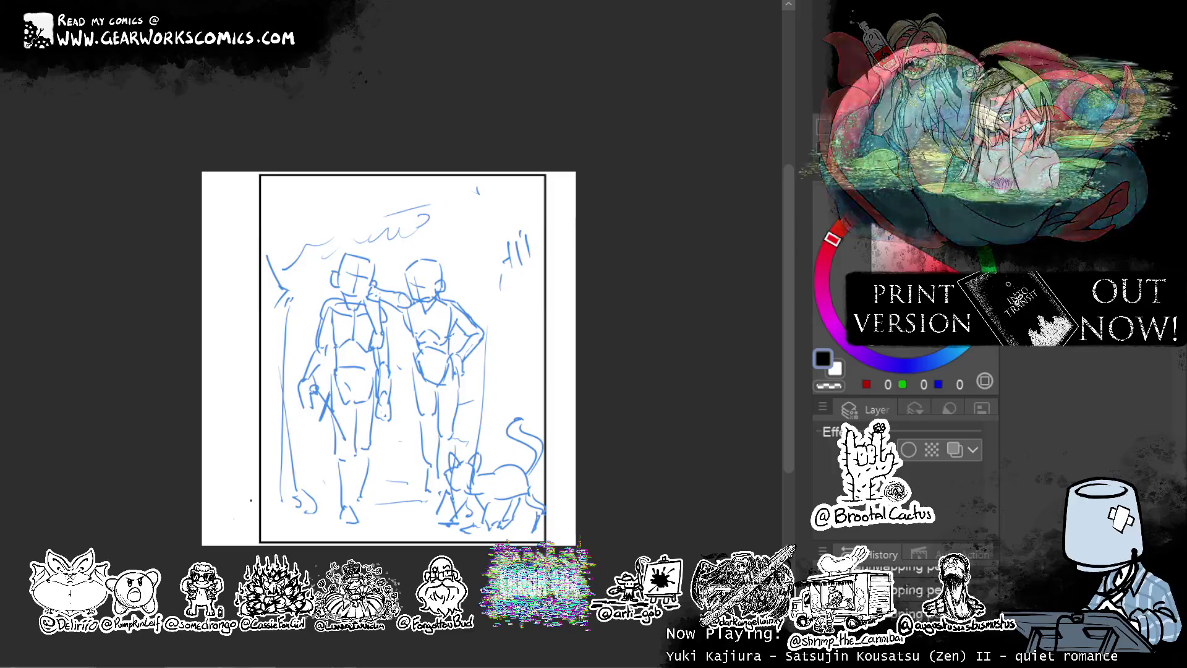
key(ctrl+Tab)
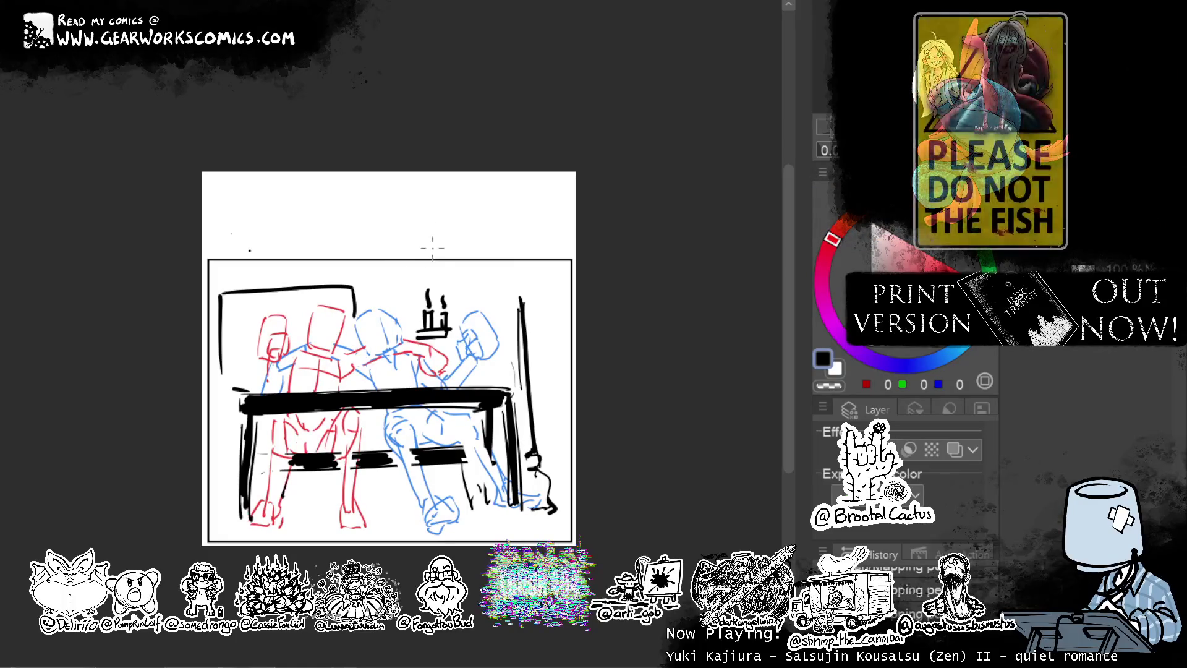
drag(450, 276, 500, 279)
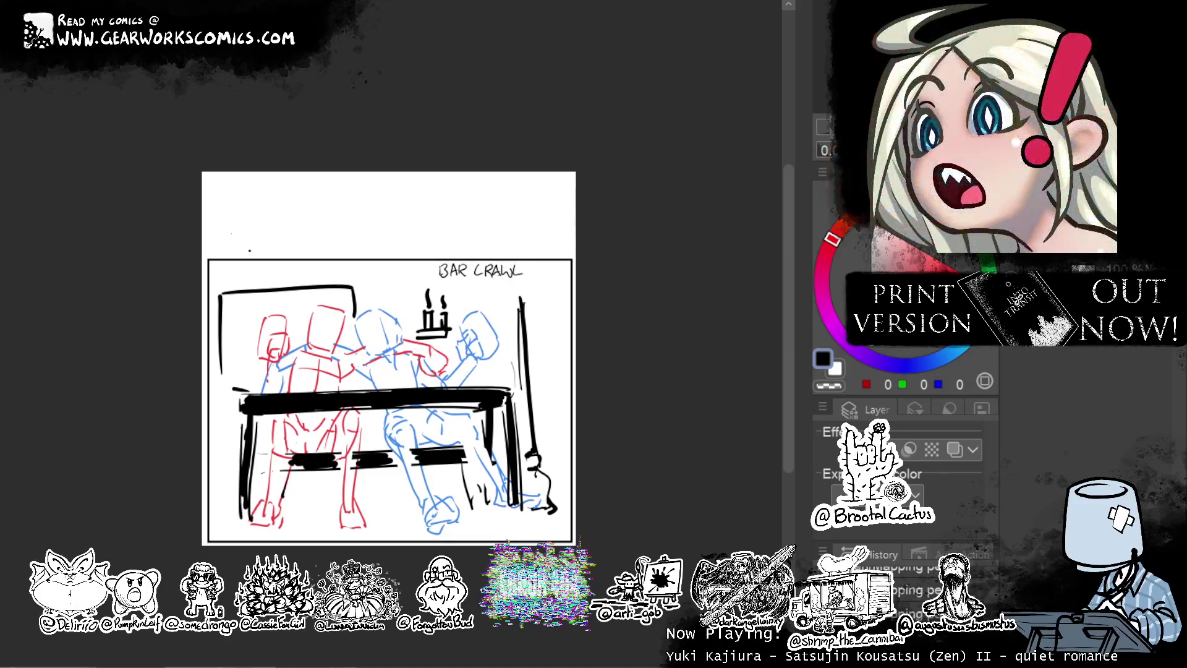
key(Delete)
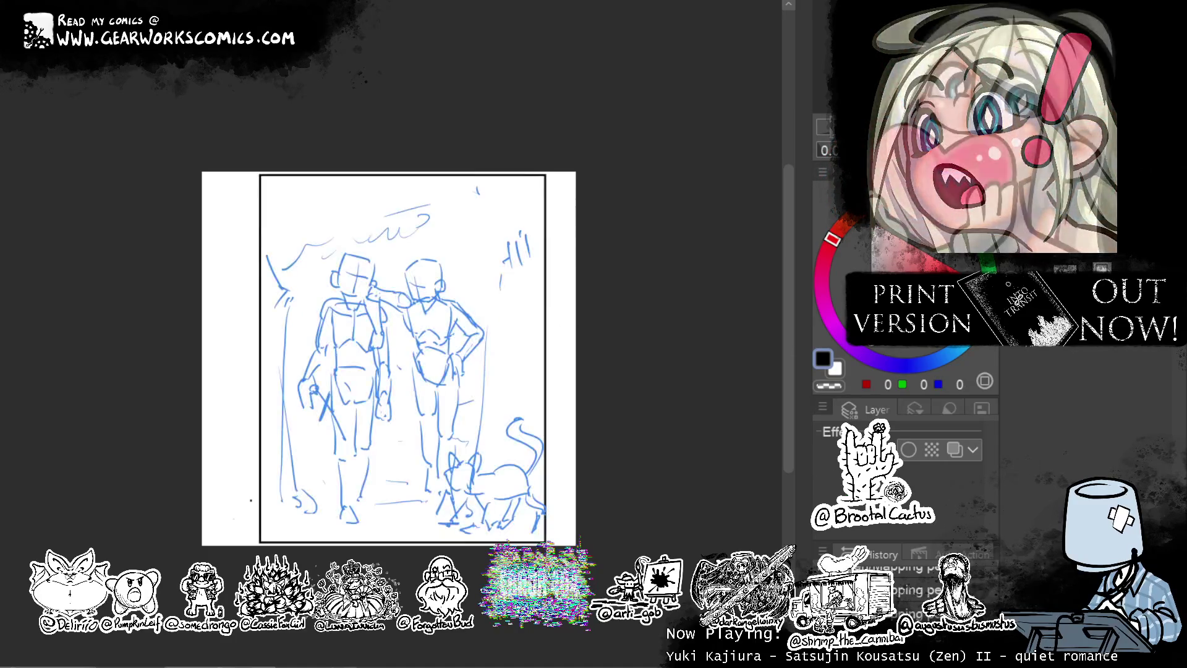
drag(458, 182, 480, 191)
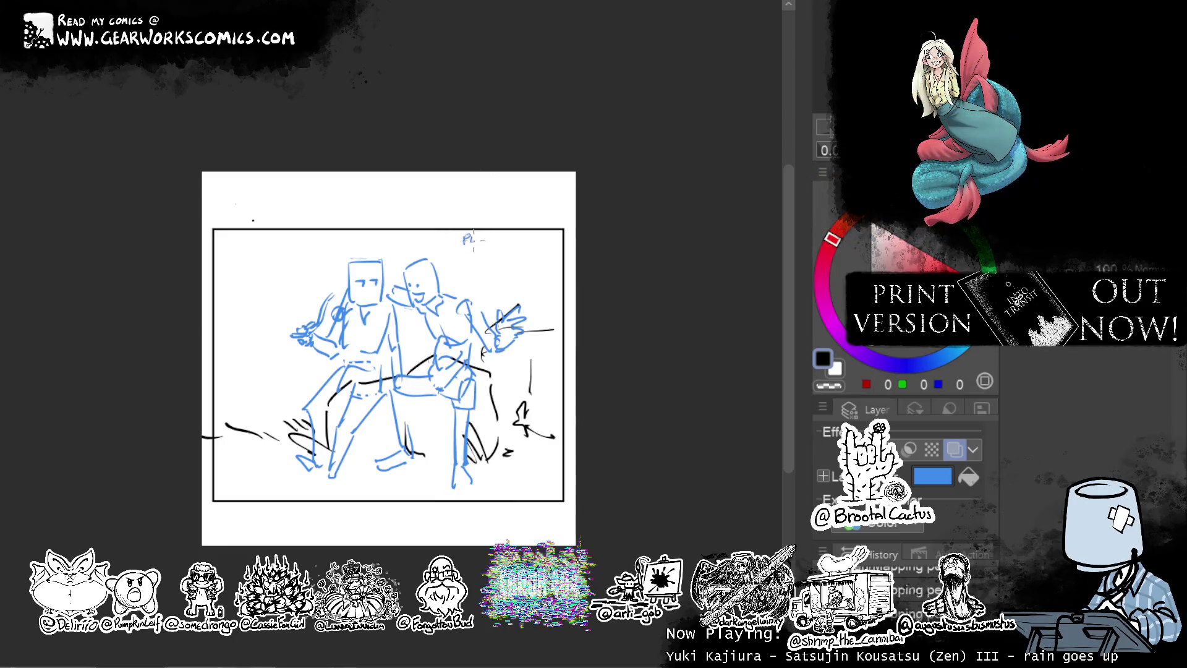
Letter the PIPE DREAM title at the top right and cycle through the open sketches.
drag(484, 236, 488, 240)
mouse_move(499, 234)
mouse_down()
mouse_move(498, 245)
mouse_move(538, 241)
mouse_up()
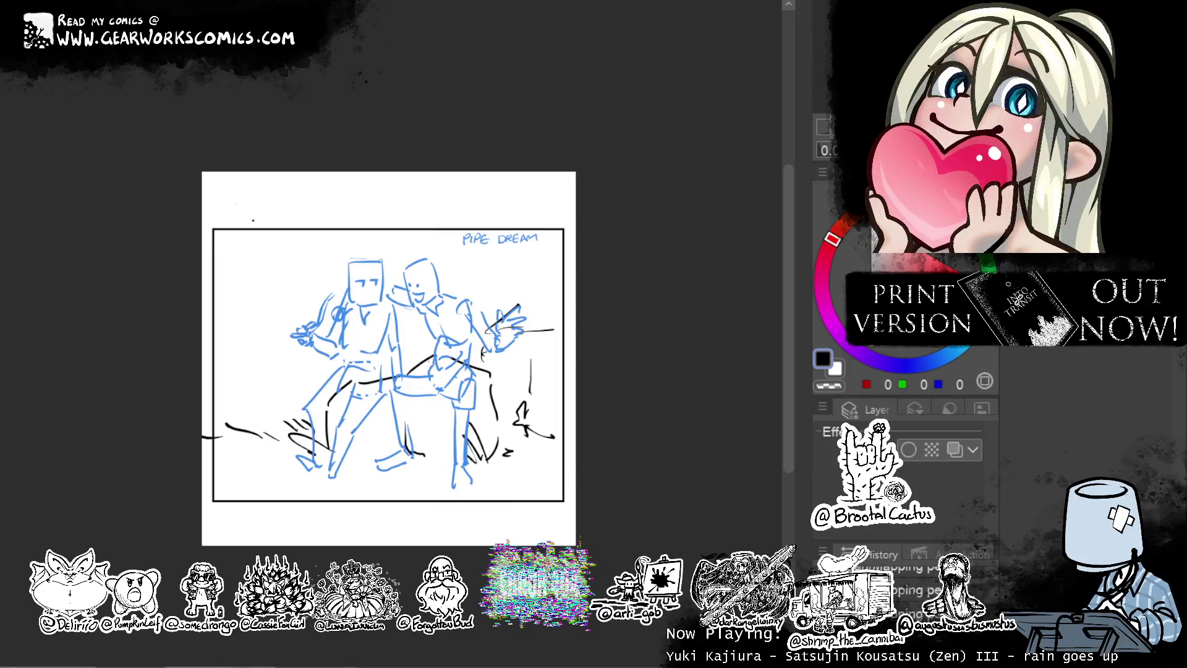
key(ctrl+Tab)
key(ctrl+Tab)
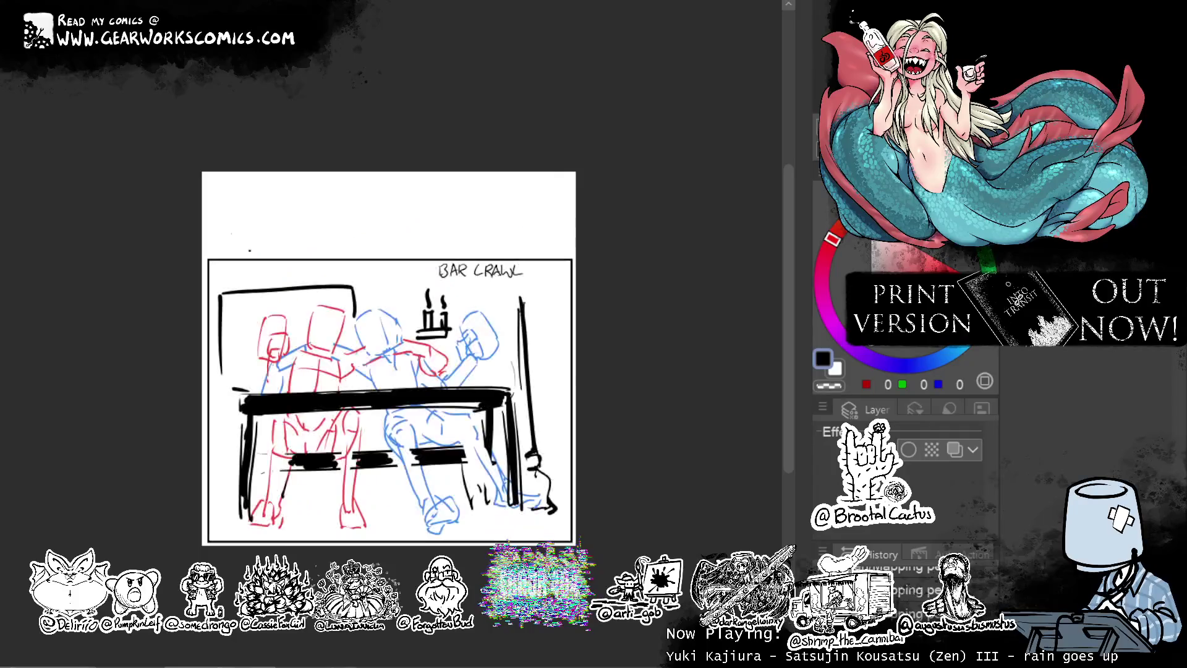
key(ctrl+shift+Tab)
key(ctrl+shift+Tab)
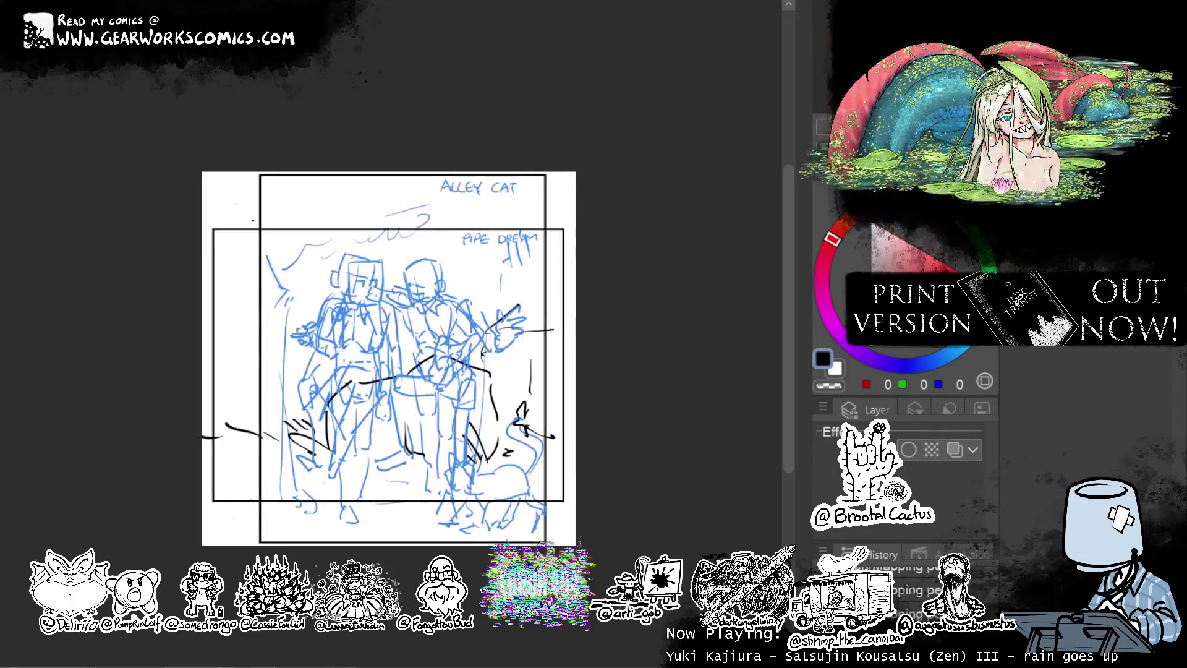
key(ctrl+Tab)
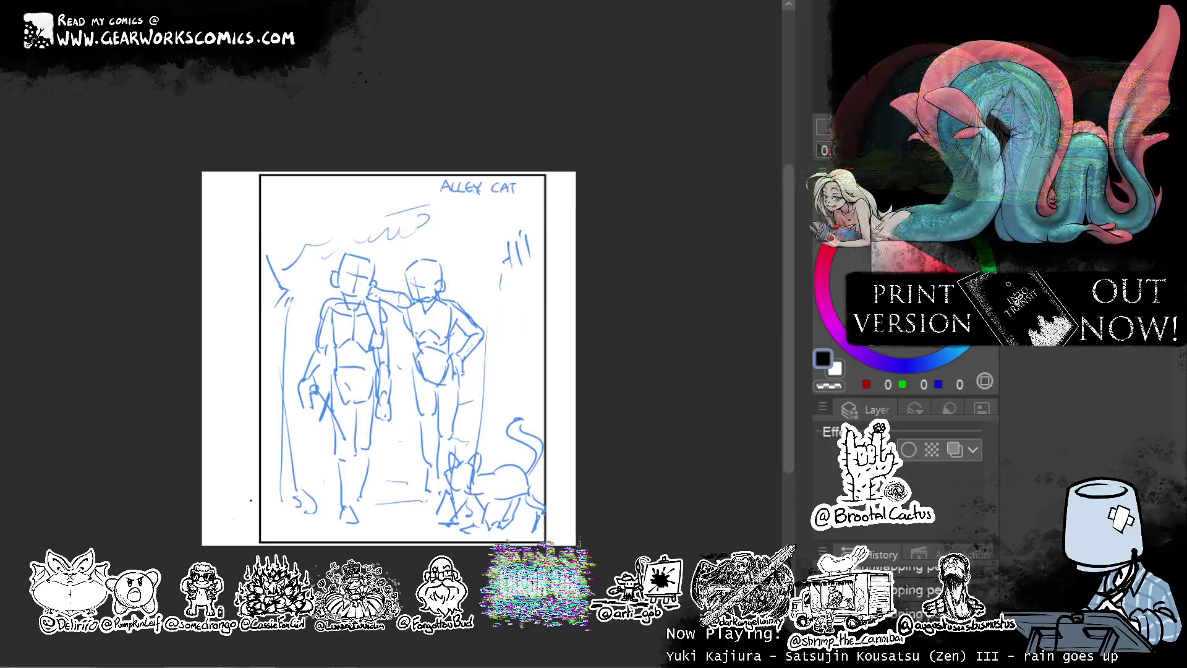
key(ctrl+Tab)
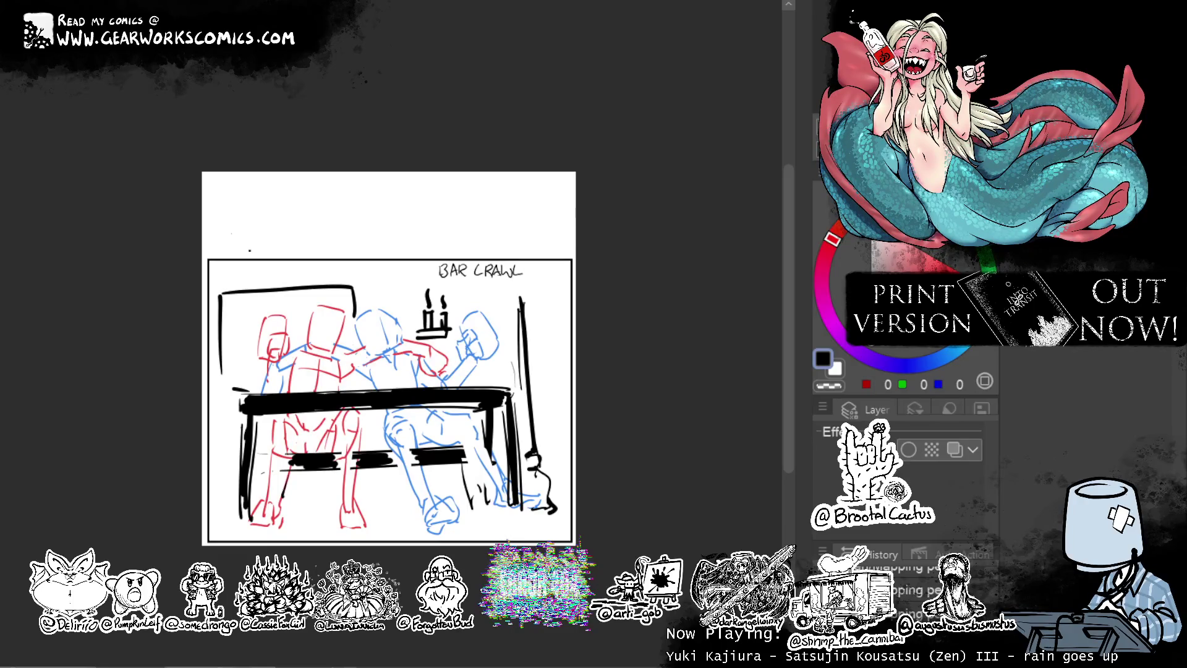
Pan around the ALLEY CAT page, undoing an accidental shift of the sketch and border.
key(ctrl+Tab)
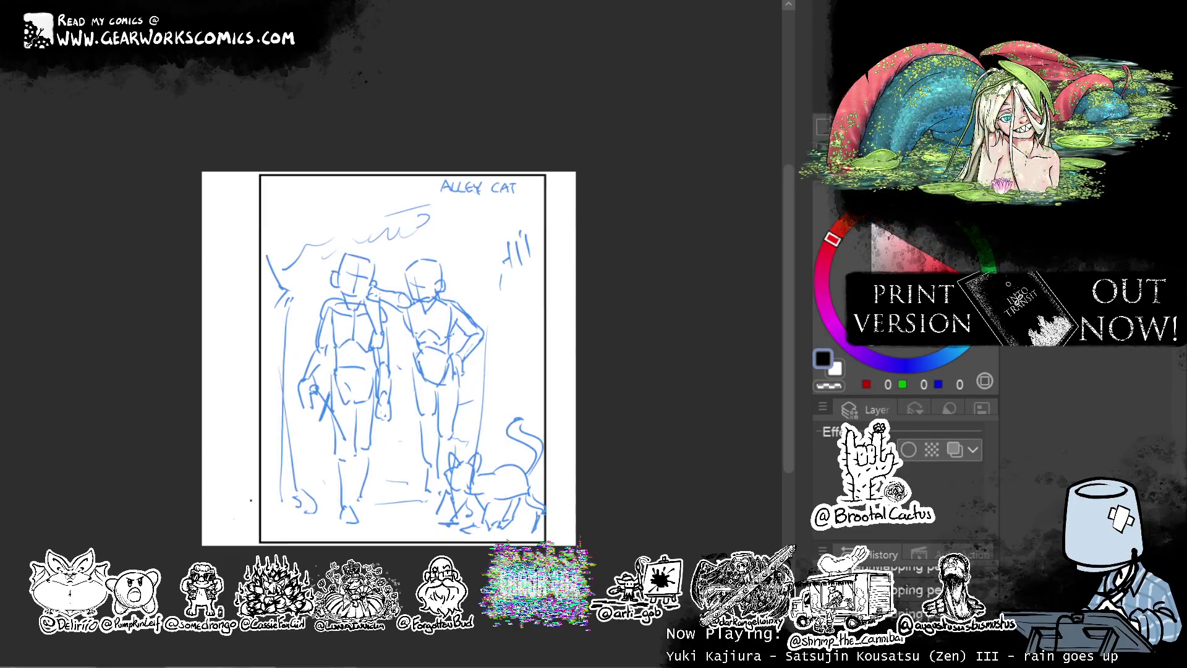
mouse_move(645, 306)
mouse_down()
mouse_move(627, 215)
mouse_move(647, 222)
mouse_move(665, 210)
mouse_up()
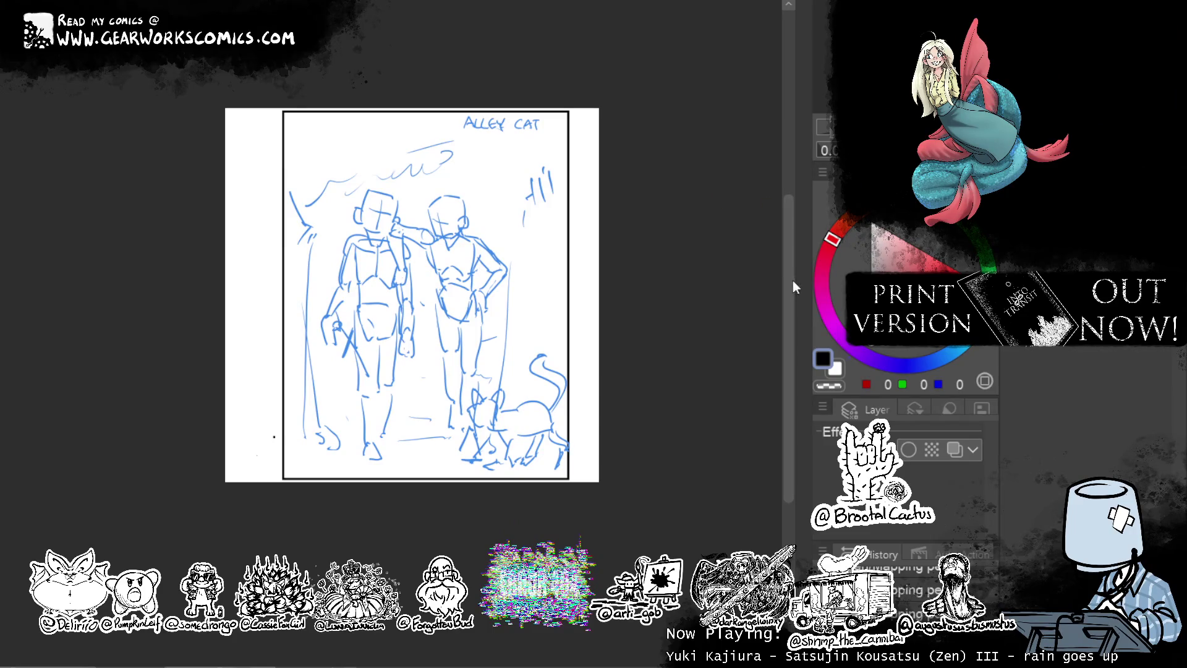
scroll(784, 281, down, 1)
mouse_move(671, 284)
mouse_down()
mouse_move(680, 312)
mouse_move(662, 303)
mouse_move(650, 316)
mouse_up()
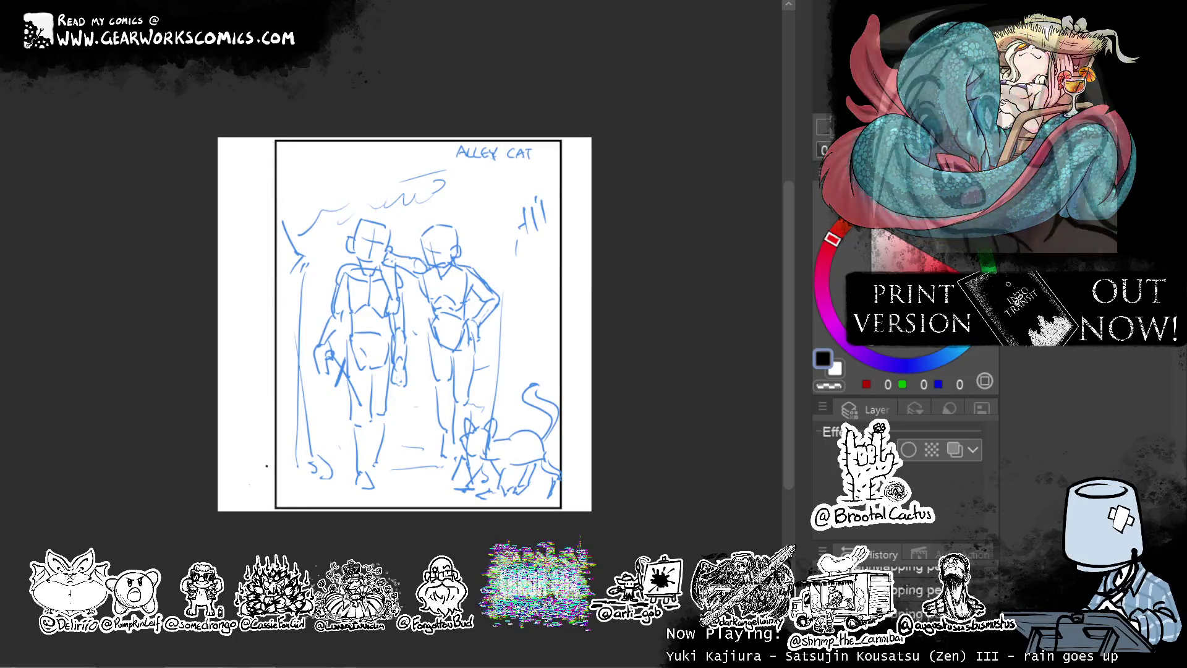
drag(652, 267, 596, 273)
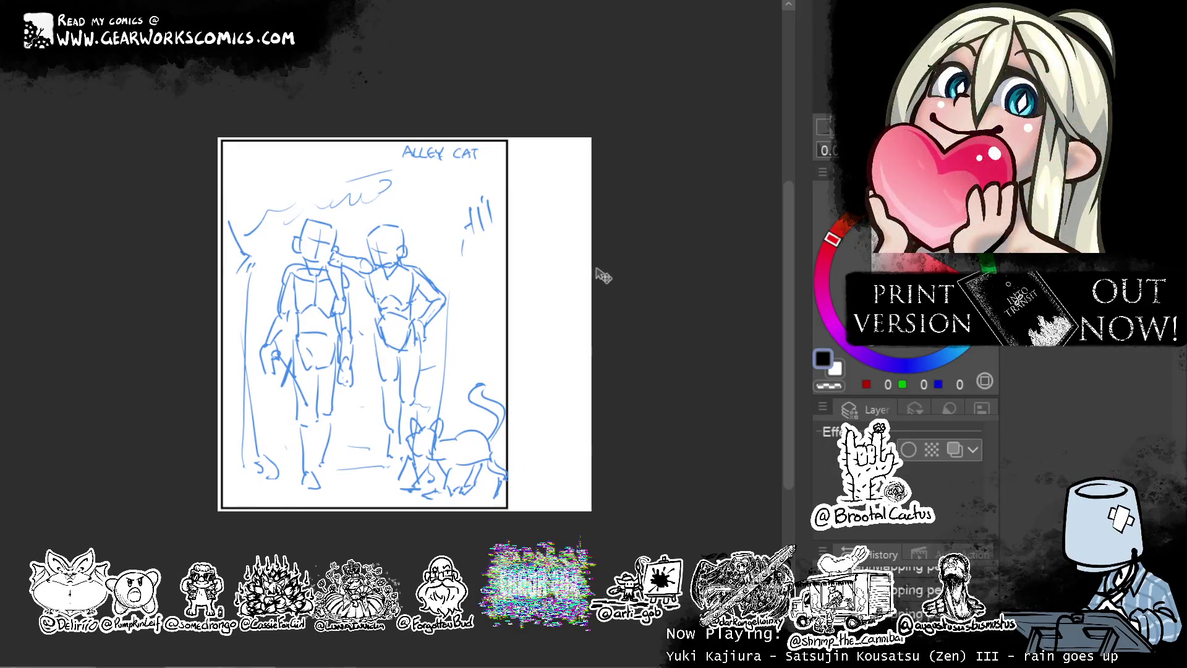
key(ctrl+z)
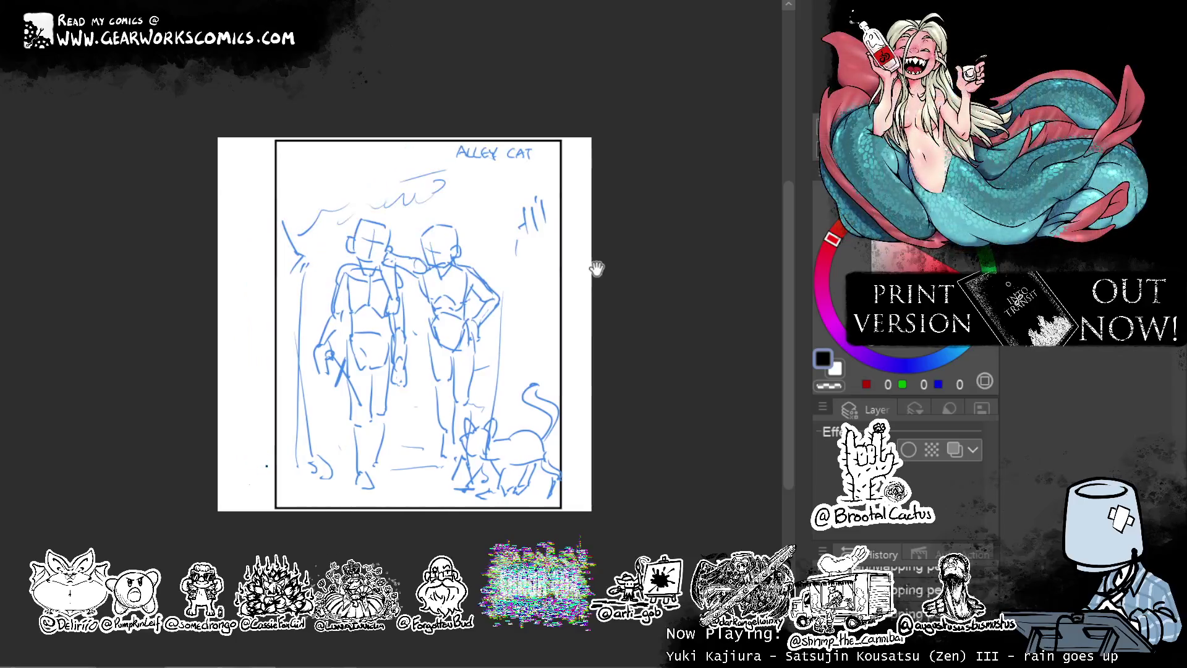
scroll(689, 310, up, 1)
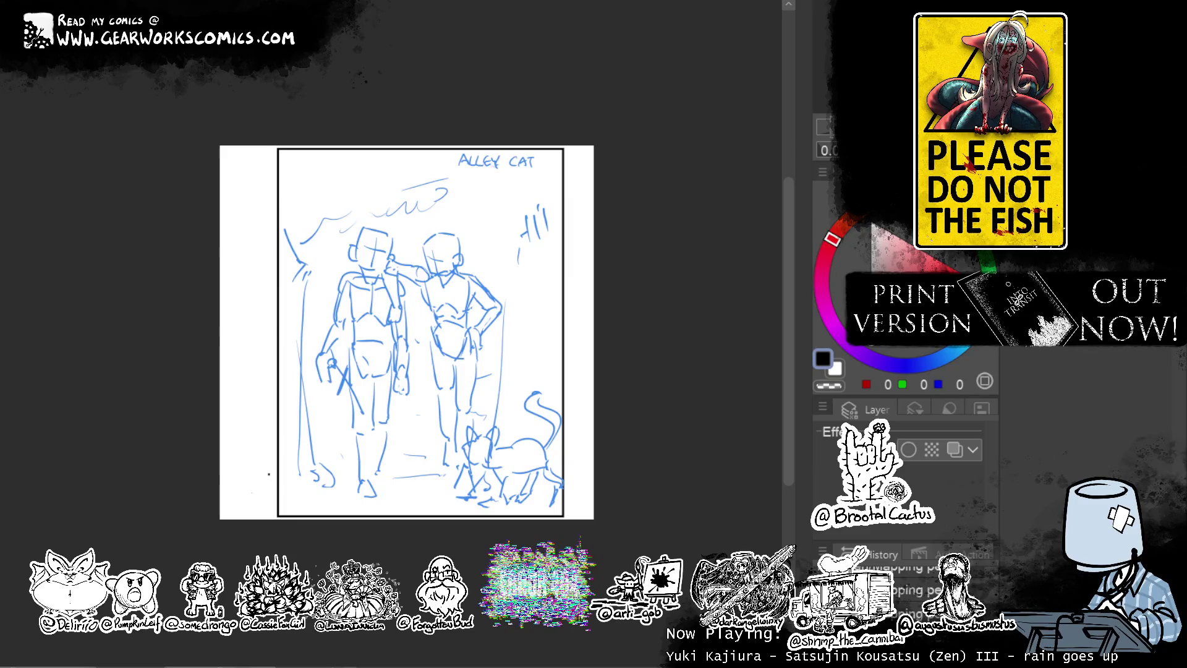
Return to ALLEY CAT, zoom in and draw a rectangular panel frame on the page.
key(ctrl+Tab)
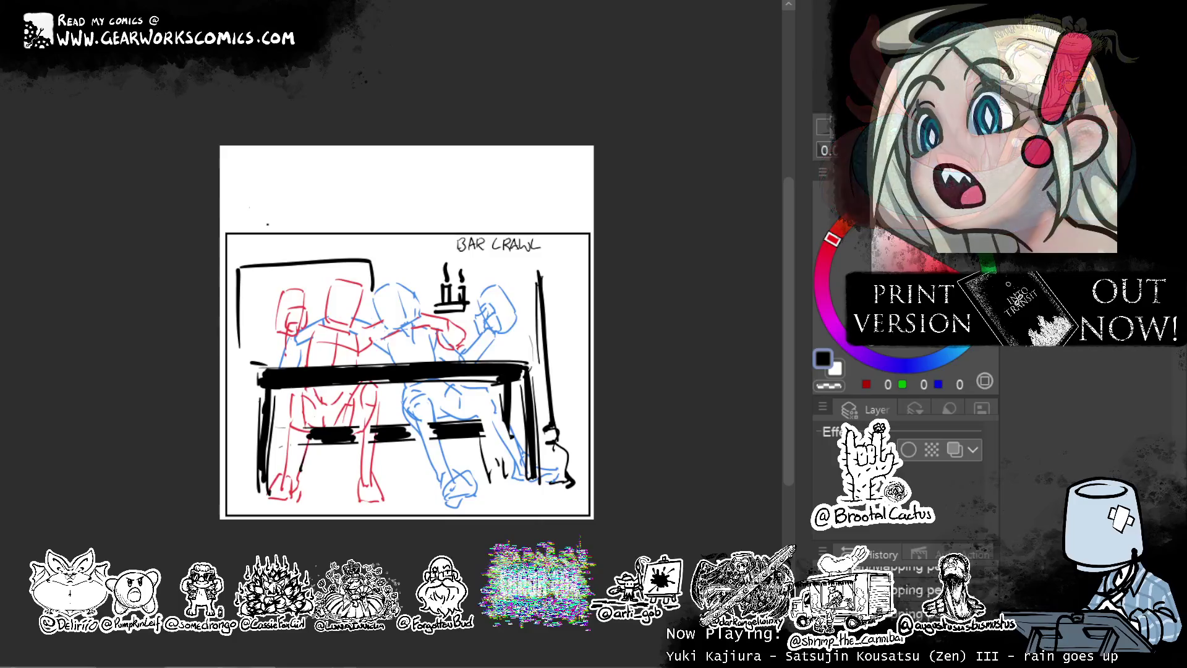
key(ctrl+Tab)
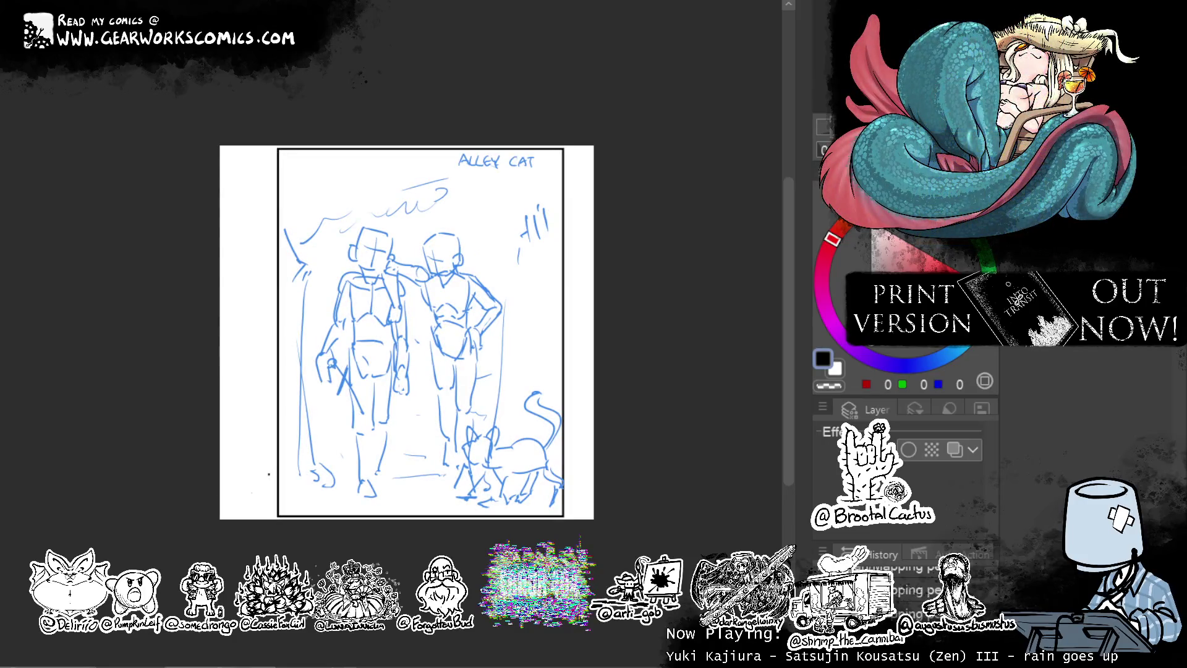
drag(791, 207, 792, 249)
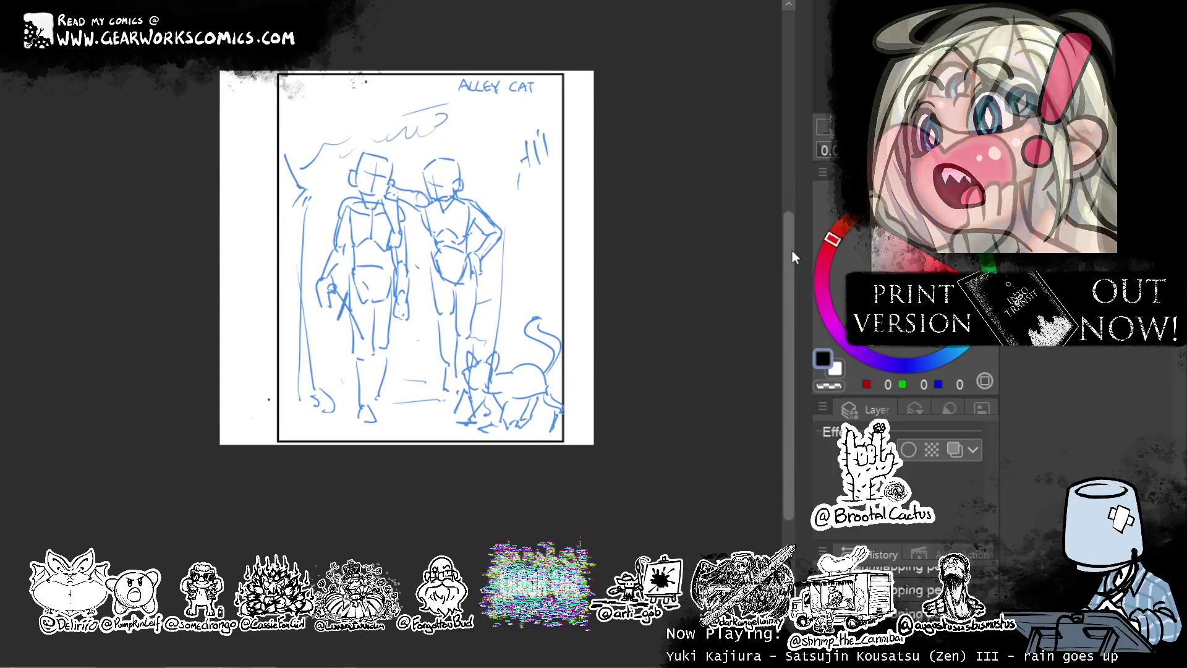
drag(792, 250, 790, 200)
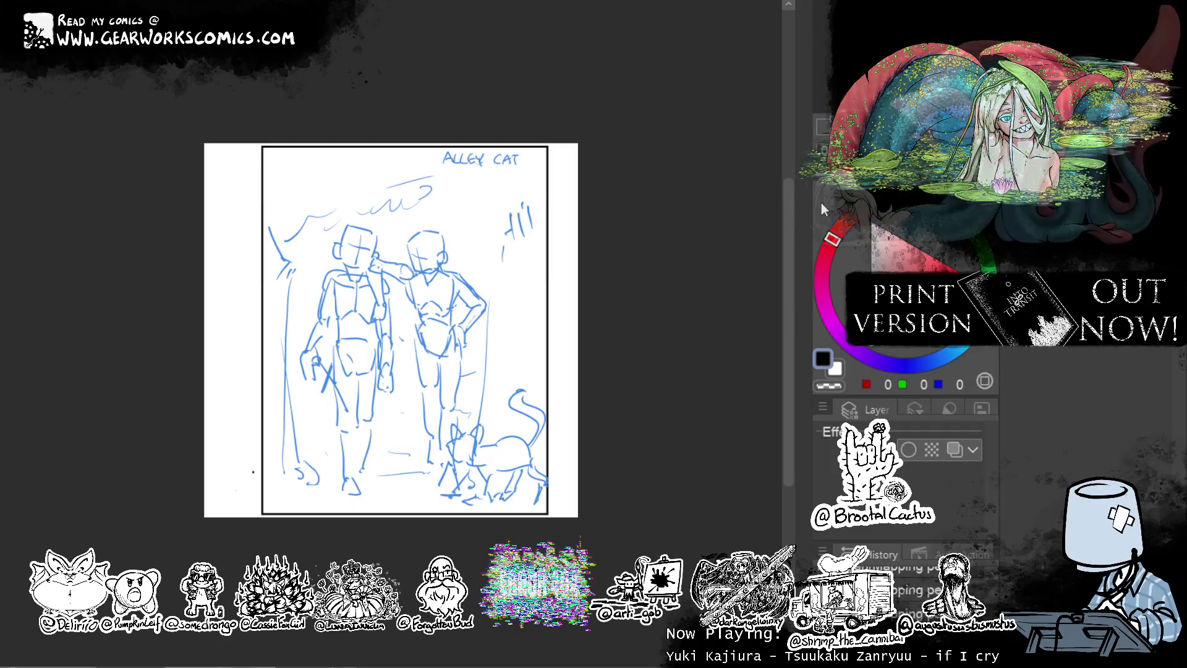
key(ctrl+plus)
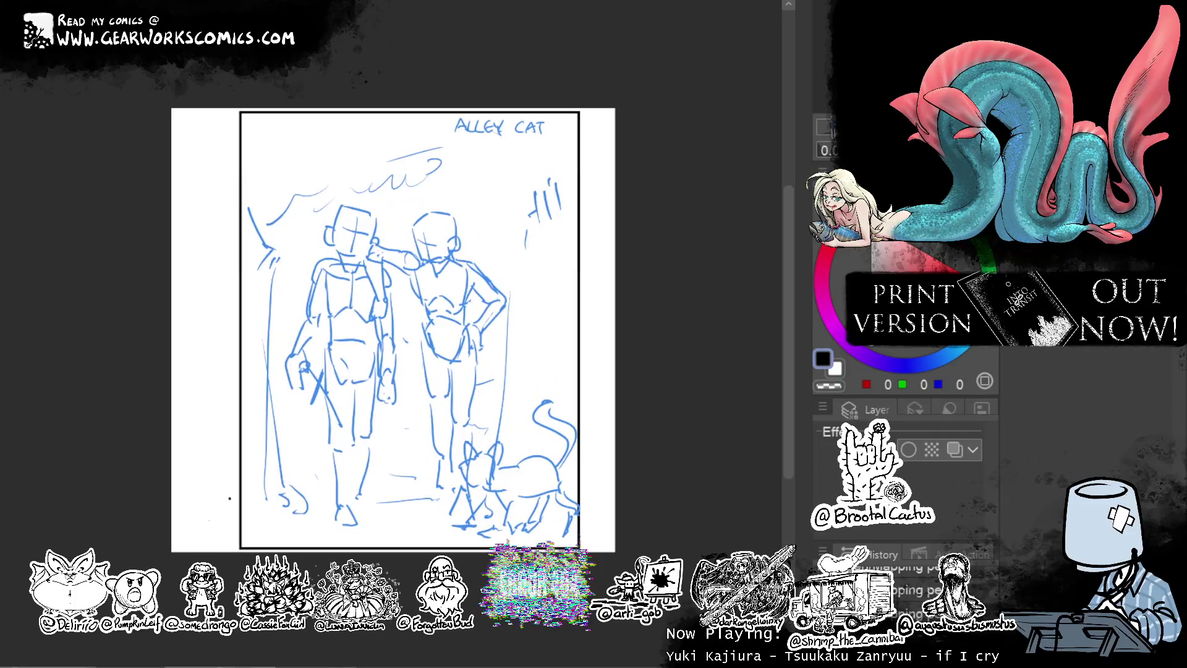
key(ctrl+plus)
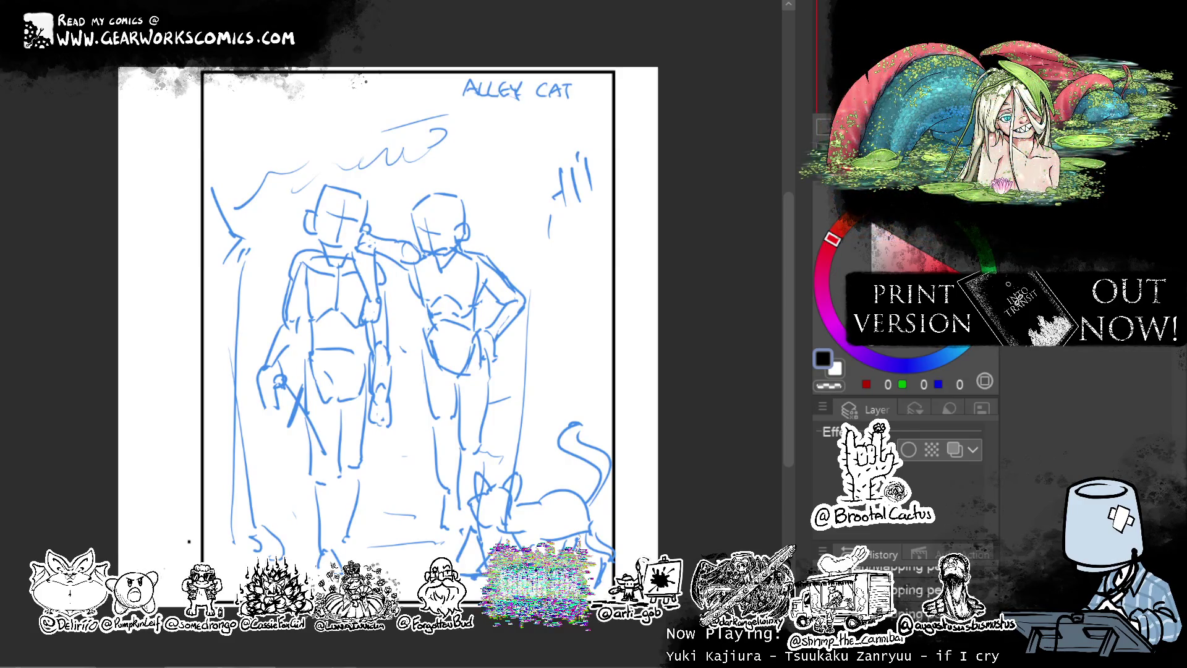
drag(167, 128, 452, 349)
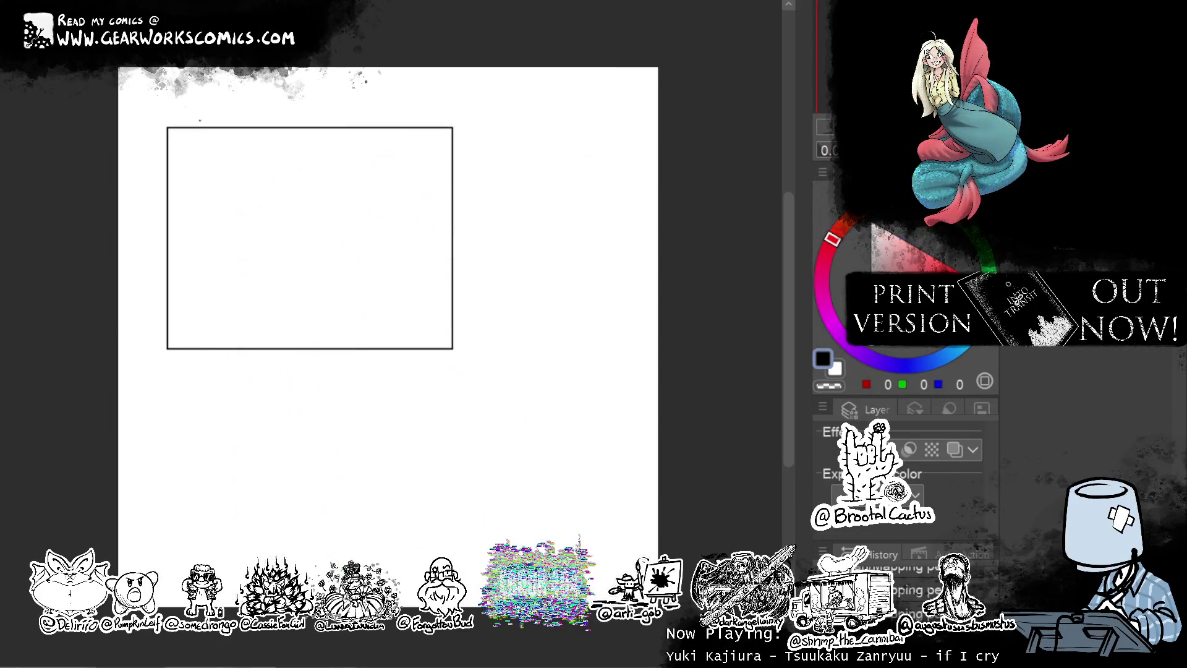
Restore the blue sketch layer and zoom out to fit the whole Alley Cat page.
scroll(556, 202, up, 2)
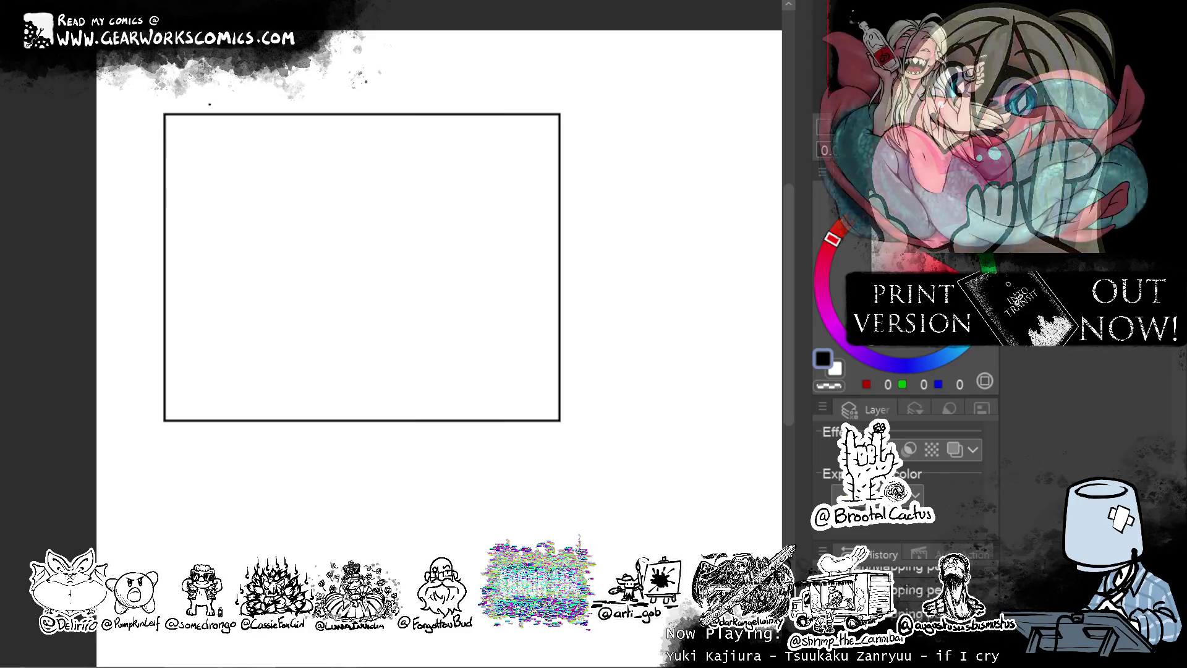
key(ctrl+z)
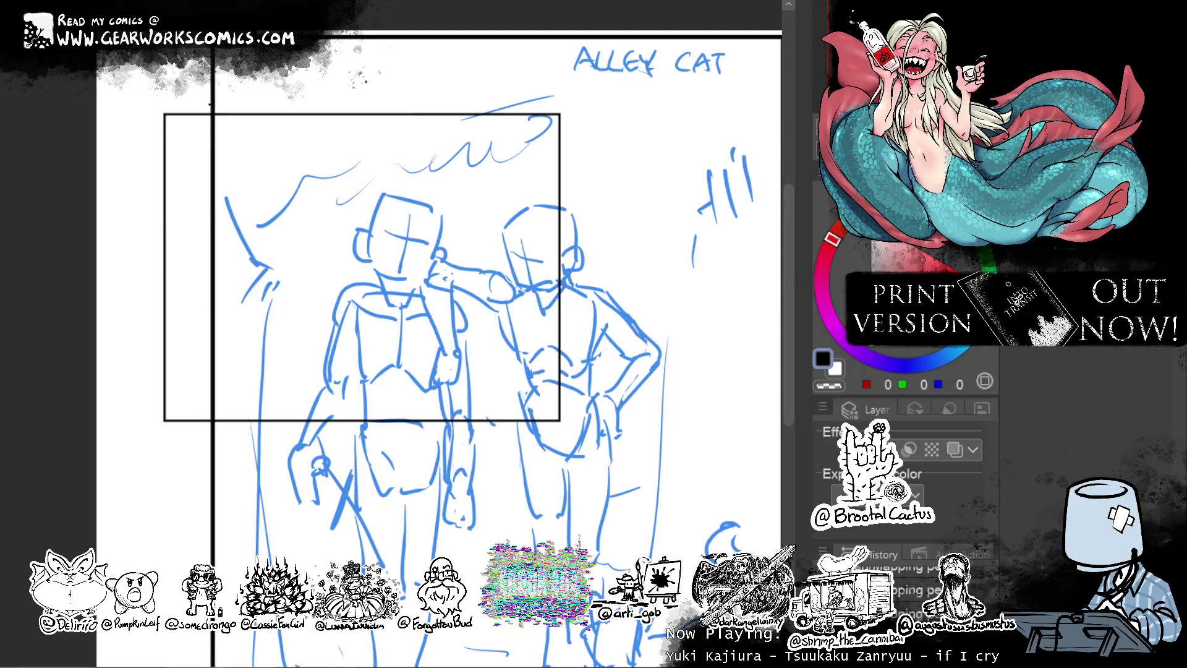
scroll(678, 271, down, 5)
mouse_move(700, 323)
mouse_down()
mouse_move(678, 271)
mouse_move(609, 220)
mouse_up()
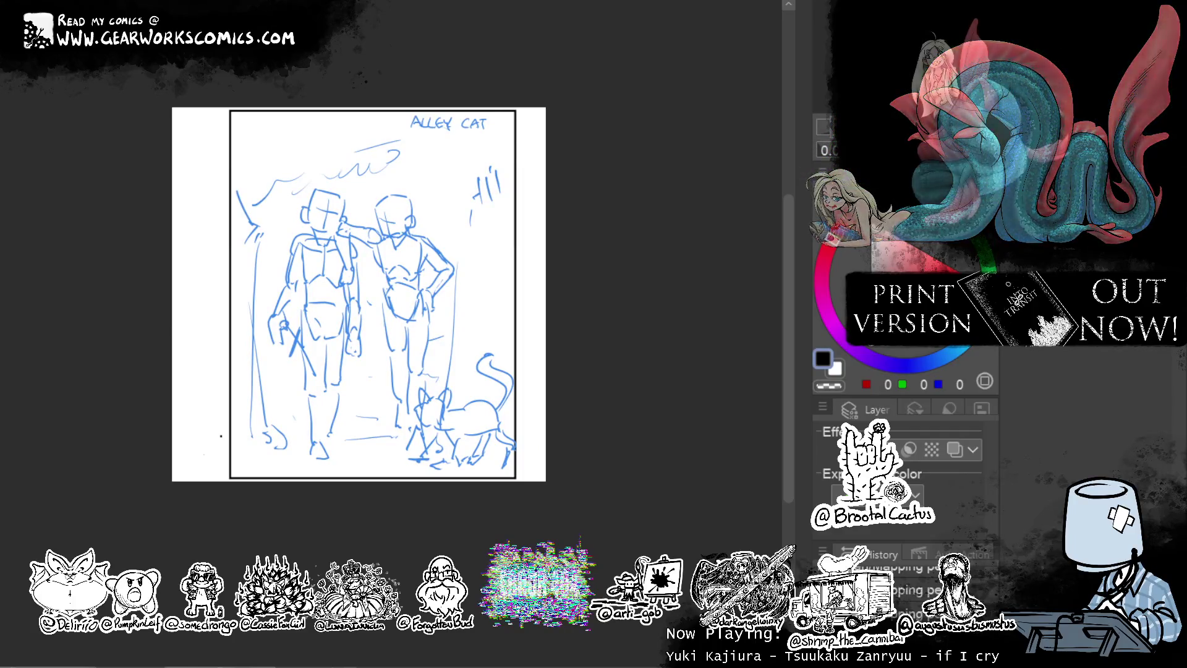
mouse_move(724, 246)
mouse_down()
mouse_move(712, 238)
mouse_move(734, 254)
mouse_move(707, 193)
mouse_move(739, 192)
mouse_move(713, 241)
mouse_up()
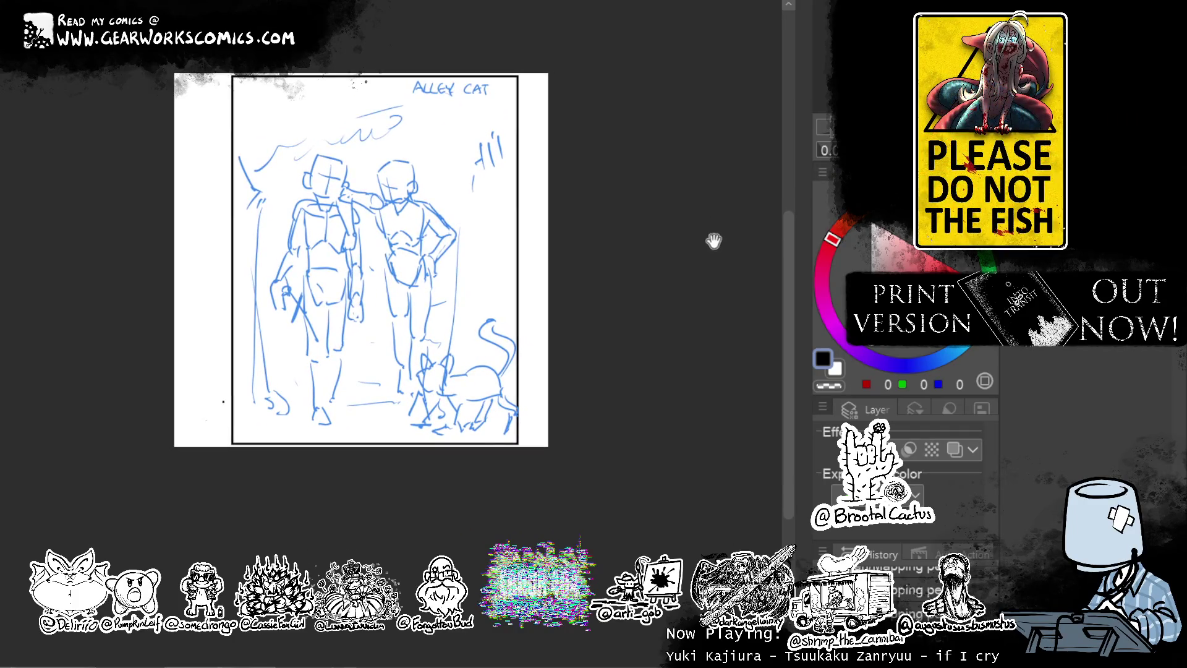
mouse_move(724, 291)
mouse_down()
mouse_move(750, 323)
mouse_move(704, 336)
mouse_move(688, 299)
mouse_up()
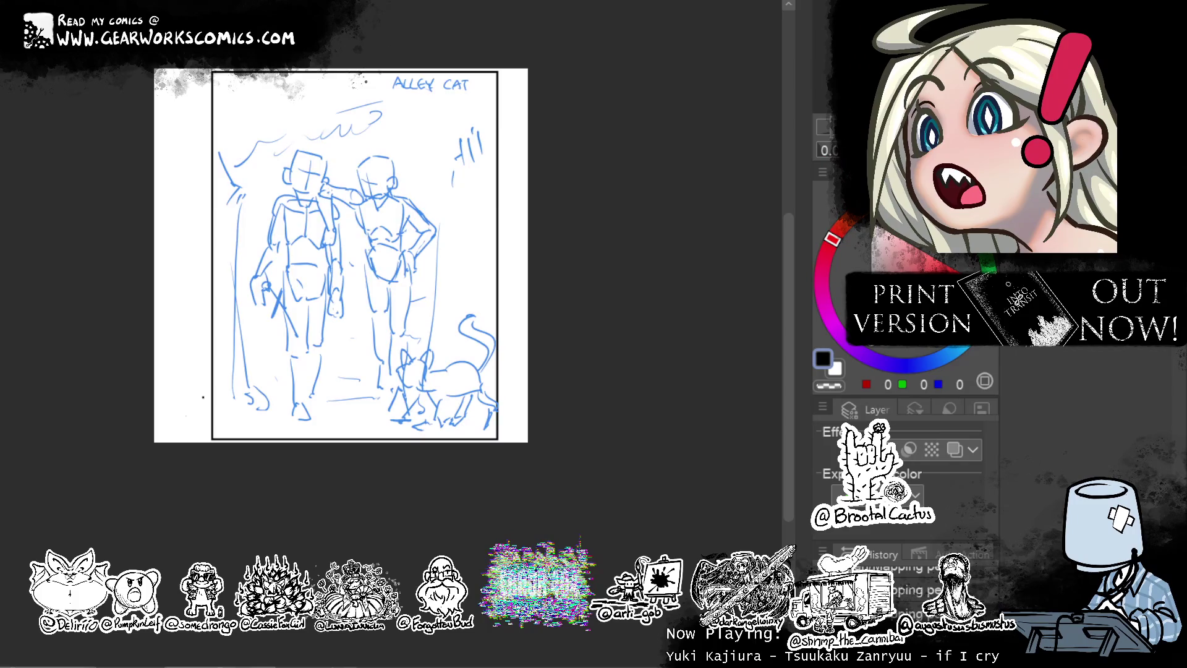
Remove the stray rectangle outline over the upper figures and recenter the page.
drag(188, 110, 386, 264)
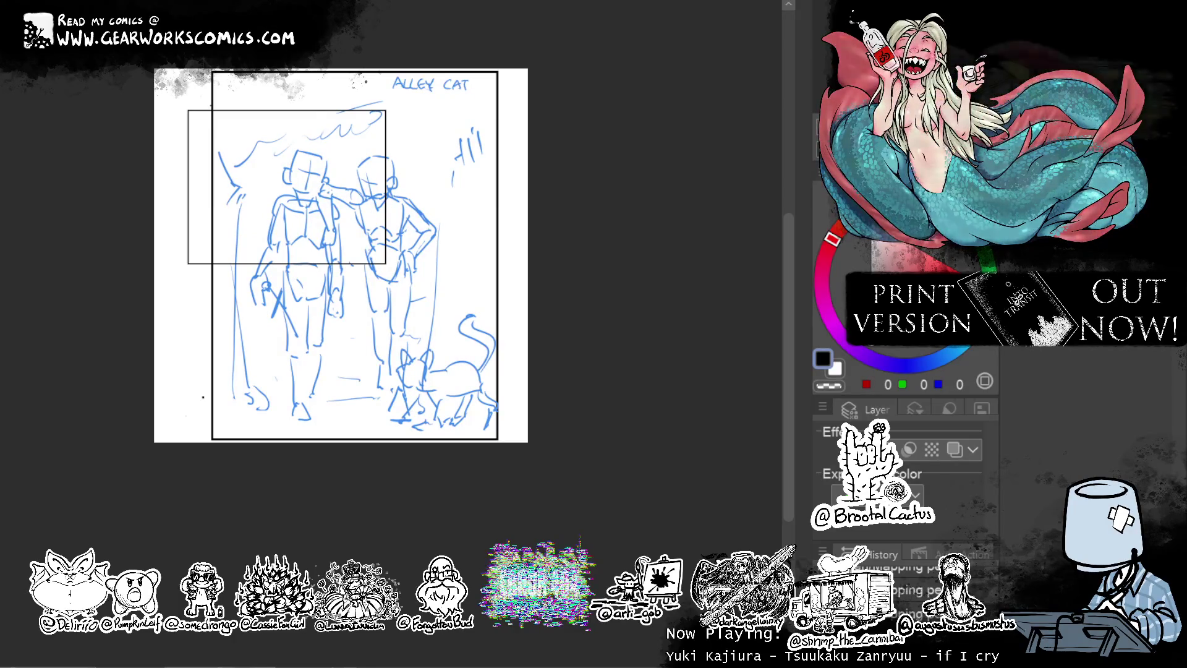
key(Delete)
key(ctrl+z)
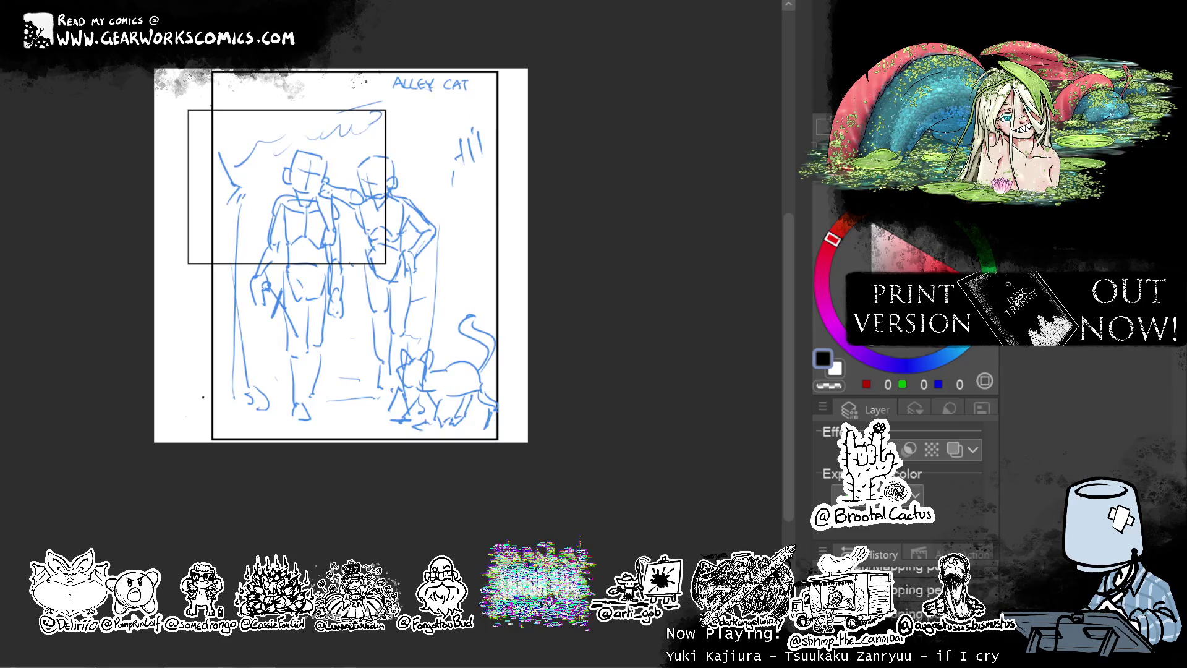
key(ctrl+z)
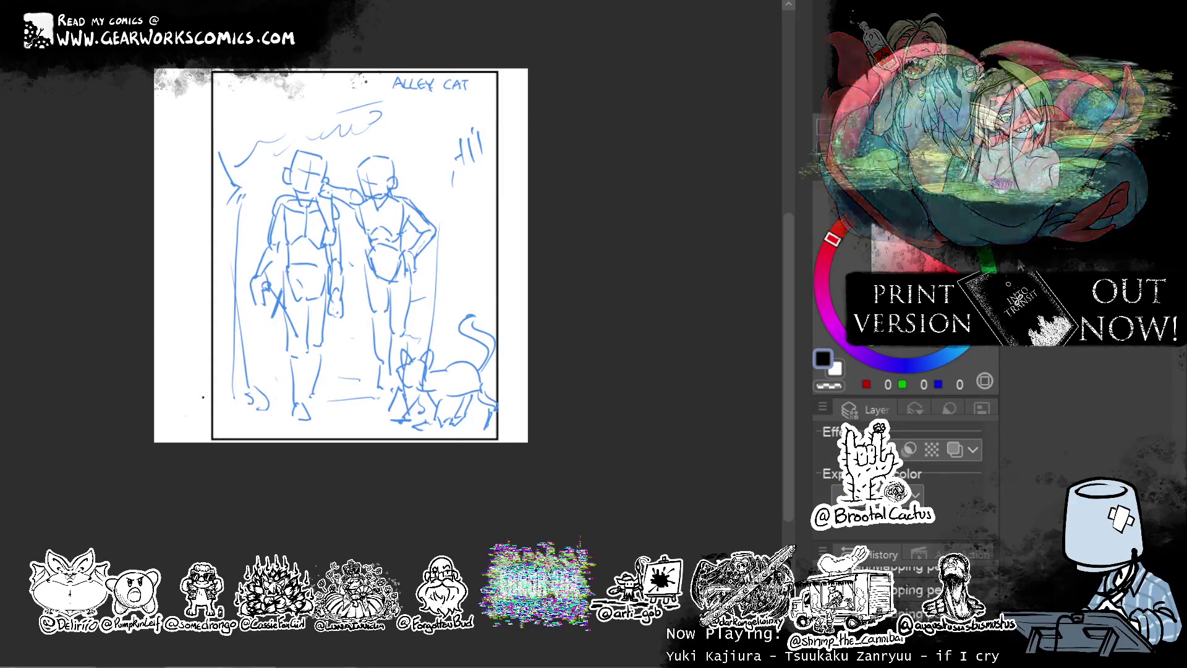
mouse_move(674, 235)
mouse_down()
mouse_move(730, 238)
mouse_move(686, 239)
mouse_move(686, 254)
mouse_move(710, 239)
mouse_move(718, 199)
mouse_move(728, 207)
mouse_up()
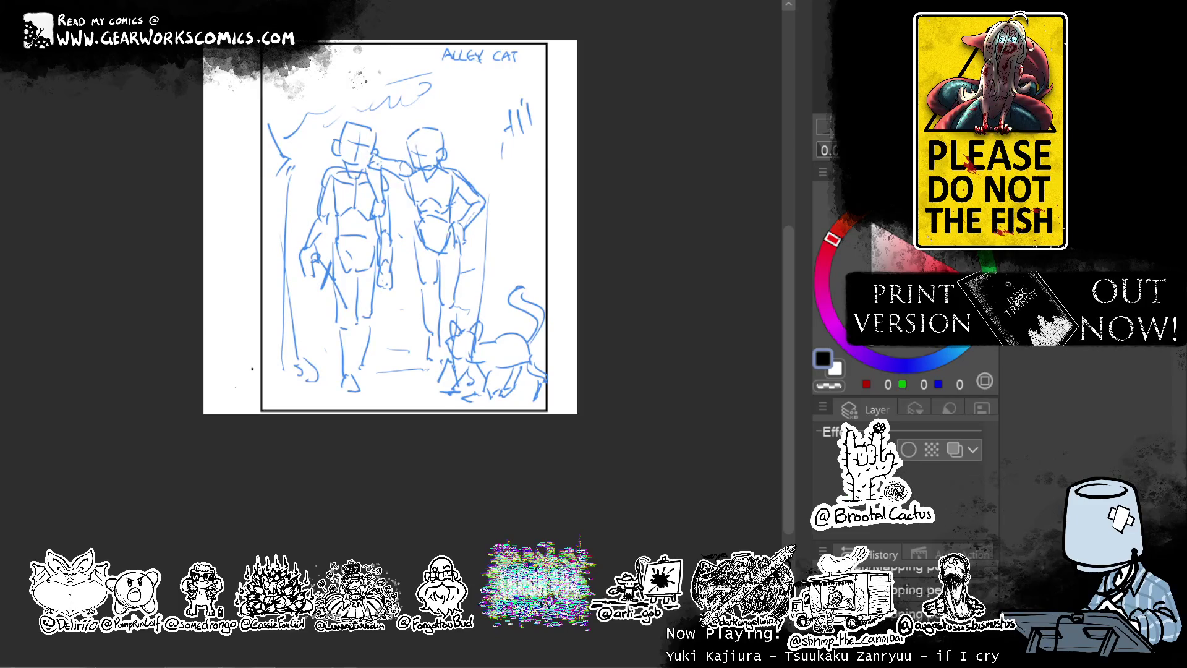
right_click(813, 366)
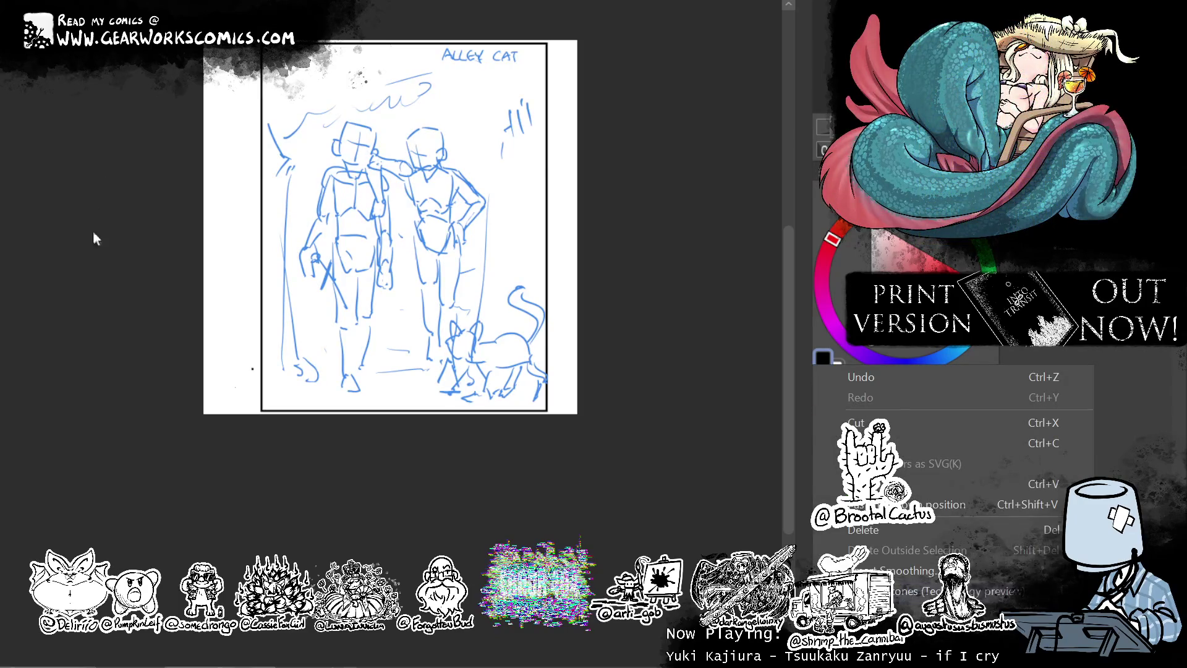
Crop the canvas's left and right edges to the panel frame and tint the sketch pale blue.
key(ctrl+alt+c)
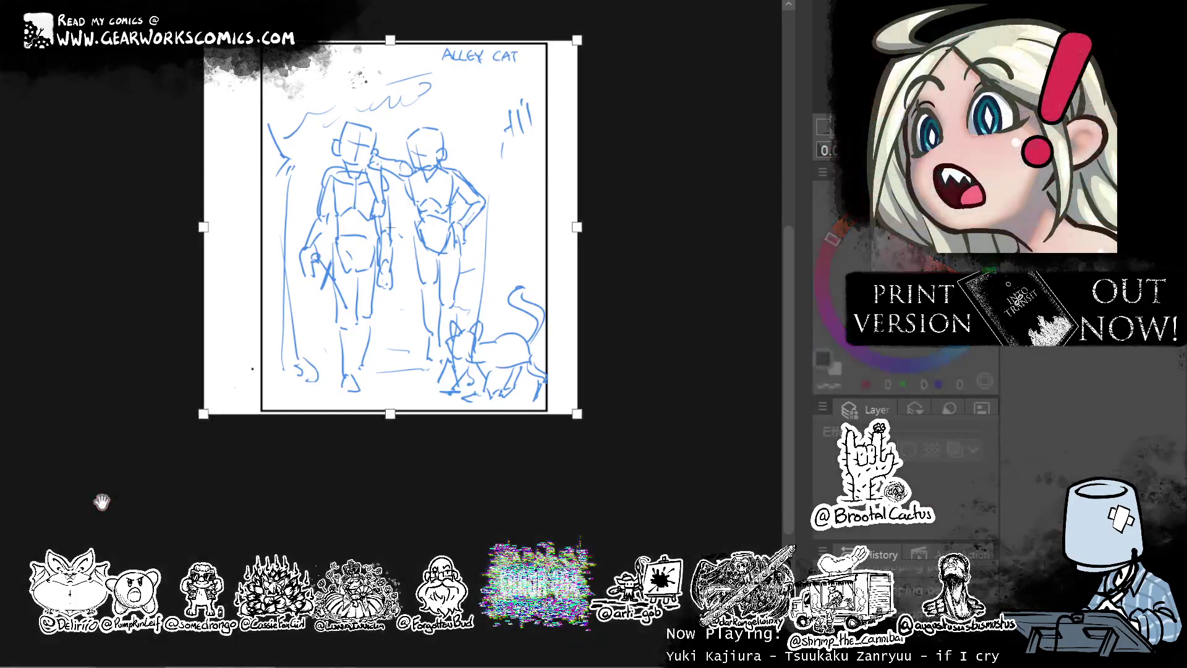
drag(562, 226, 551, 226)
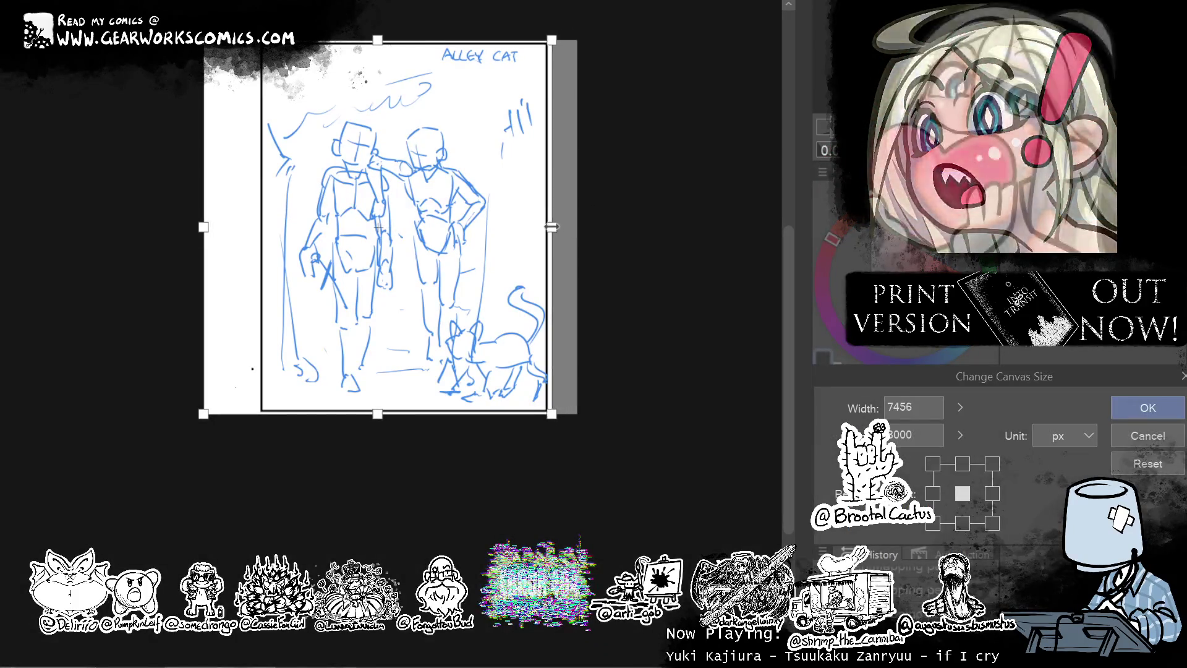
drag(204, 226, 262, 227)
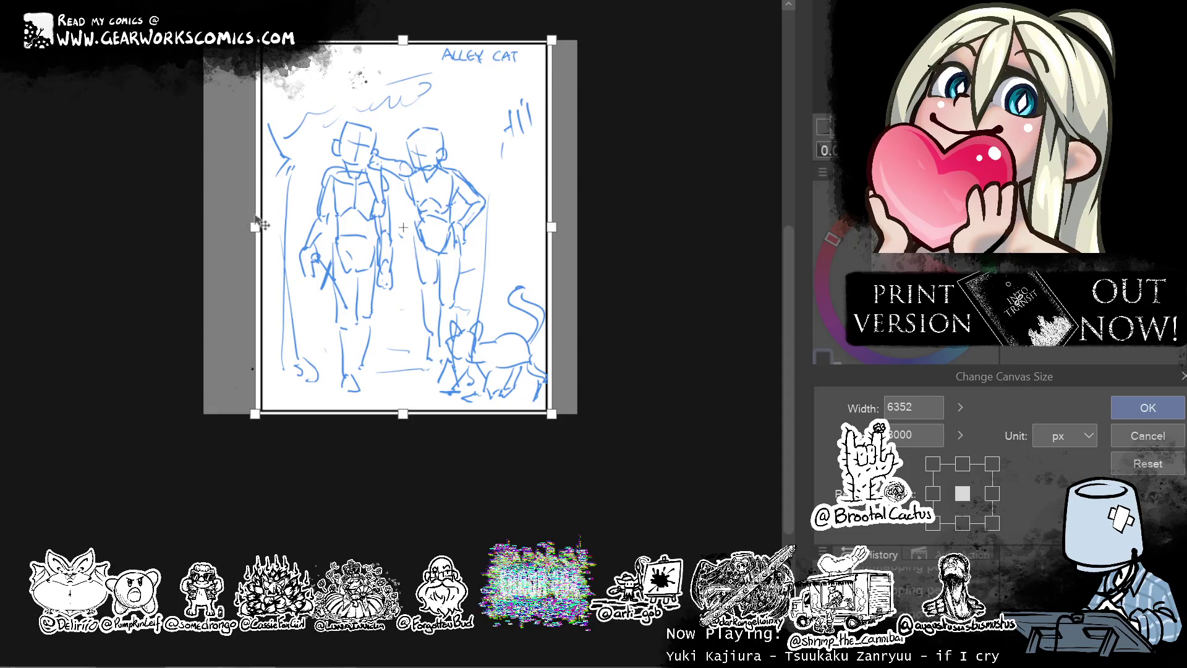
key(Return)
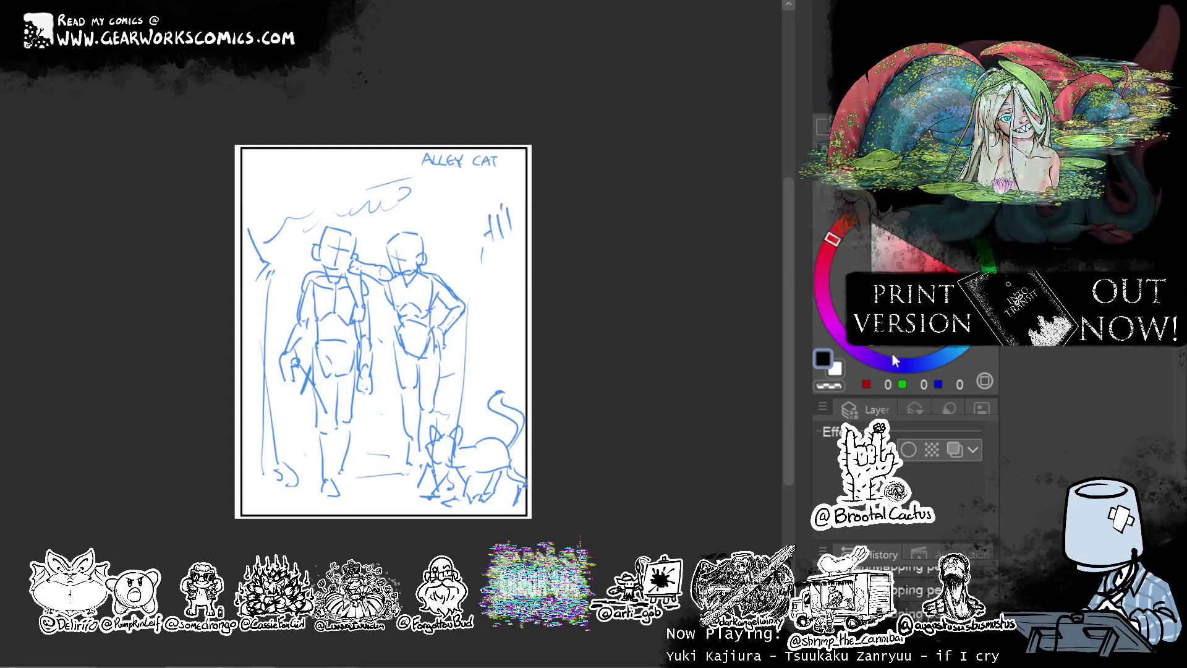
click(955, 450)
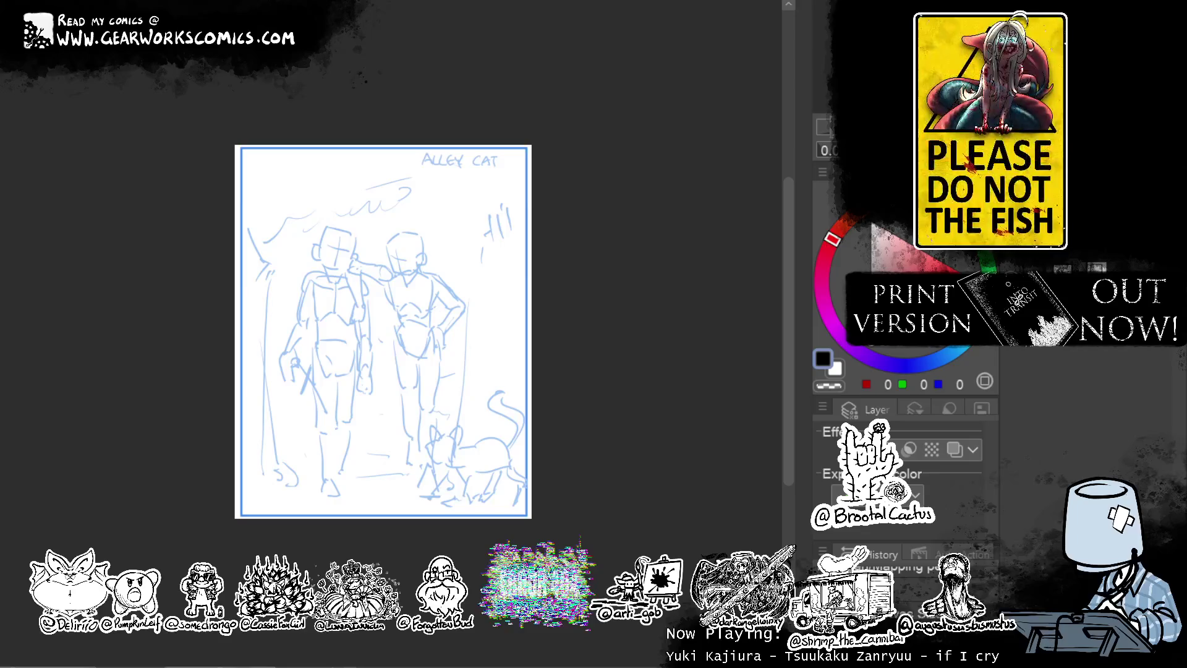
key(ctrl+plus)
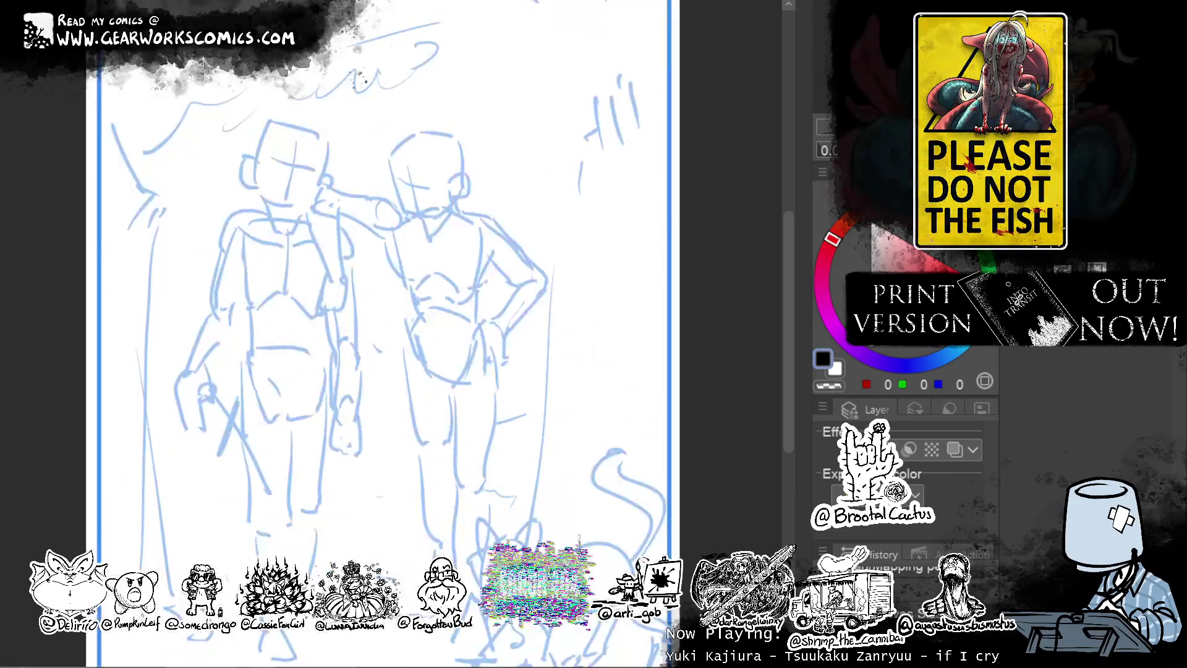
Ink the outline and strands of the left figure's long wavy hair.
scroll(514, 146, down, 2)
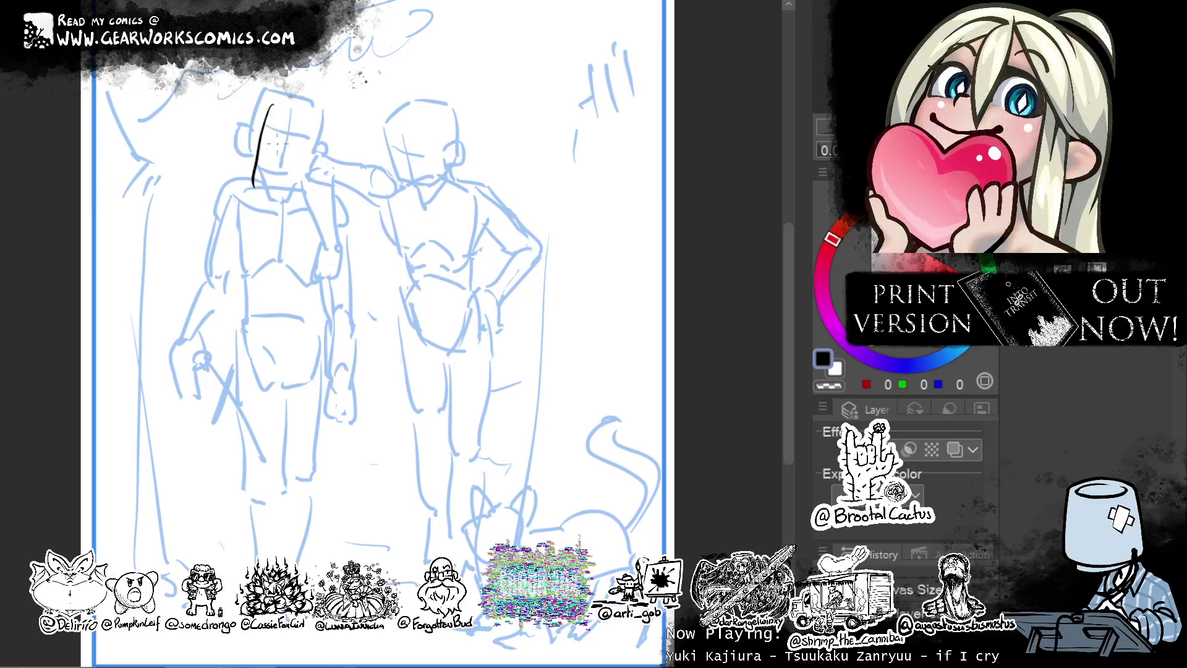
mouse_move(290, 98)
mouse_down()
mouse_move(272, 96)
mouse_move(244, 250)
mouse_move(255, 258)
mouse_up()
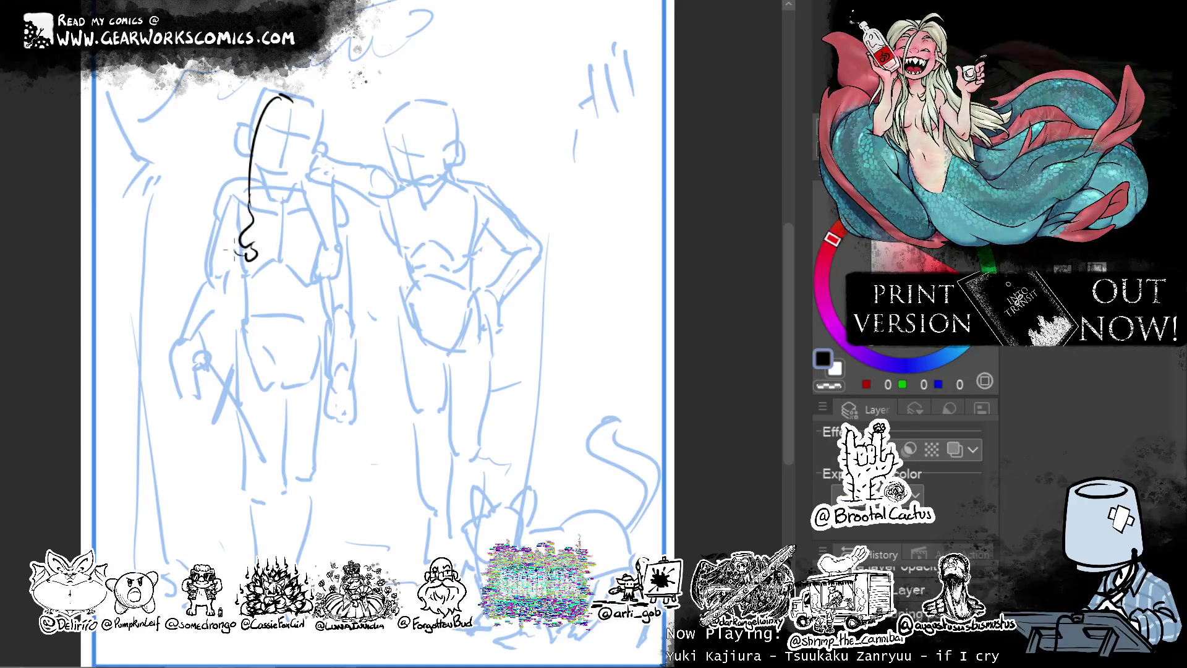
mouse_move(284, 93)
mouse_down()
mouse_move(321, 177)
mouse_move(305, 258)
mouse_up()
drag(309, 92, 326, 93)
mouse_move(326, 92)
mouse_down()
mouse_move(337, 148)
mouse_move(334, 176)
mouse_move(324, 118)
mouse_move(322, 214)
mouse_up()
key(ctrl+z)
key(ctrl+z)
mouse_move(285, 83)
mouse_down()
mouse_move(301, 93)
mouse_move(244, 195)
mouse_up()
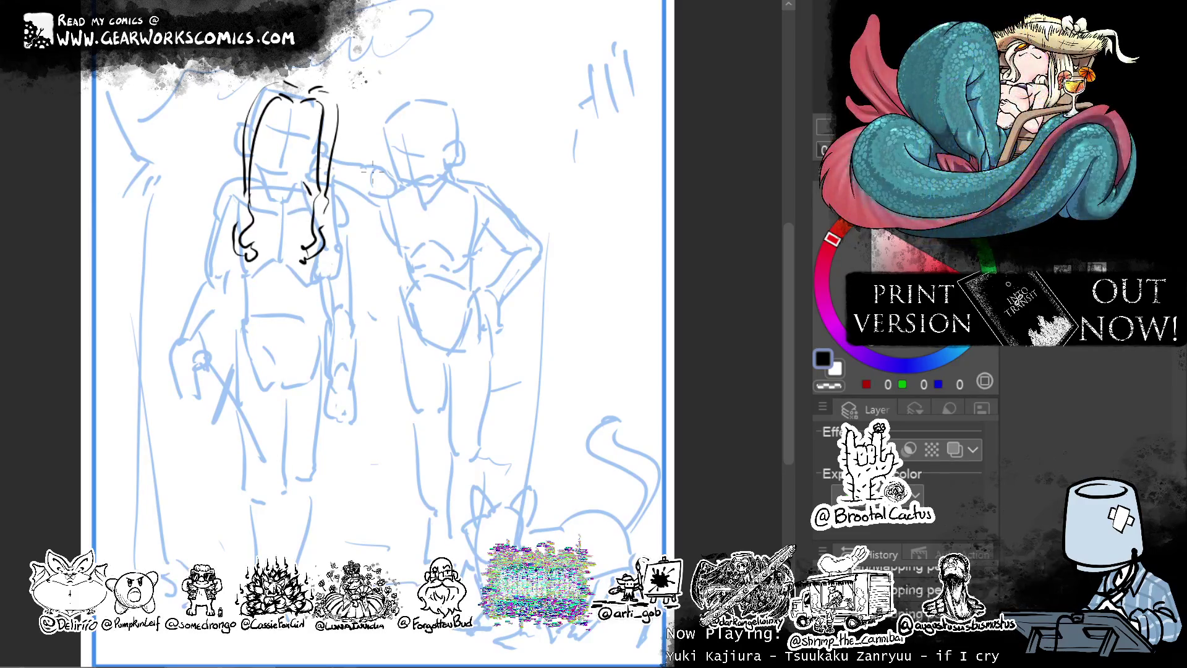
drag(259, 87, 233, 166)
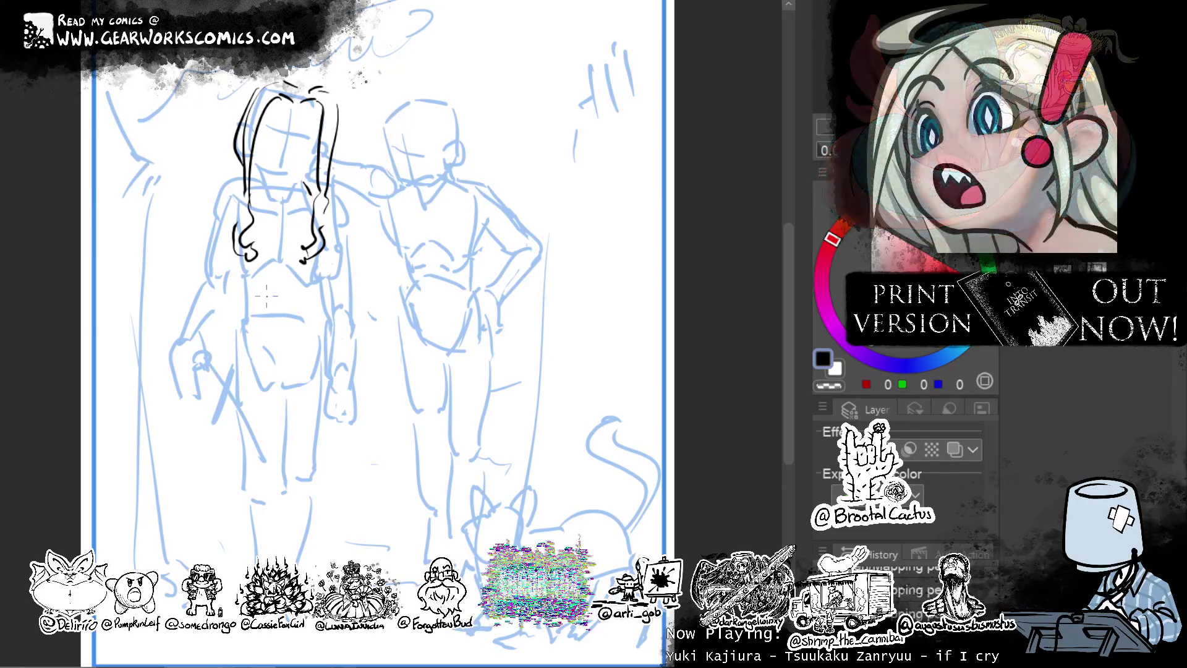
Ink the curly hair atop the right figure's head, redrawing stray strokes.
mouse_move(514, 159)
mouse_down()
mouse_move(488, 170)
mouse_move(507, 180)
mouse_up()
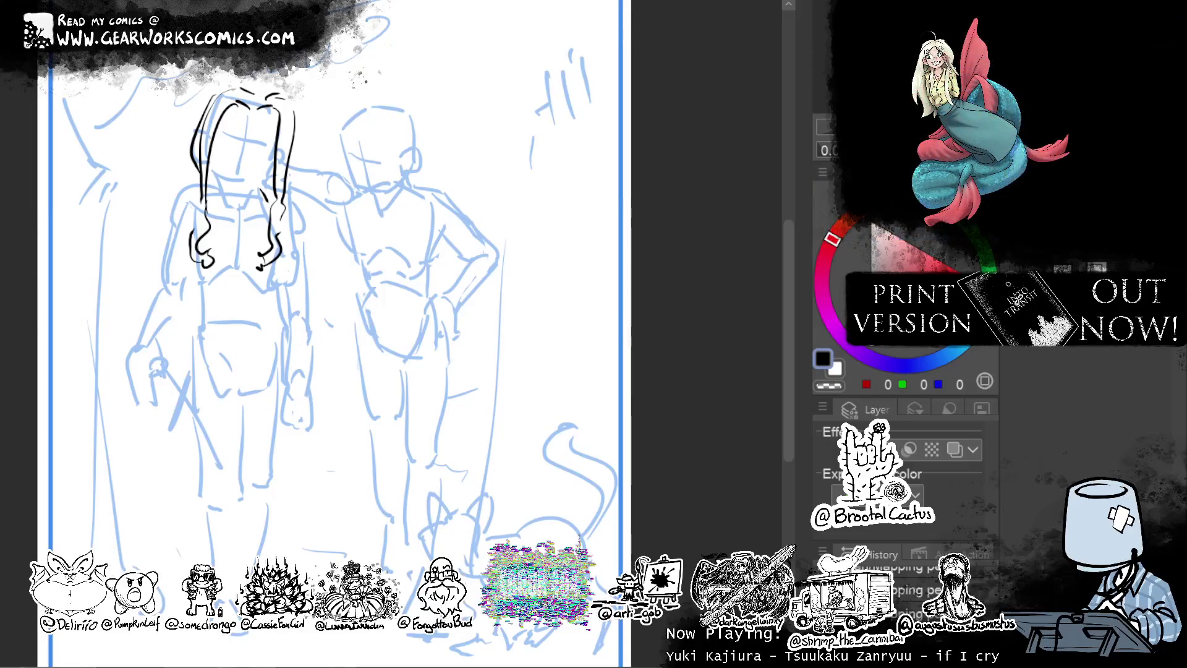
drag(347, 139, 367, 109)
key(ctrl+z)
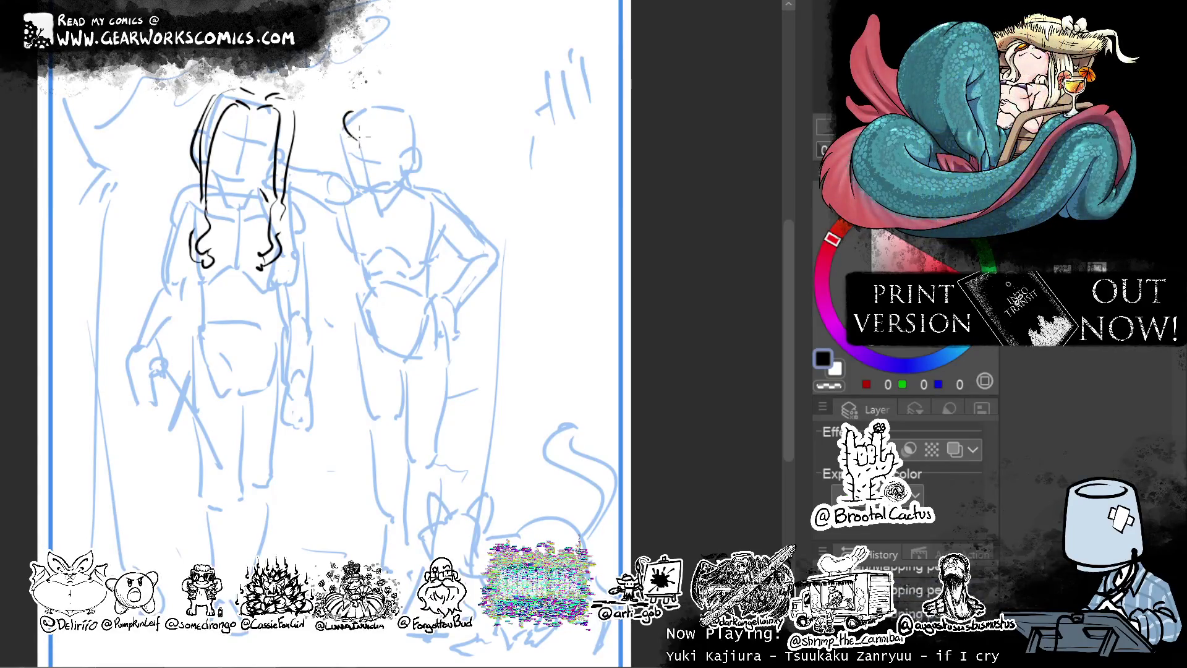
mouse_move(349, 123)
mouse_down()
mouse_move(361, 96)
mouse_move(372, 138)
mouse_move(403, 147)
mouse_up()
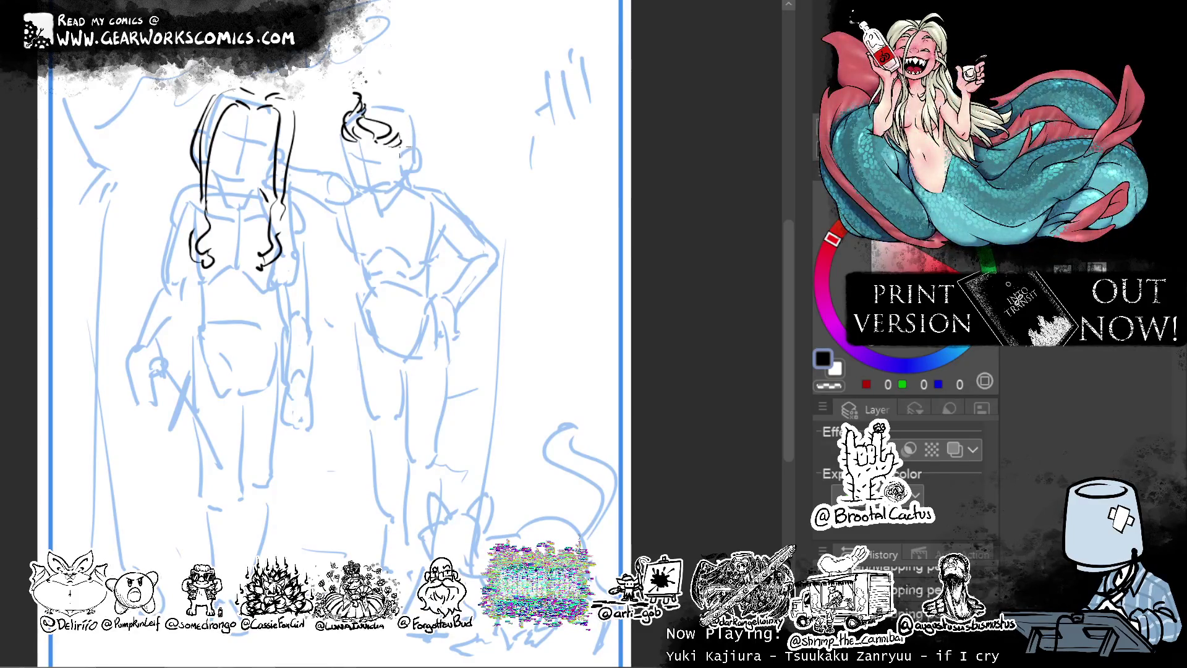
drag(368, 106, 399, 94)
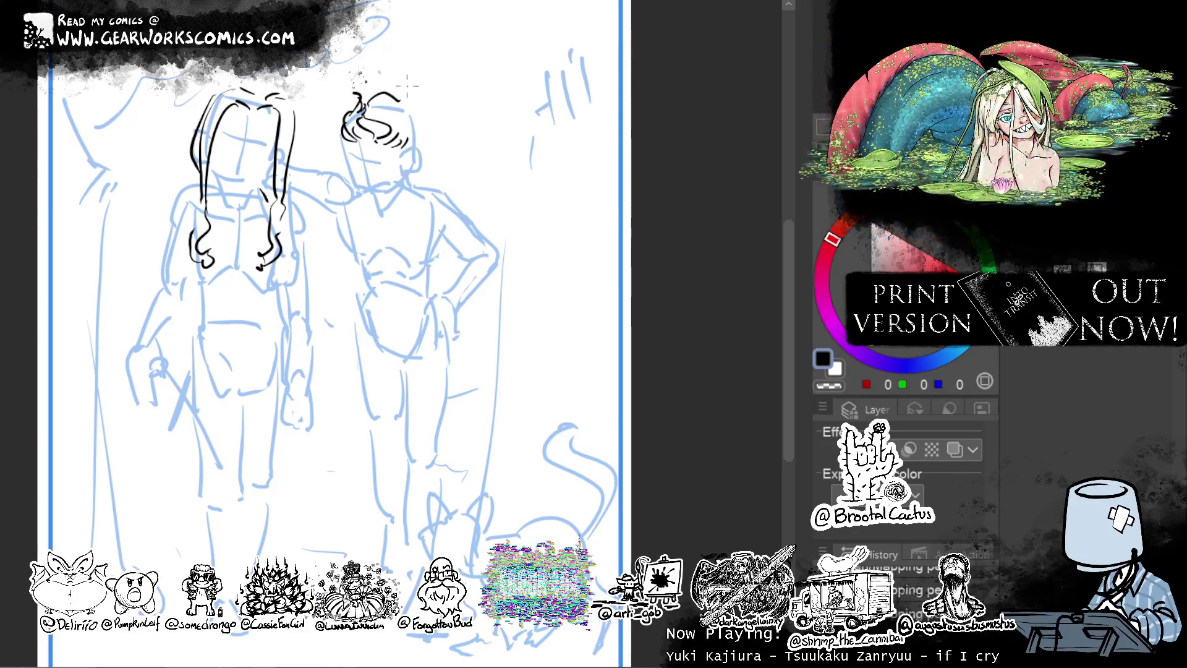
key(ctrl+z)
drag(368, 99, 417, 92)
key(ctrl+z)
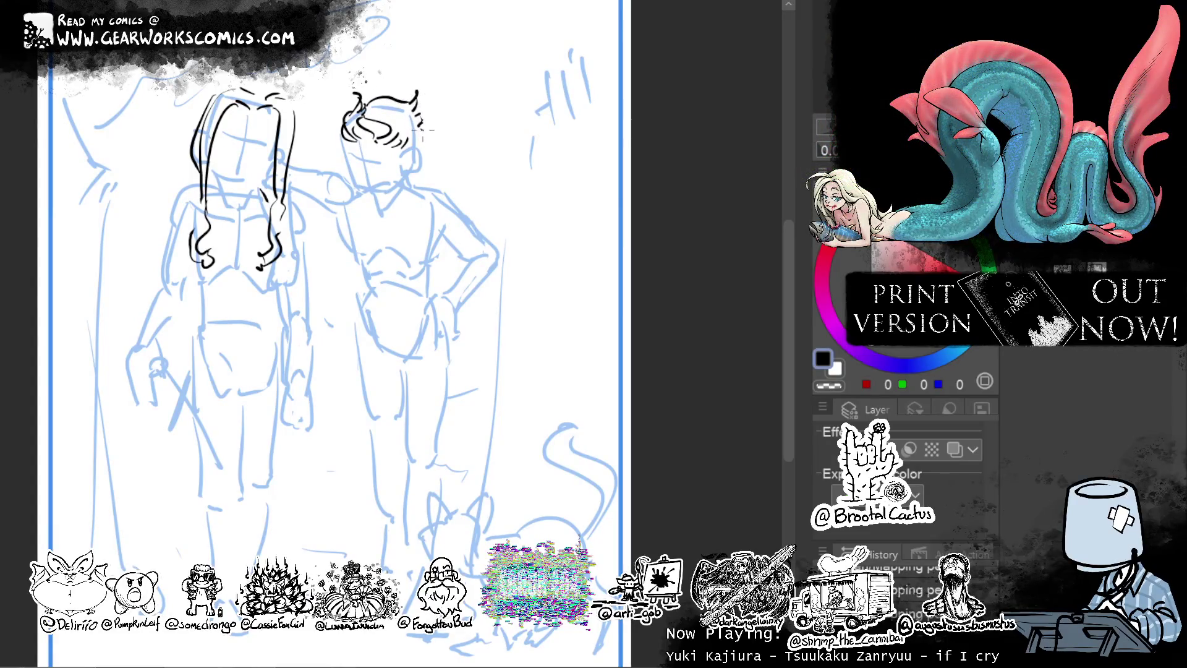
drag(342, 122, 337, 153)
key(ctrl+z)
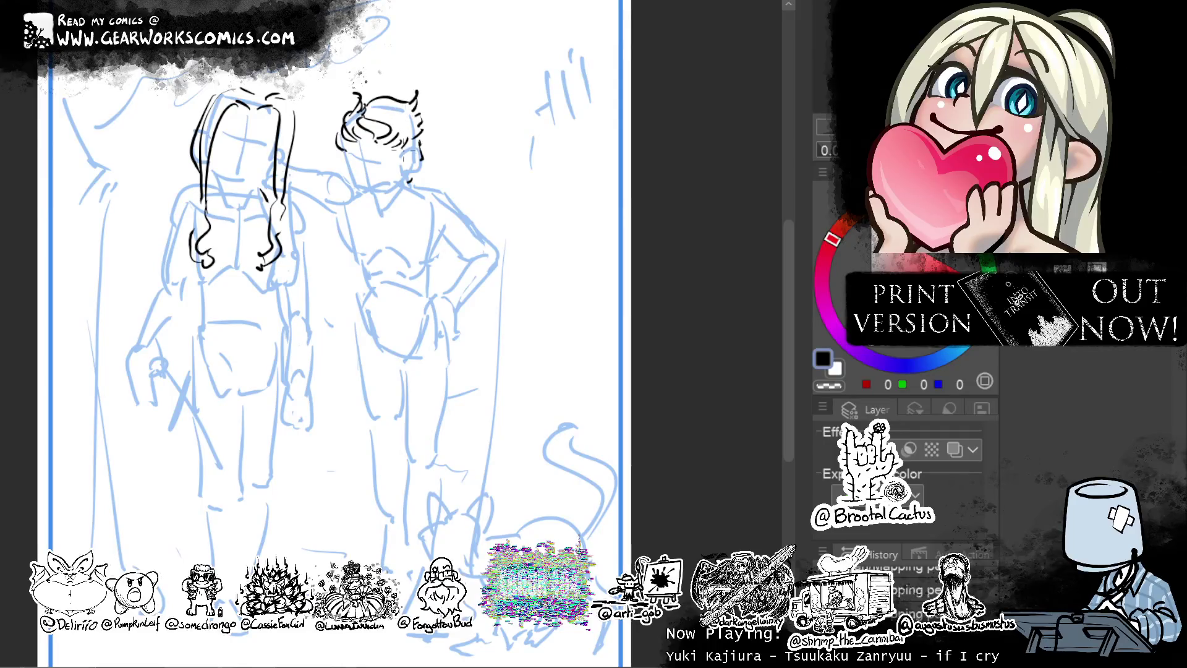
Ink stubble along the right figure's jaw, plus his nose mark, mouth and beard.
mouse_move(409, 160)
mouse_down()
mouse_move(389, 195)
mouse_move(347, 187)
mouse_up()
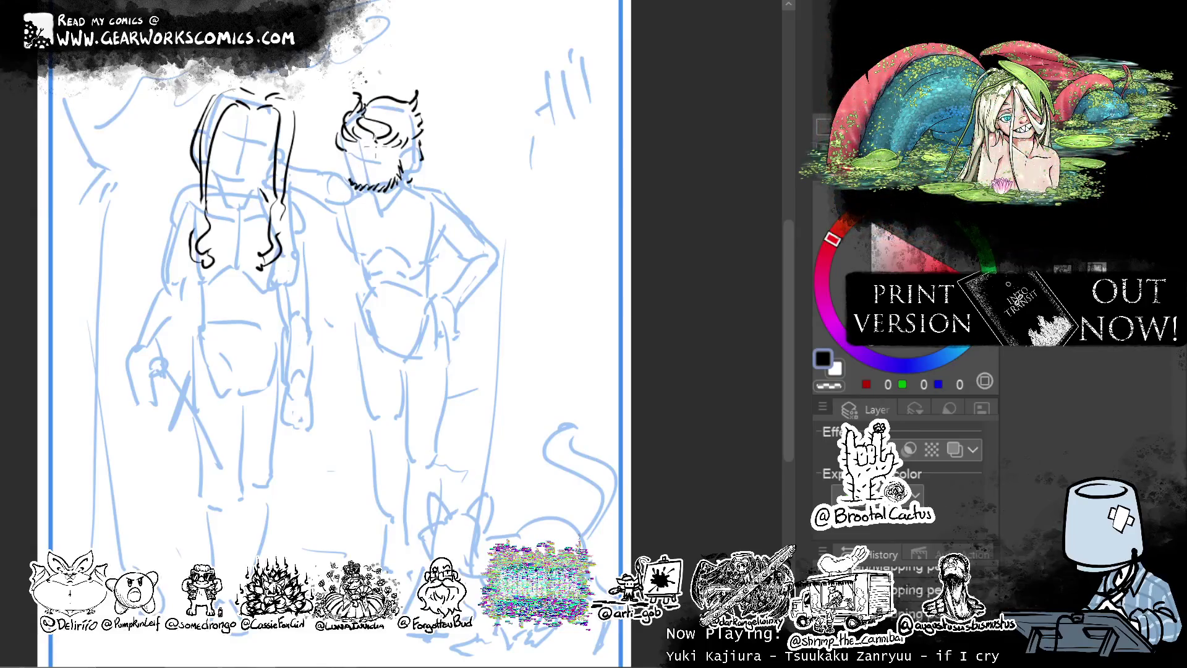
drag(351, 172, 388, 188)
drag(372, 178, 384, 188)
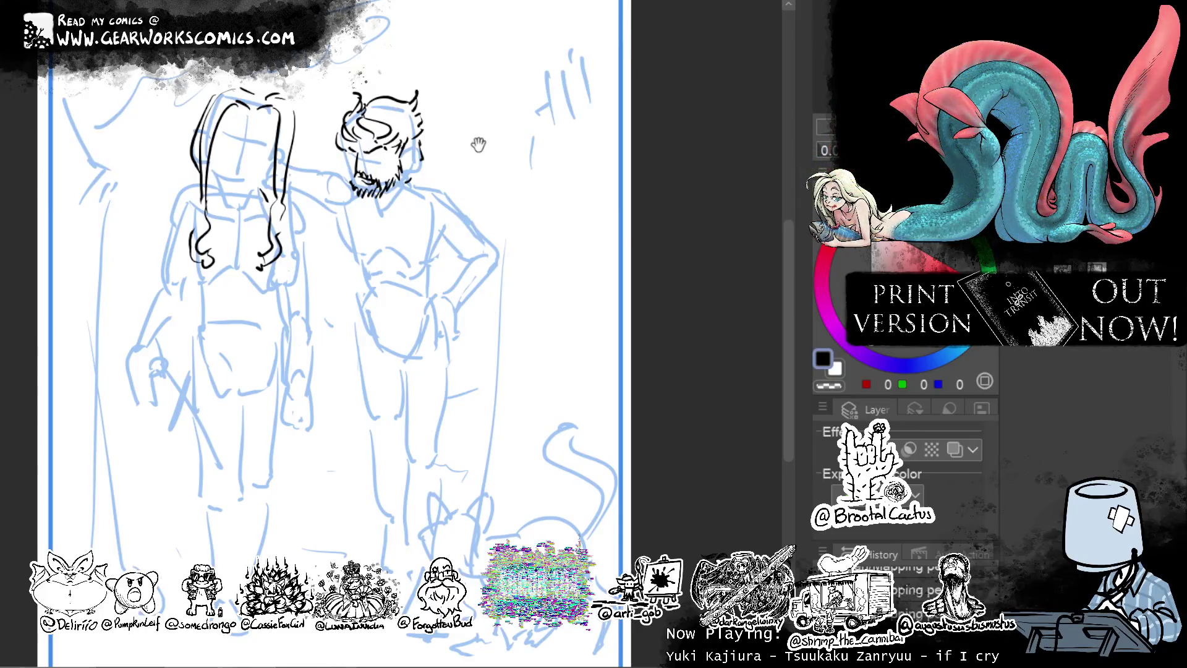
mouse_move(479, 145)
mouse_down()
mouse_move(500, 221)
mouse_move(511, 220)
mouse_up()
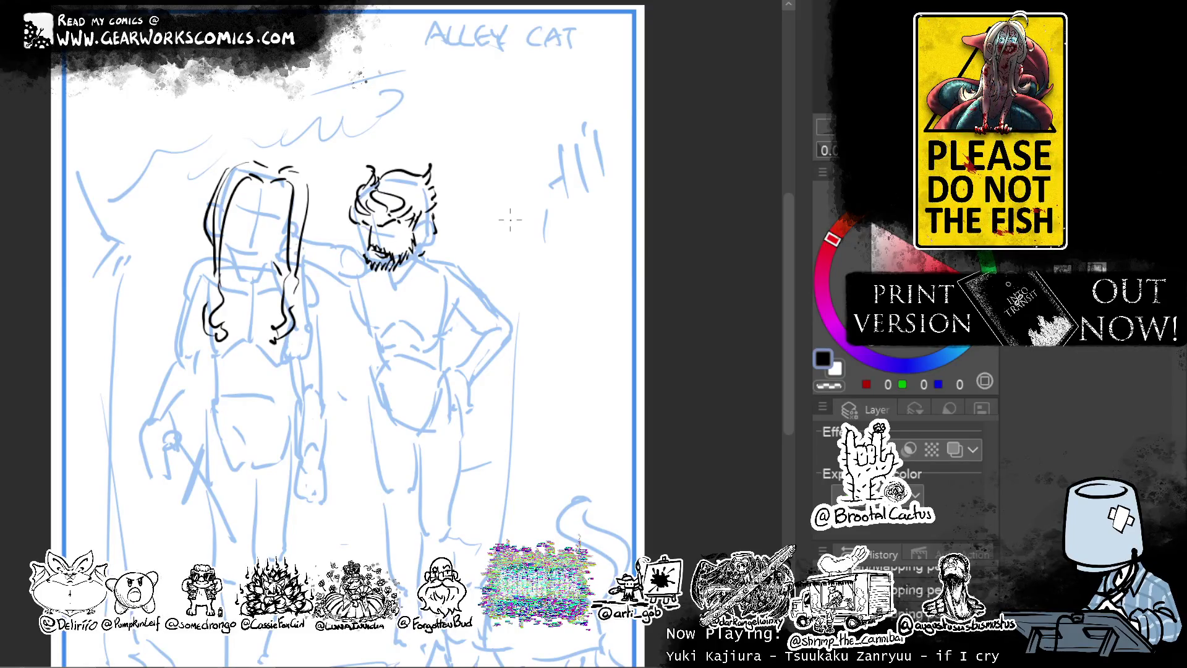
Ink strokes along the left edge of the bearded man's head.
mouse_move(548, 173)
mouse_down()
mouse_move(556, 142)
mouse_move(573, 147)
mouse_move(539, 184)
mouse_move(514, 183)
mouse_up()
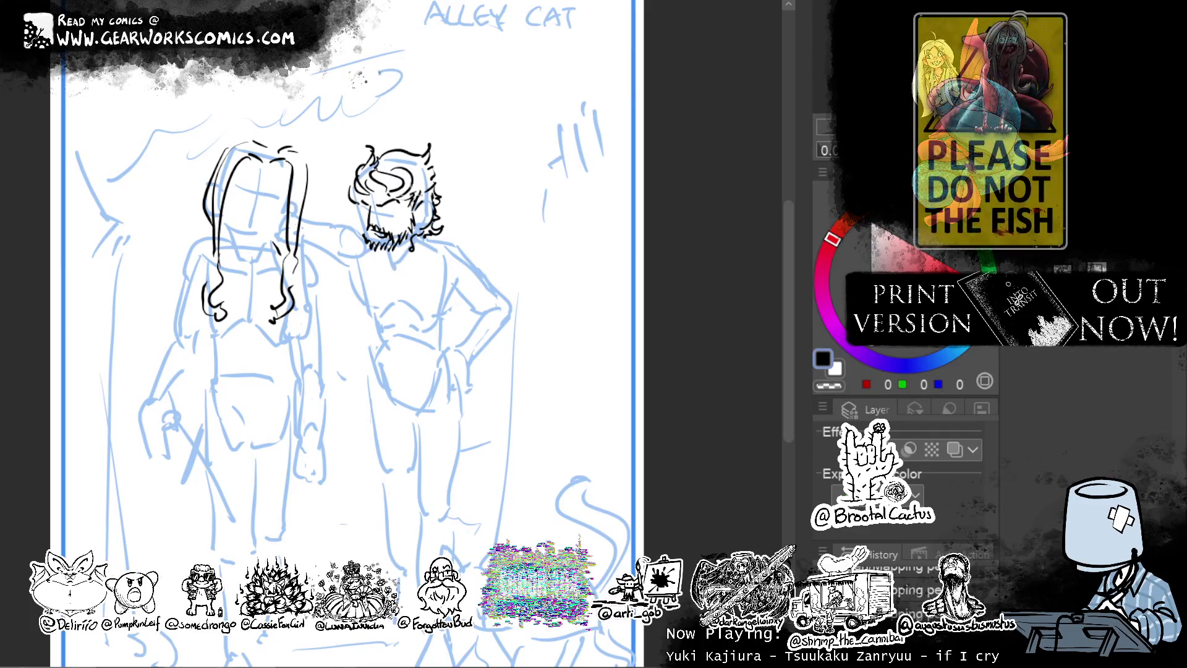
mouse_move(353, 184)
mouse_down()
mouse_move(344, 210)
mouse_move(358, 210)
mouse_move(340, 217)
mouse_move(354, 225)
mouse_up()
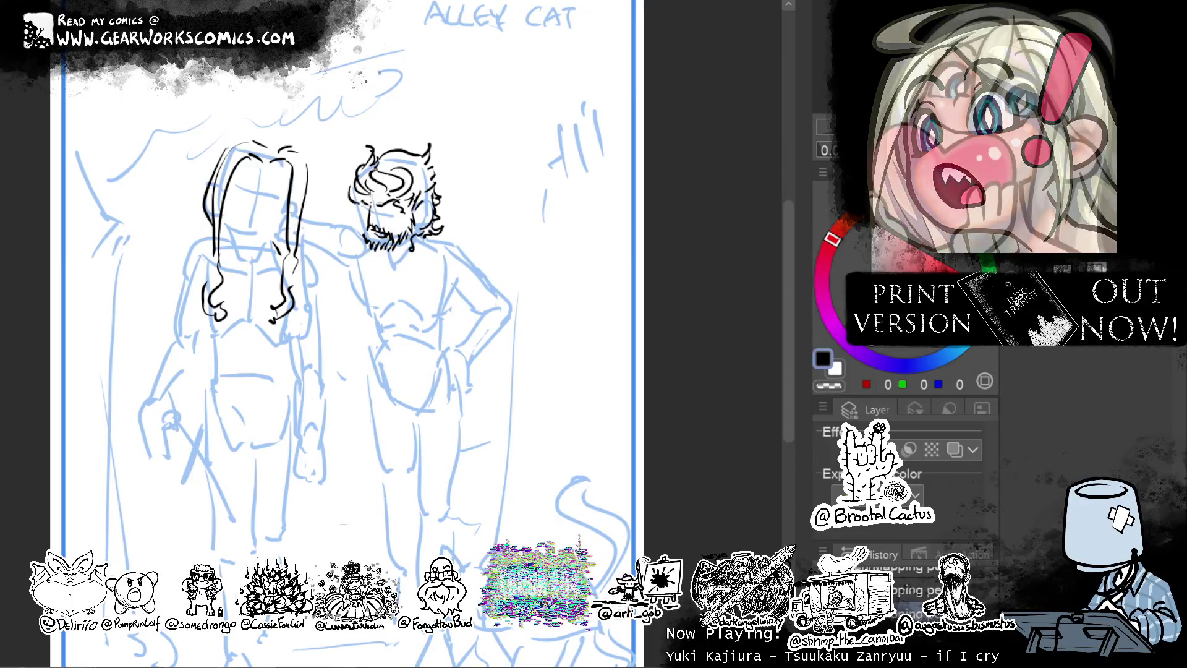
mouse_move(361, 217)
mouse_down()
mouse_move(352, 234)
mouse_move(345, 216)
mouse_move(352, 223)
mouse_up()
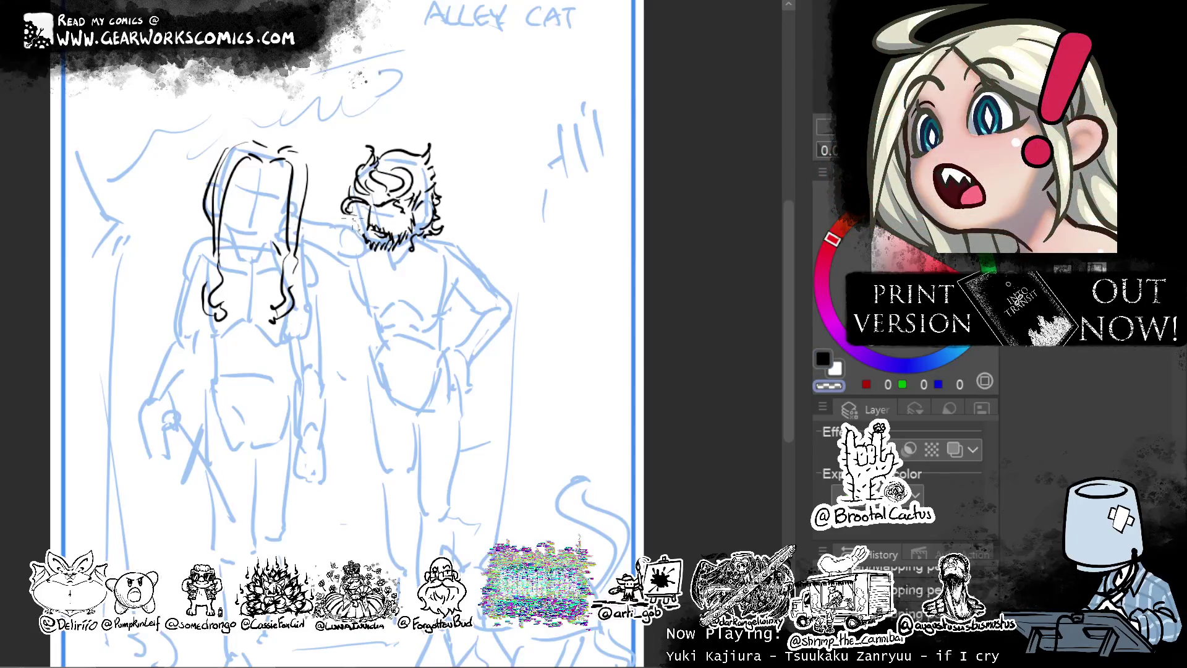
Remove the ear curl beside the bearded head and lasso-select the head.
key(c)
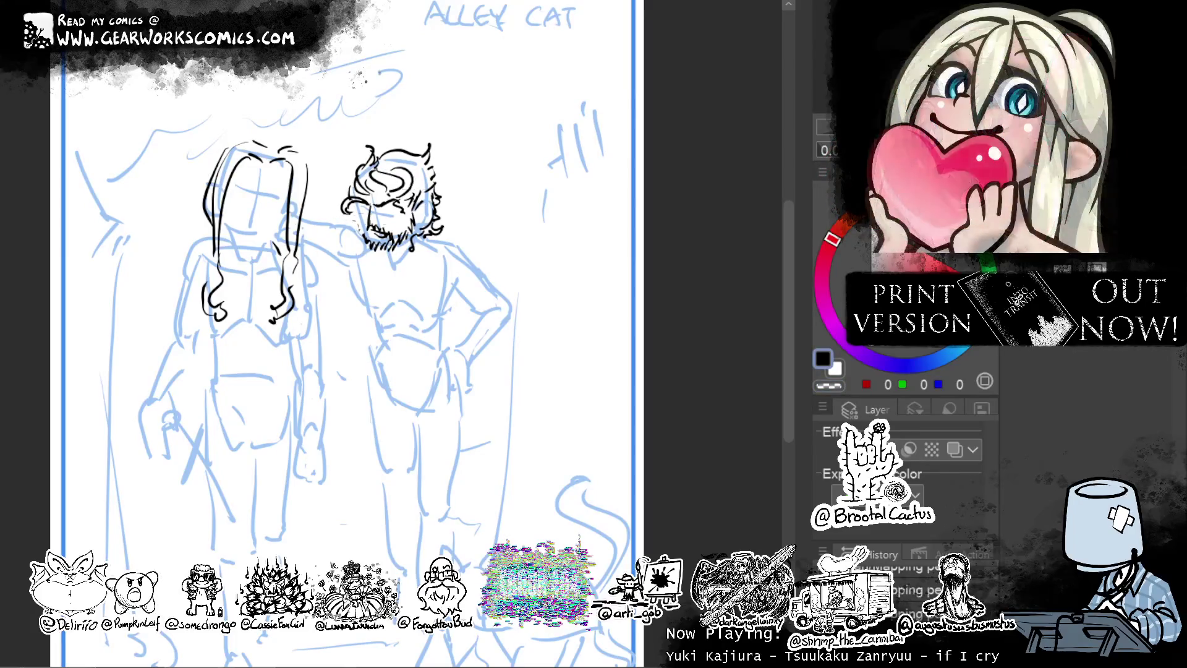
key(c)
key(c)
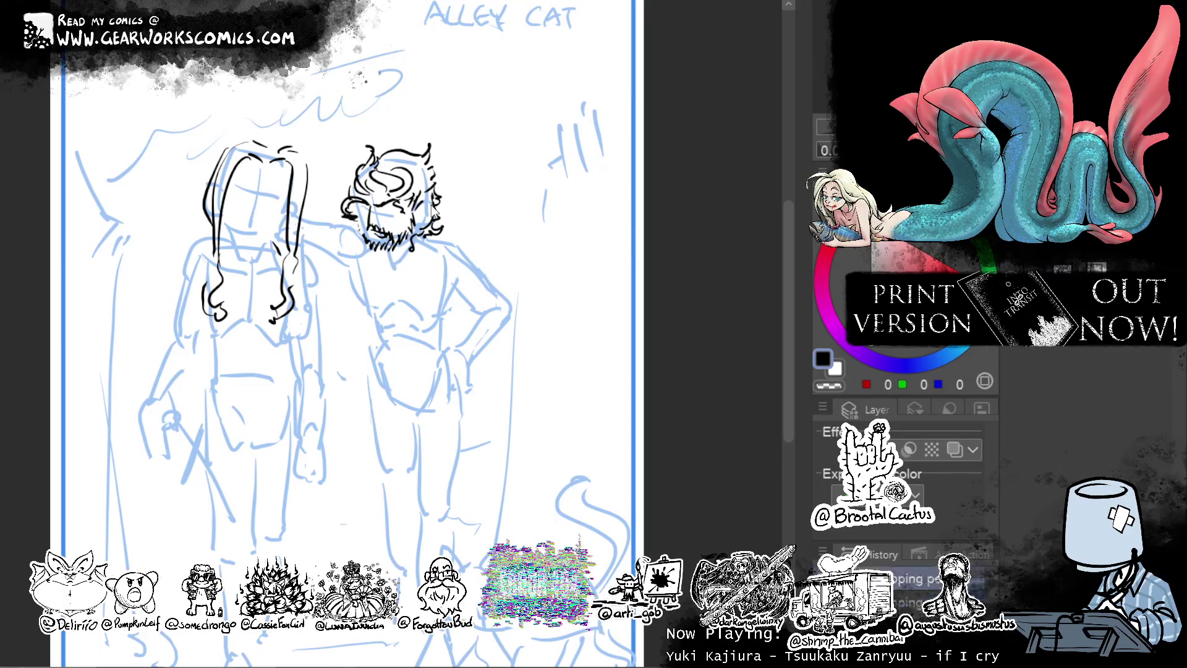
key(ctrl+z)
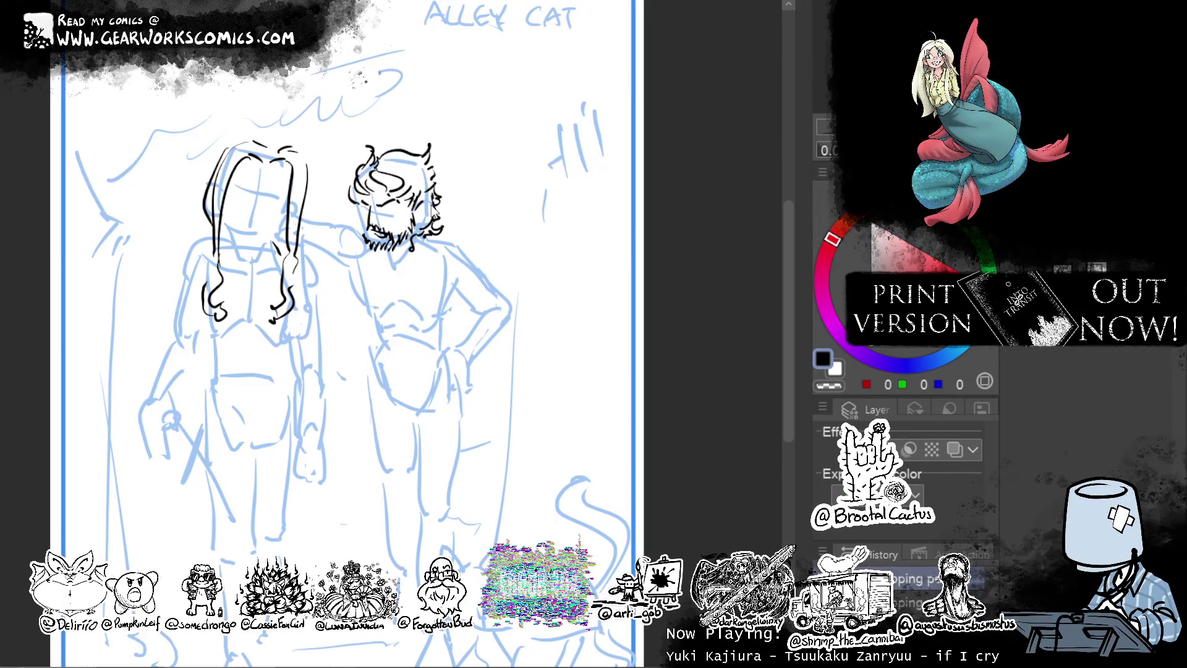
key(ctrl+y)
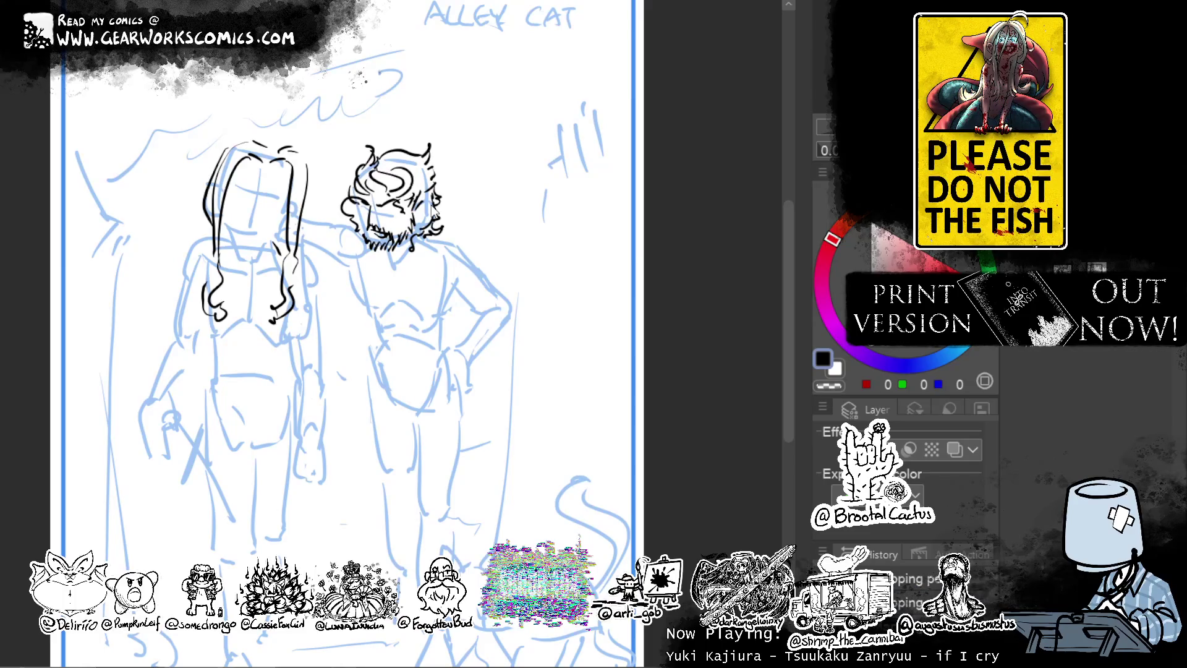
key(ctrl+z)
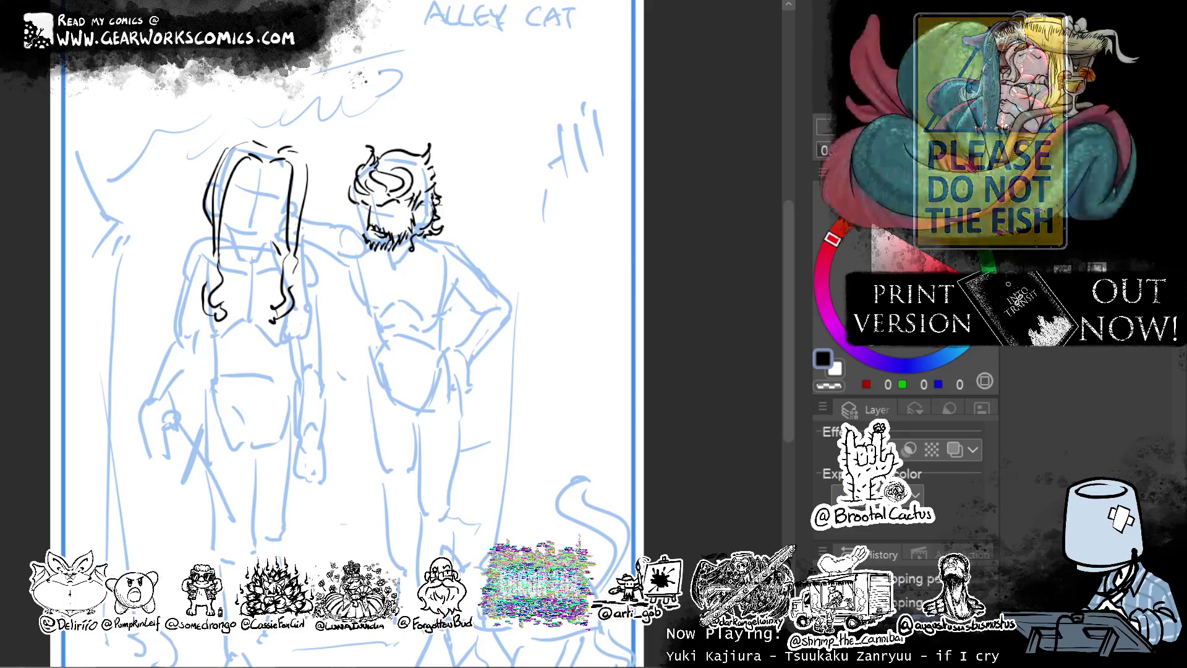
mouse_move(443, 164)
mouse_down()
mouse_move(440, 185)
mouse_move(377, 207)
mouse_move(333, 185)
mouse_move(353, 145)
mouse_move(371, 212)
mouse_up()
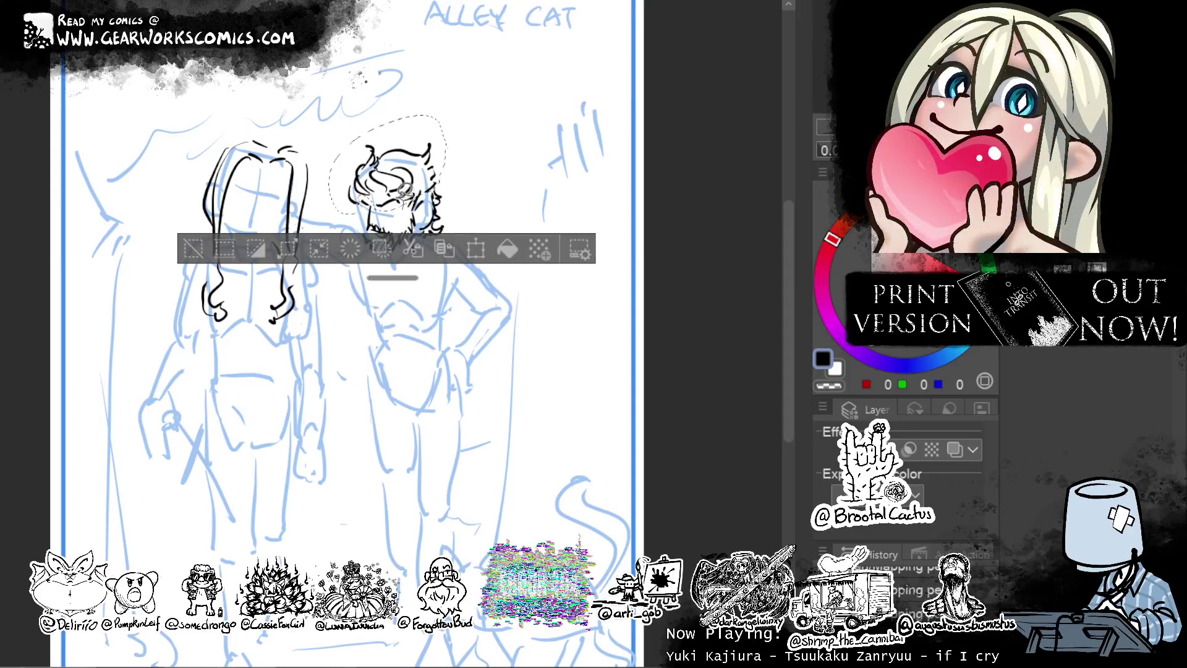
Rotate the selected bearded head slightly clockwise and apply the transform.
click(476, 249)
drag(428, 193, 407, 230)
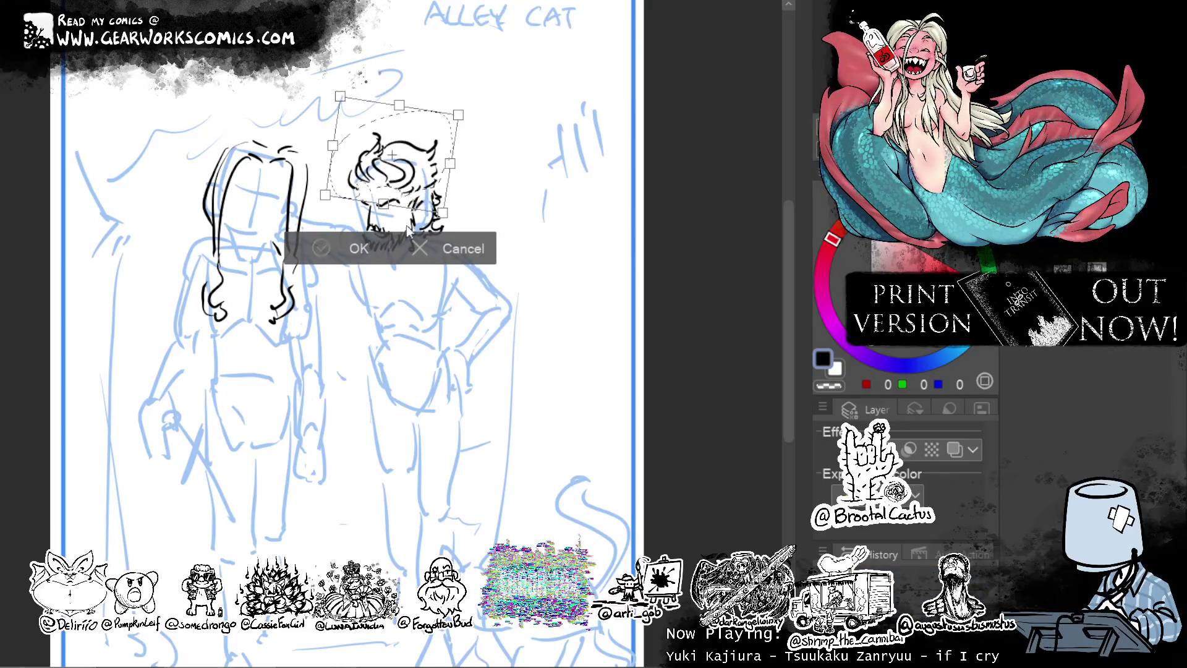
key(Return)
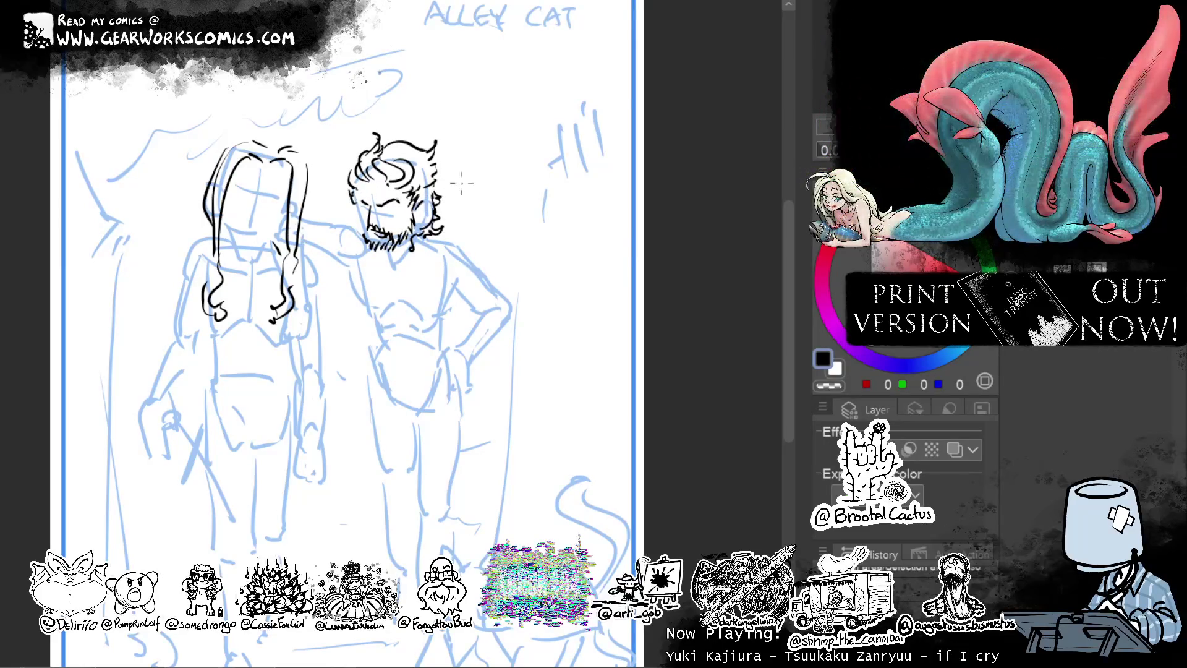
Add a few more ink strands to the bearded man's hair.
drag(441, 175, 438, 222)
mouse_move(428, 158)
mouse_down()
mouse_move(408, 177)
mouse_move(416, 193)
mouse_up()
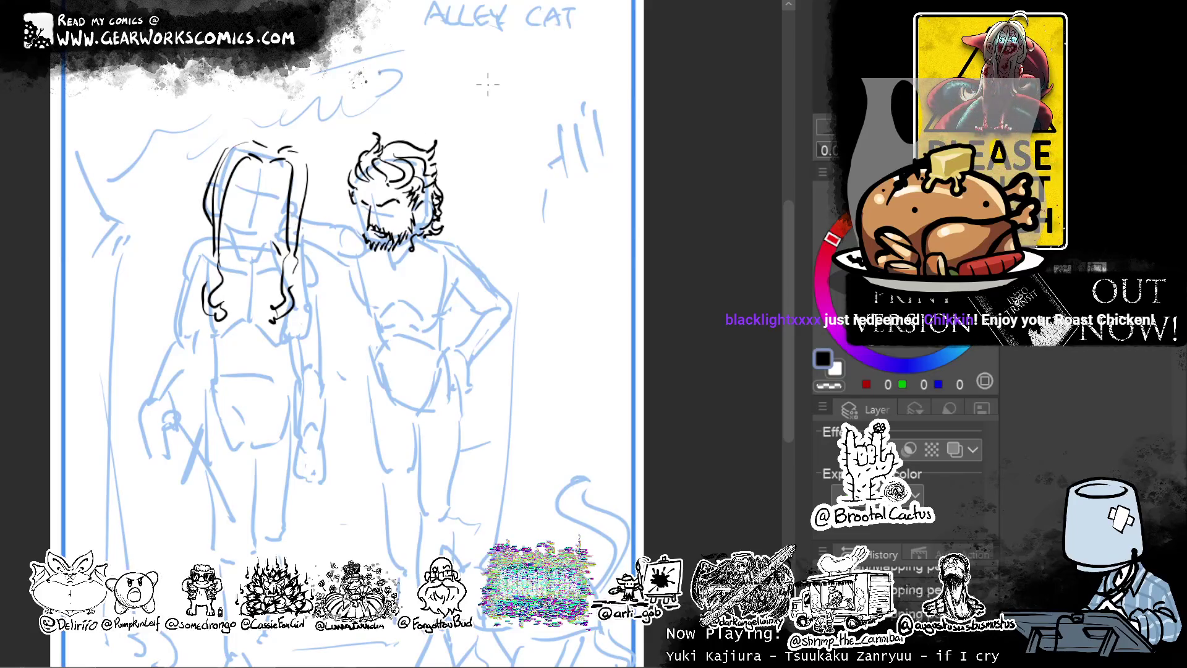
mouse_move(565, 204)
mouse_down()
mouse_move(599, 191)
mouse_move(544, 215)
mouse_up()
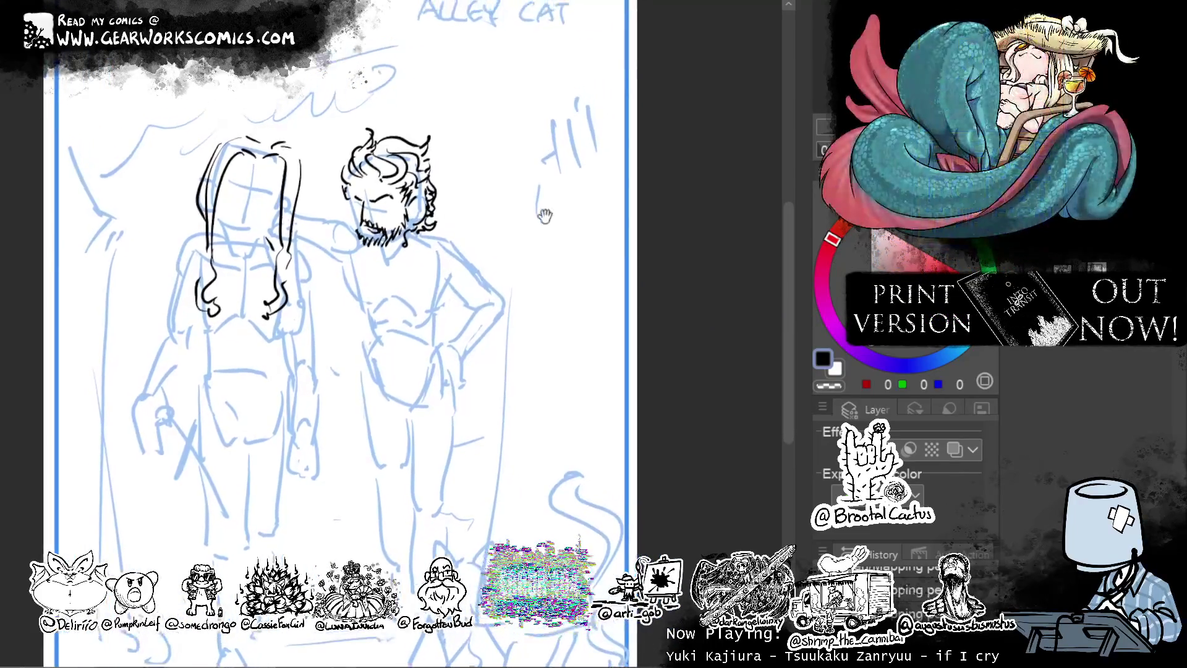
Ink the left and right edges of the woman's long hair and inner strands.
drag(210, 170, 192, 283)
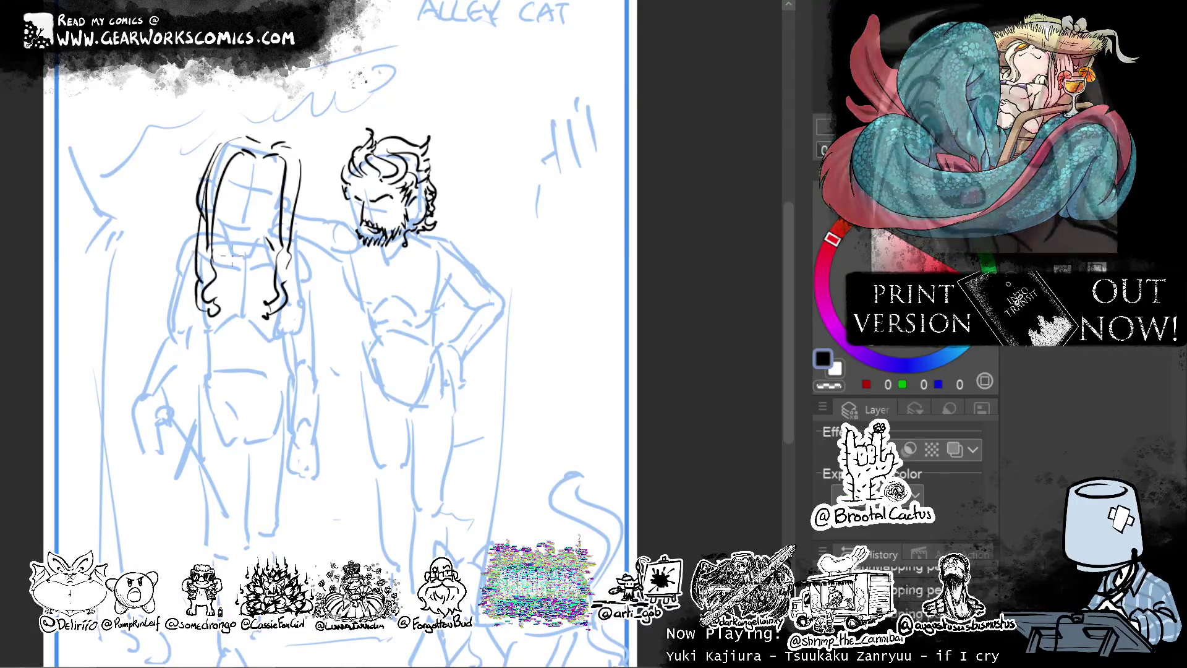
key(ctrl+z)
drag(201, 206, 184, 280)
key(ctrl+z)
drag(199, 205, 188, 284)
drag(199, 240, 194, 278)
drag(299, 165, 288, 293)
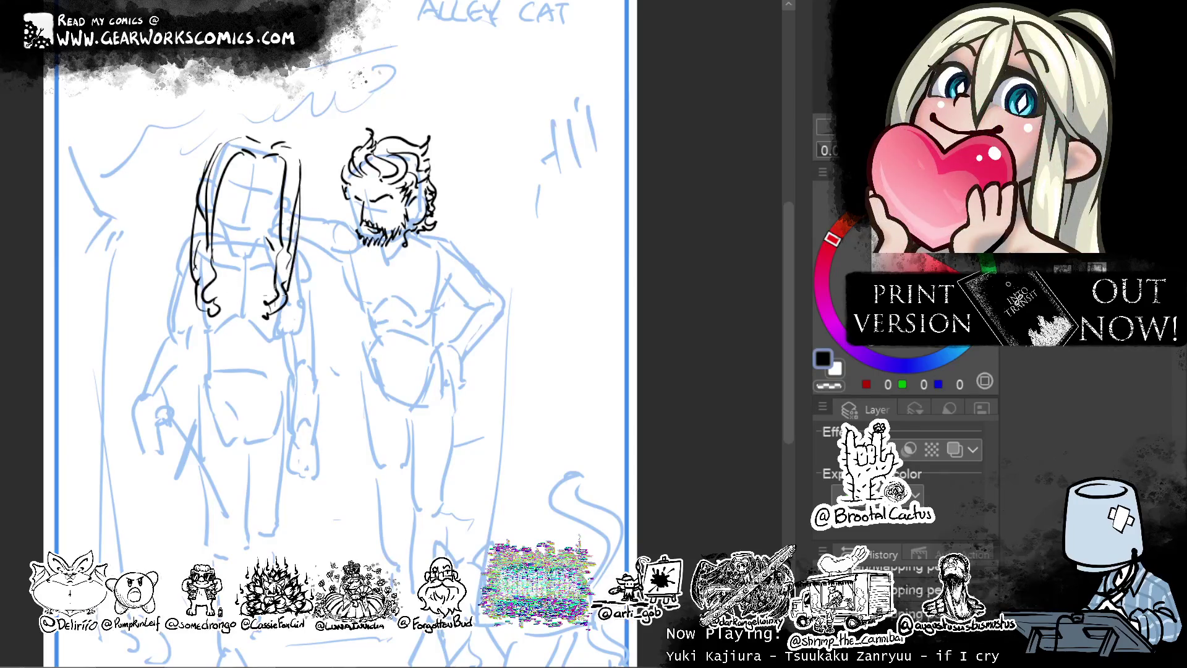
drag(216, 222, 221, 291)
drag(218, 248, 223, 292)
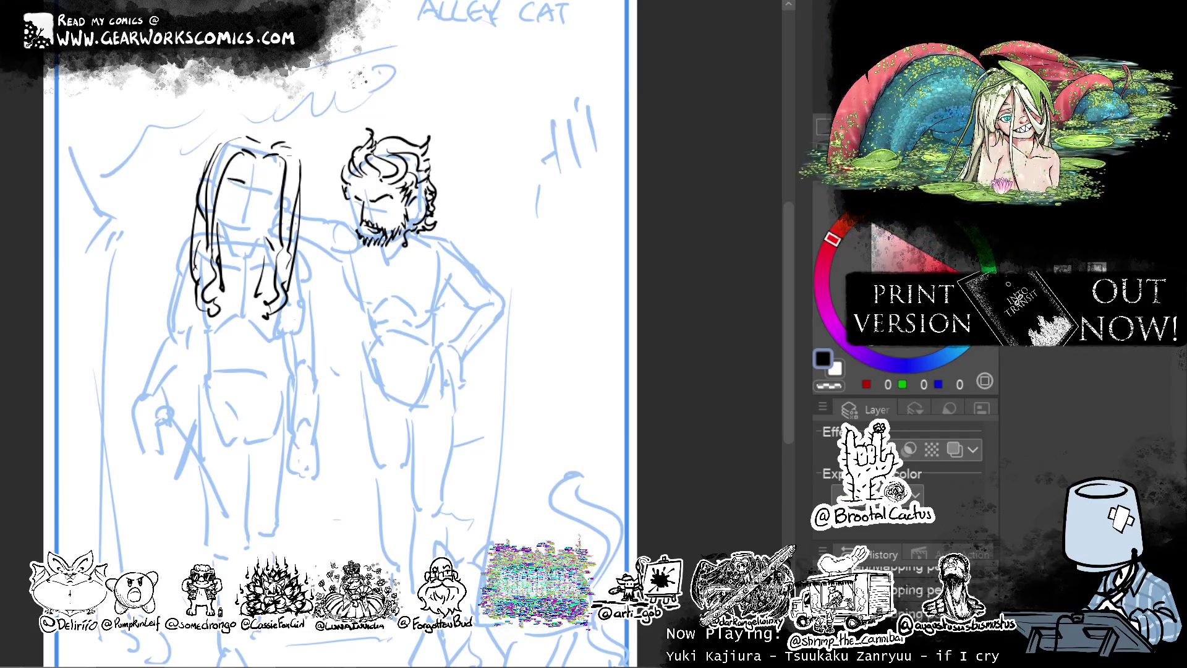
Draw the woman's eyes, nose, mouth, brow, chin and neck in ink.
mouse_move(275, 183)
mouse_down()
mouse_move(258, 186)
mouse_move(270, 193)
mouse_up()
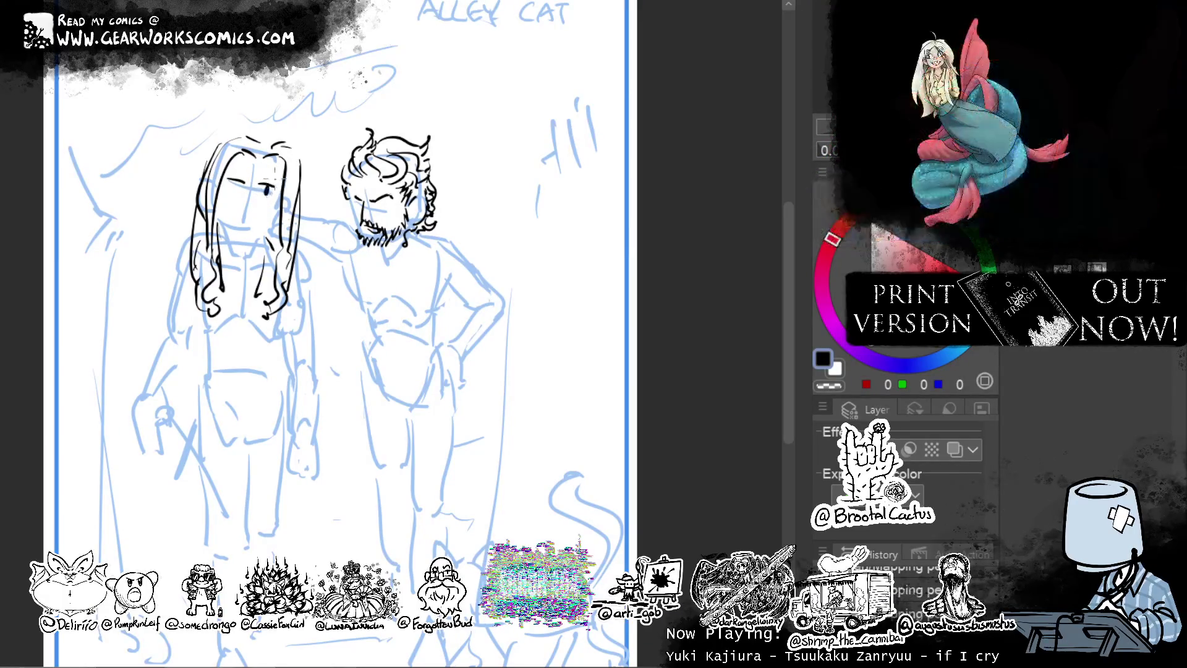
drag(230, 183, 242, 185)
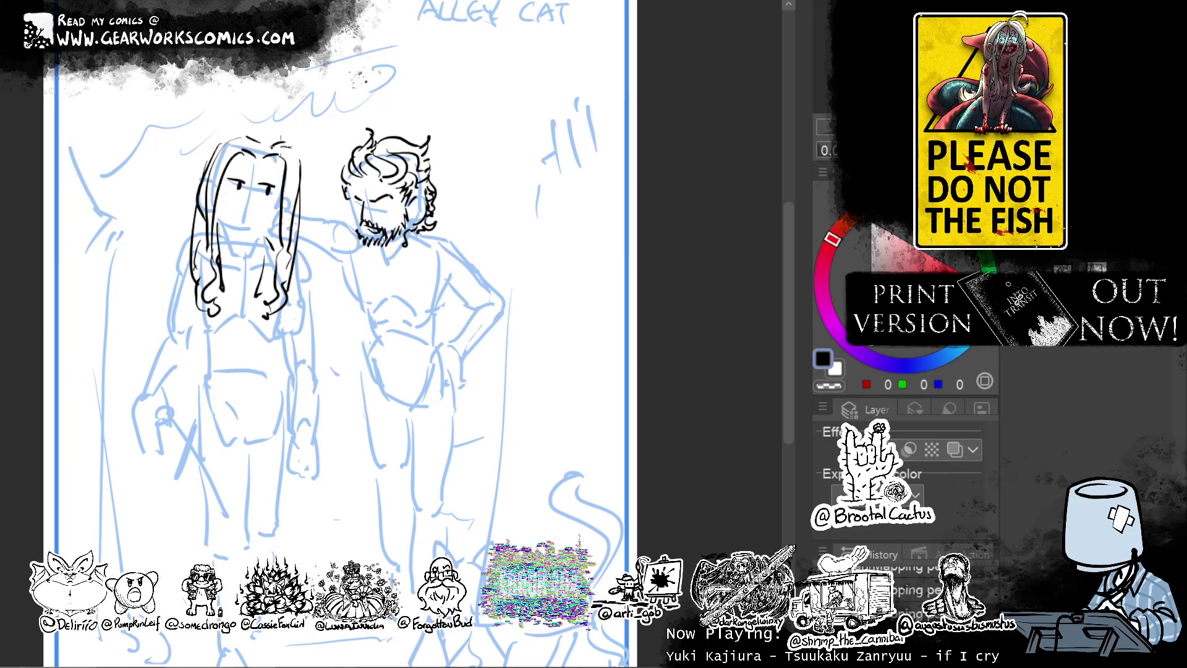
mouse_move(256, 184)
mouse_down()
mouse_move(253, 209)
mouse_move(266, 210)
mouse_move(255, 215)
mouse_move(263, 210)
mouse_up()
key(ctrl+z)
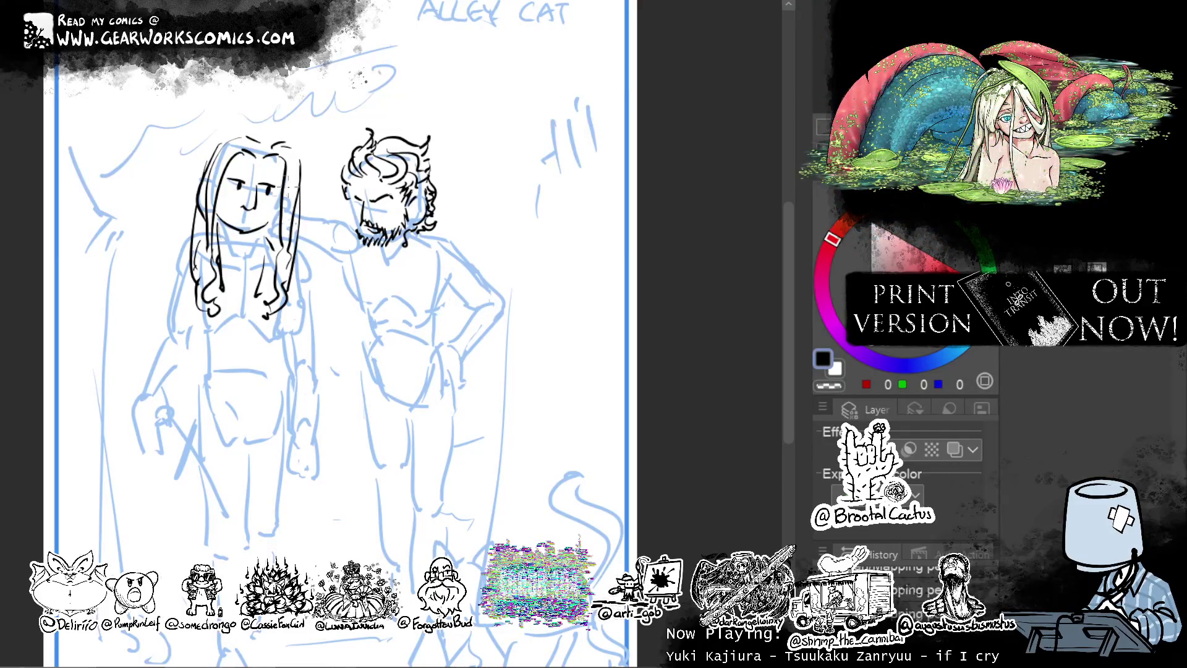
mouse_move(224, 172)
mouse_down()
mouse_move(249, 168)
mouse_move(279, 183)
mouse_move(276, 169)
mouse_up()
key(ctrl+z)
key(ctrl+z)
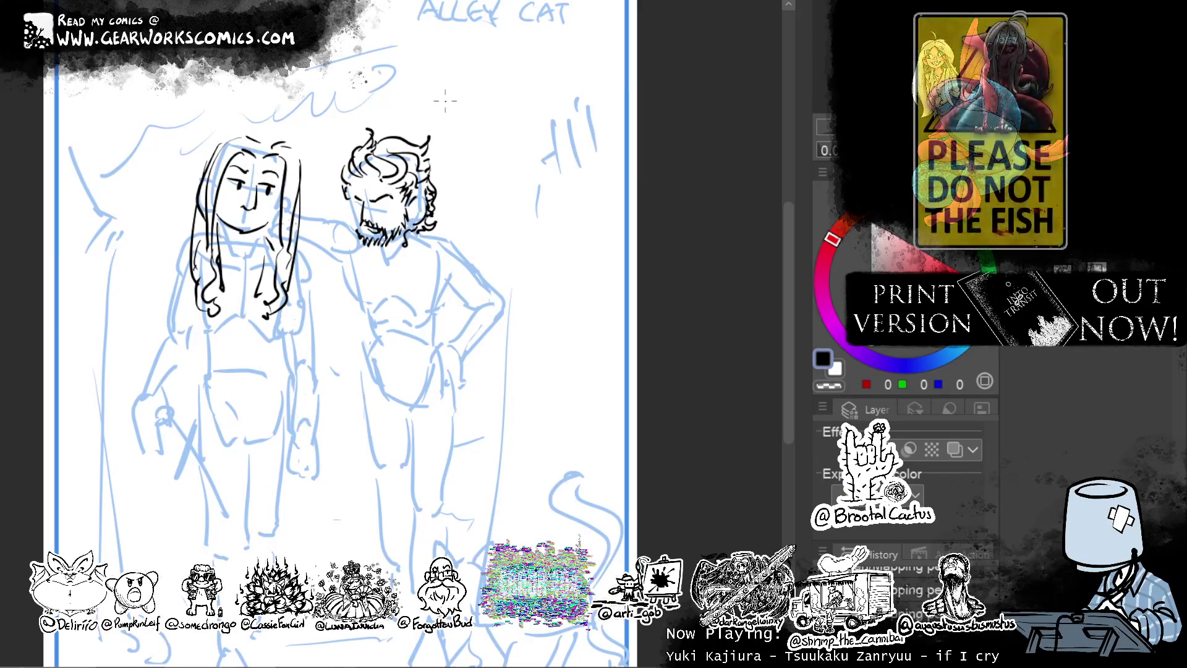
mouse_move(250, 225)
mouse_down()
mouse_move(266, 251)
mouse_move(237, 235)
mouse_move(223, 251)
mouse_up()
drag(250, 256, 270, 370)
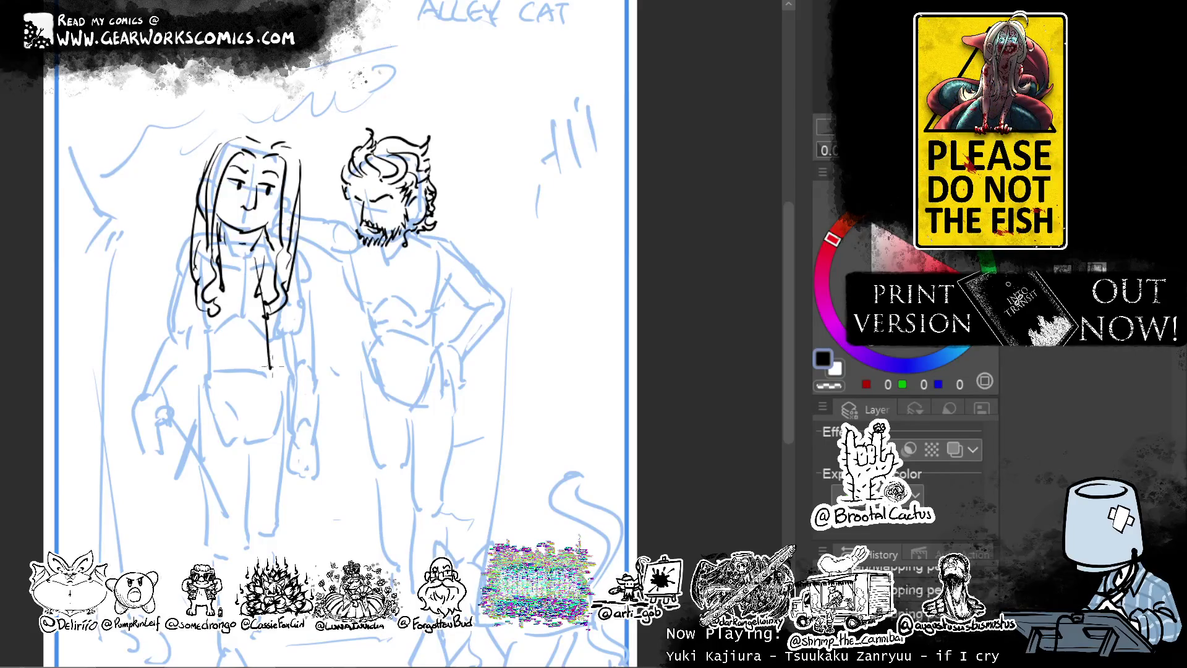
Ink the robe's vertical line, horizontal edge and sleeve outline.
key(ctrl+z)
drag(257, 251, 259, 355)
drag(269, 355, 339, 351)
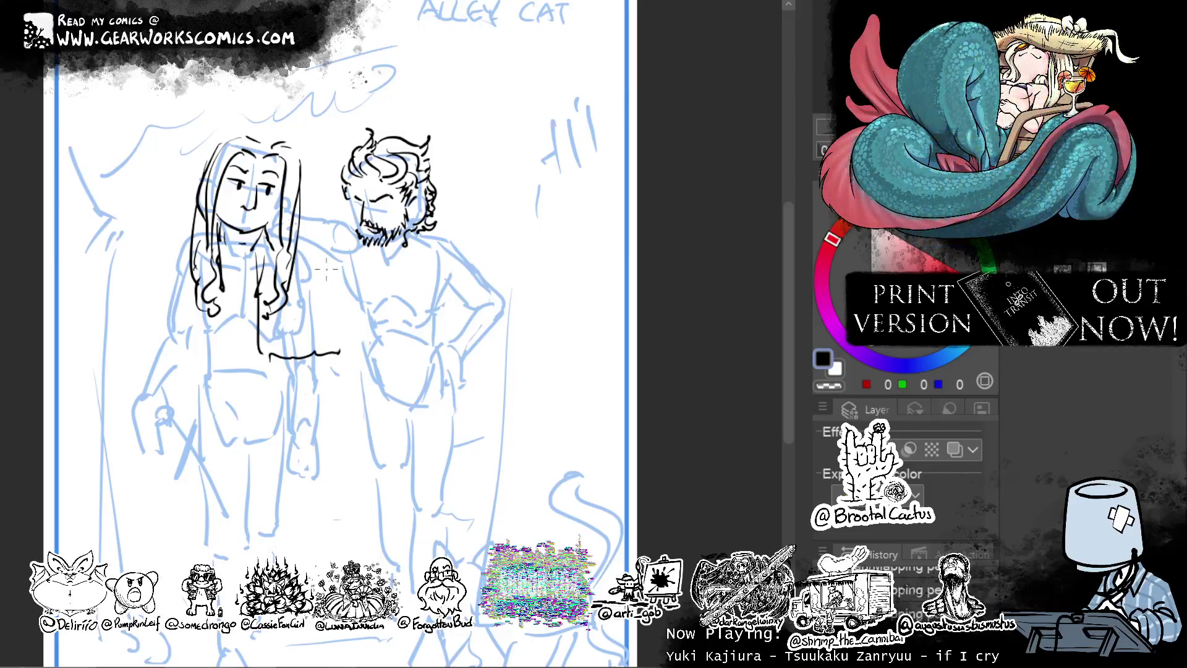
mouse_move(321, 250)
mouse_down()
mouse_move(340, 357)
mouse_move(319, 250)
mouse_up()
drag(338, 339, 353, 561)
drag(286, 391, 304, 577)
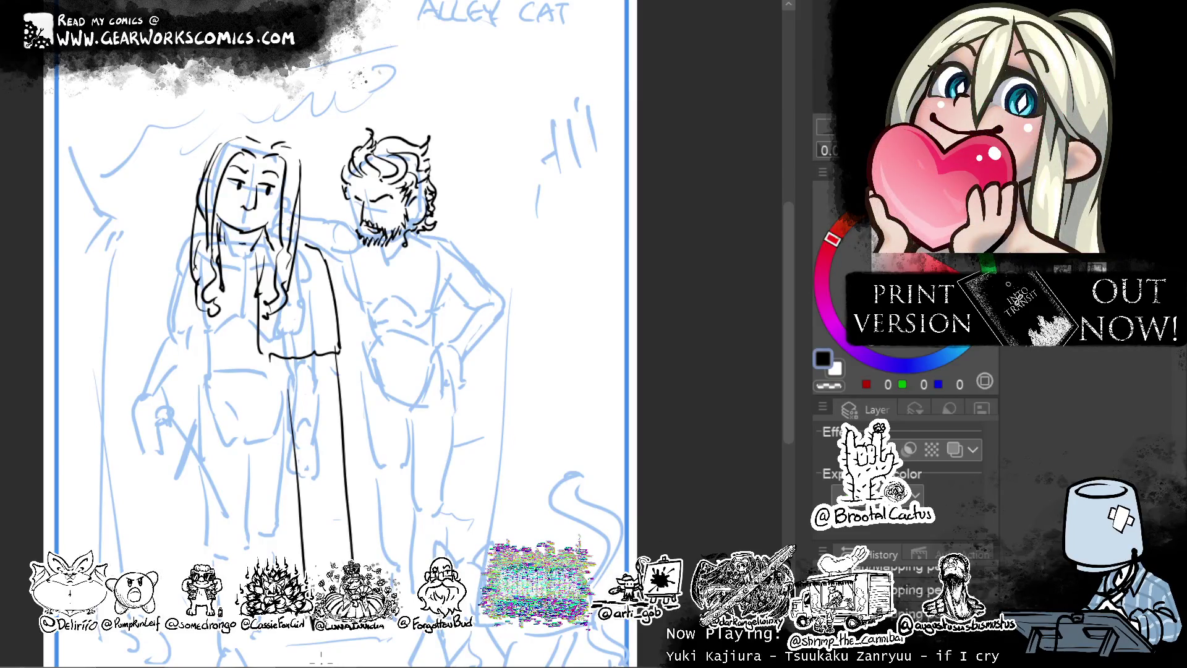
key(ctrl+z)
key(ctrl+z)
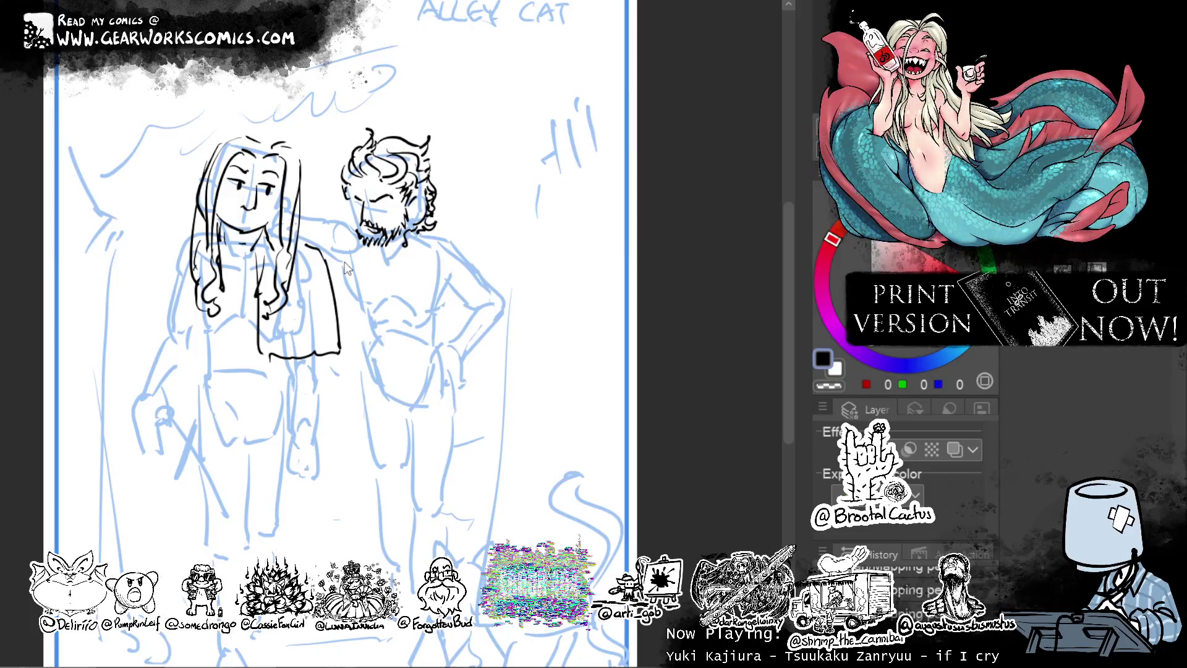
key(ctrl+z)
key(ctrl+z)
key(ctrl+z)
Ink the long robe lines and fold lines down over her legs to the feet.
drag(313, 278, 345, 564)
drag(291, 485, 300, 570)
drag(208, 343, 184, 577)
drag(162, 436, 151, 568)
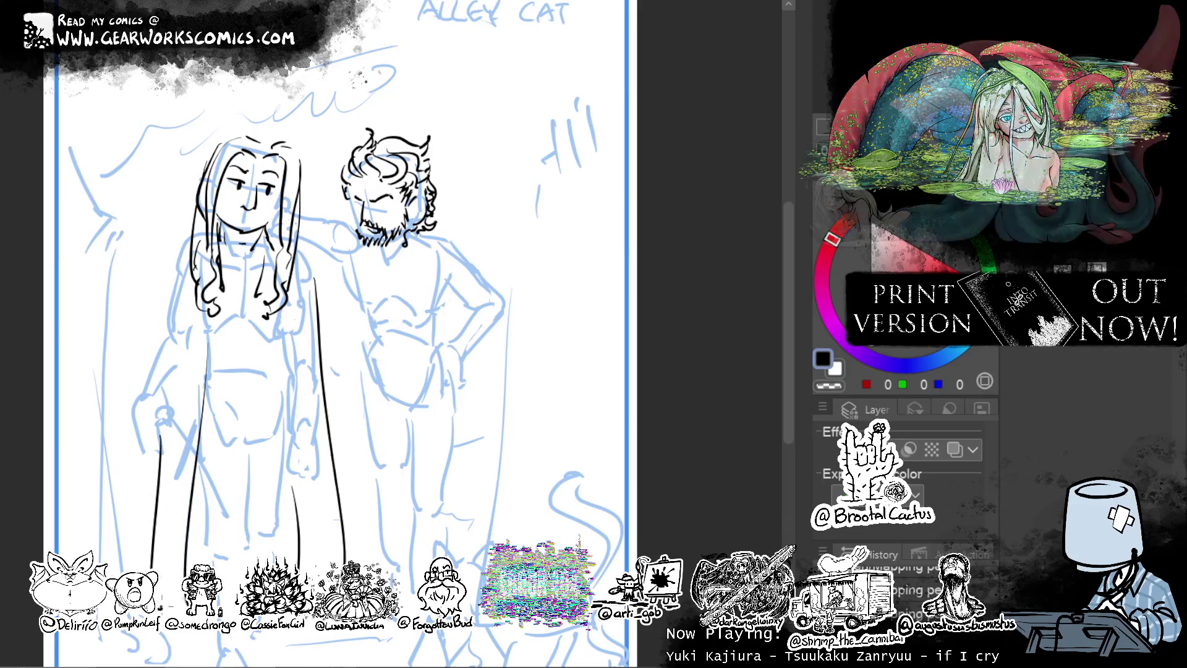
drag(158, 610, 184, 604)
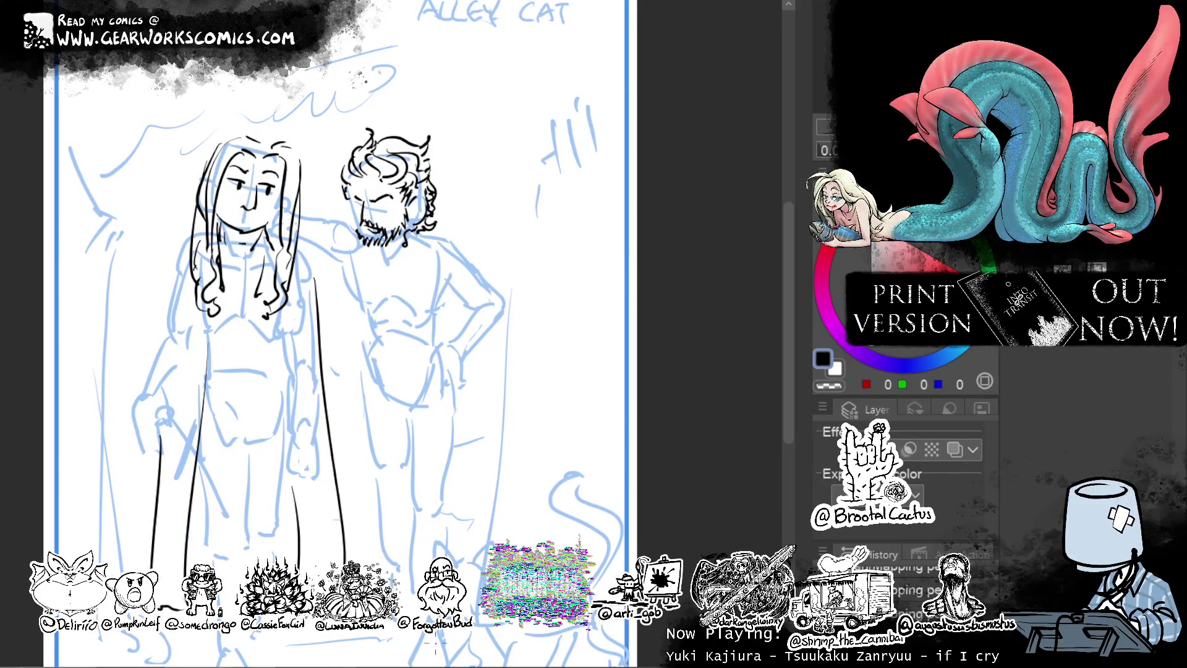
drag(340, 546, 343, 568)
Ink the woman's shoulders and add a few strands to her hair.
drag(371, 309, 415, 222)
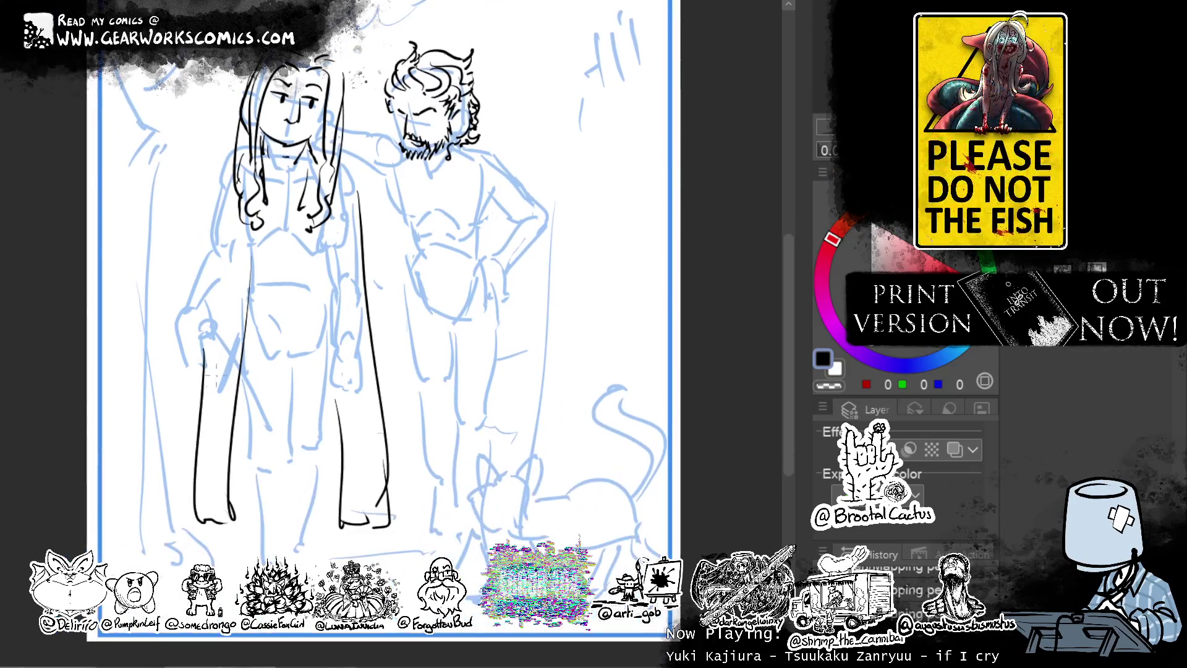
drag(241, 144, 219, 172)
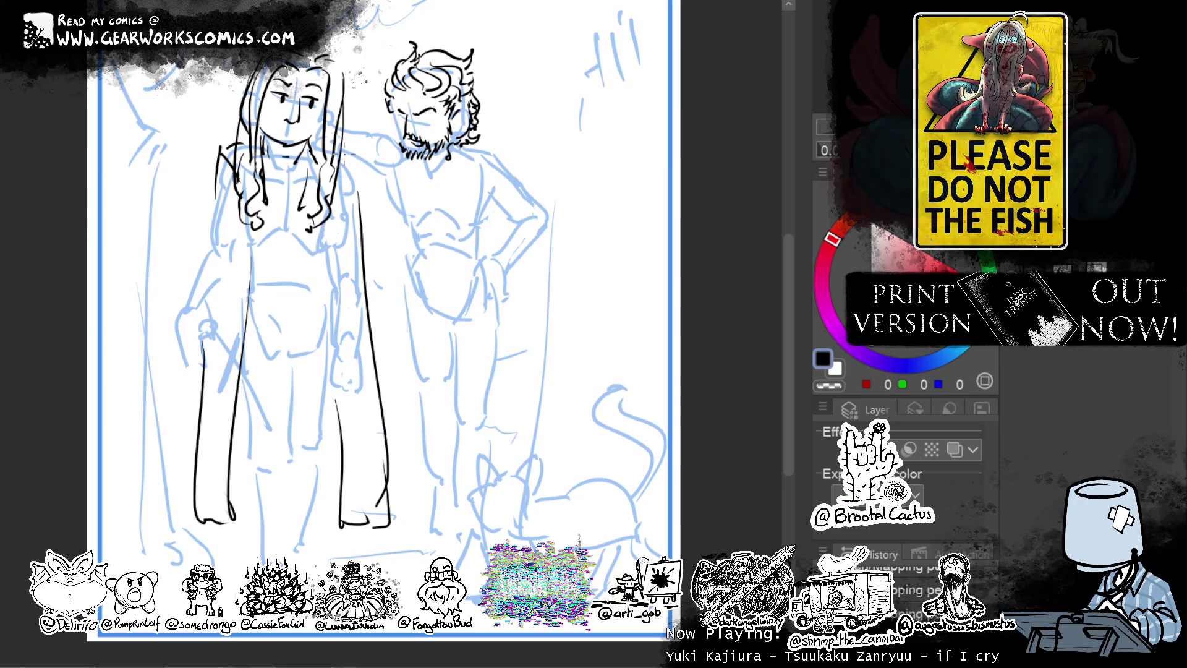
drag(343, 155, 359, 178)
mouse_move(267, 152)
mouse_down()
mouse_move(257, 188)
mouse_move(303, 184)
mouse_up()
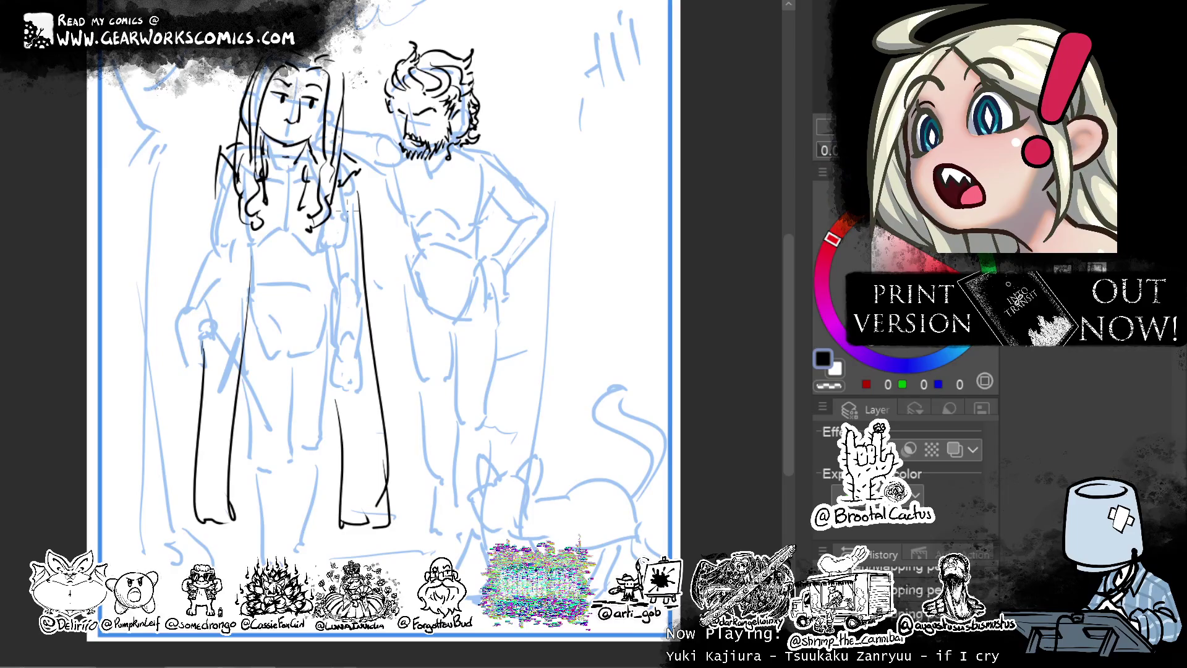